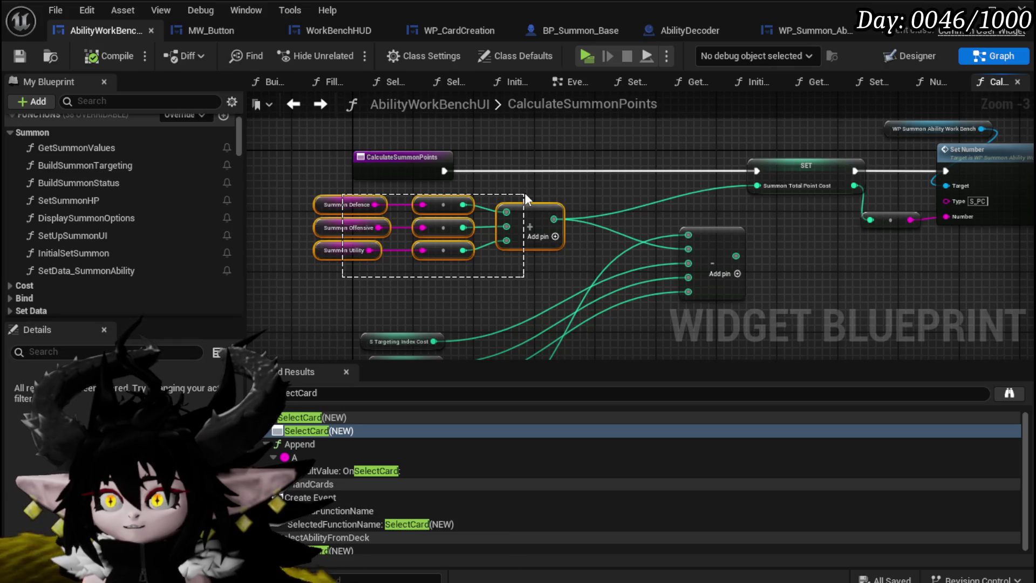
Select the total point cost SET node and compile and save the CalculateSummonPoints blueprint.
drag(524, 192, 525, 192)
drag(702, 214, 779, 161)
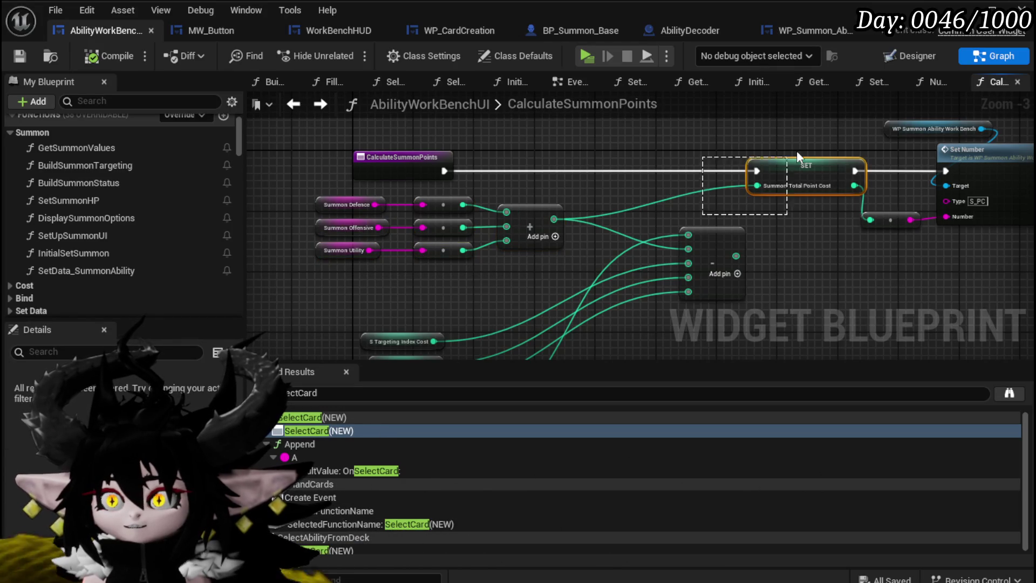
click(106, 60)
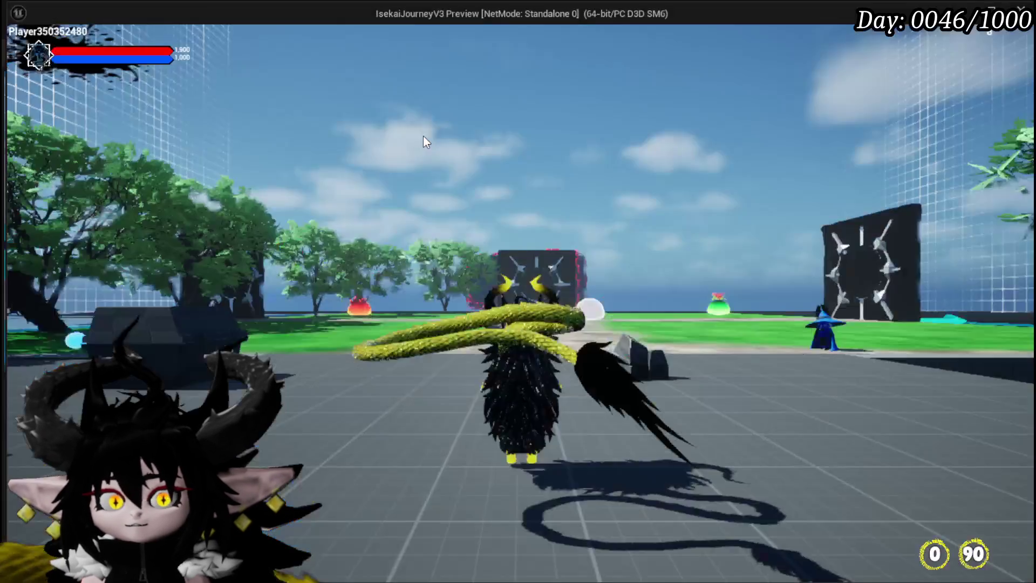
Walk the character to the workbench and open the Ability editor on the Secrifice Summon card.
key(w)
key(e)
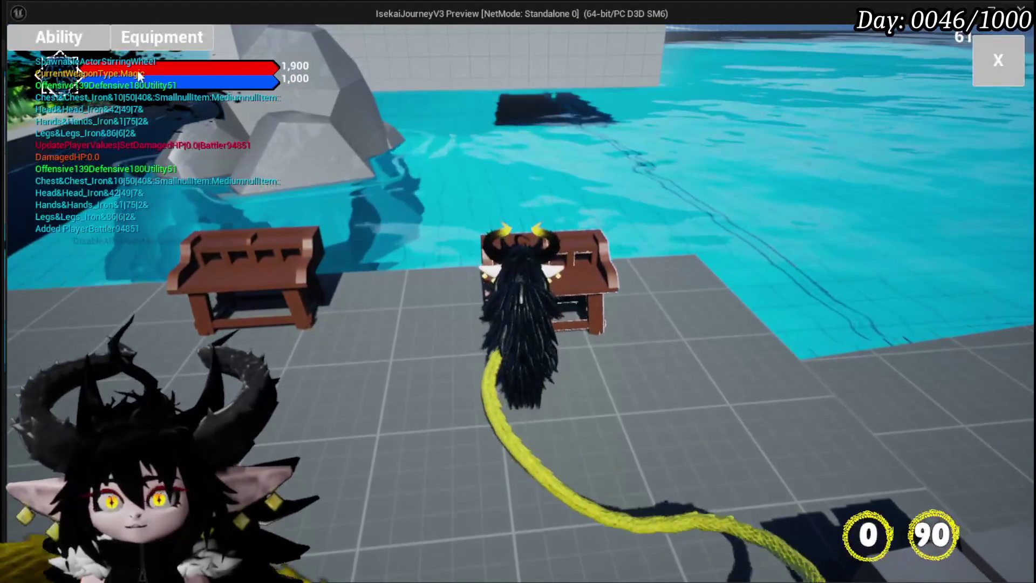
click(88, 37)
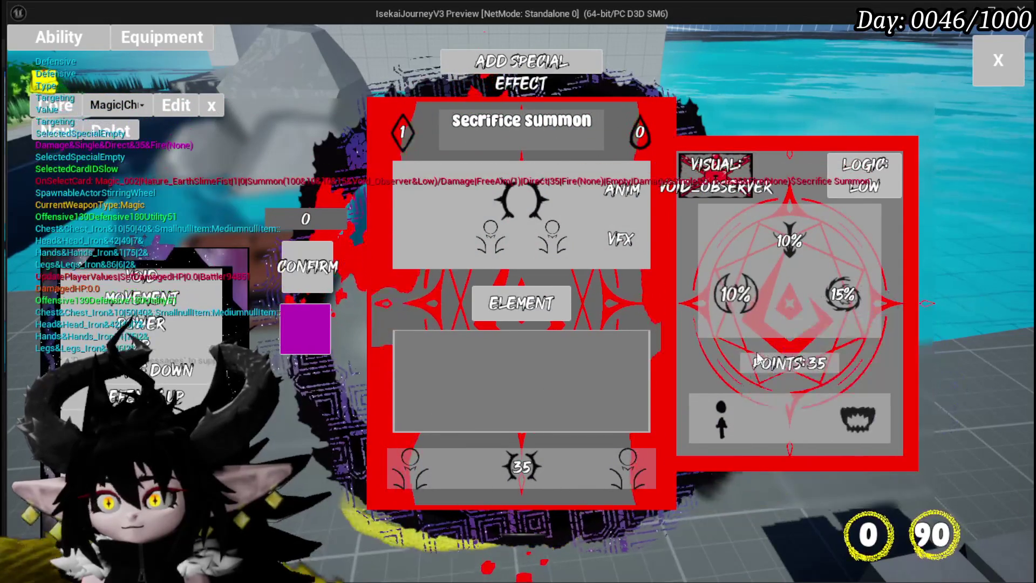
Retype the Secrifice Summon defensive, top and right stat values in the FILL box.
click(842, 294)
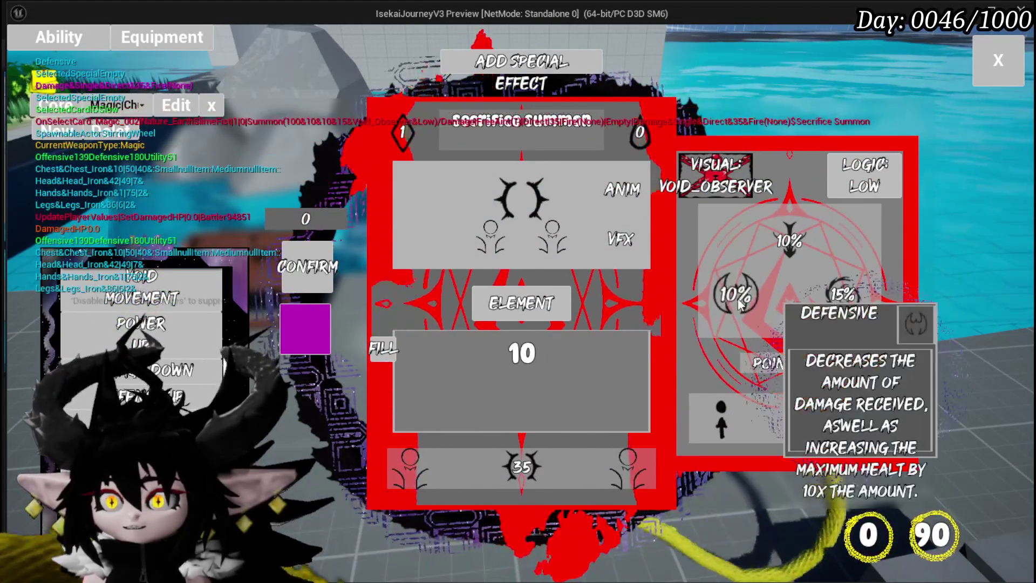
text(00)
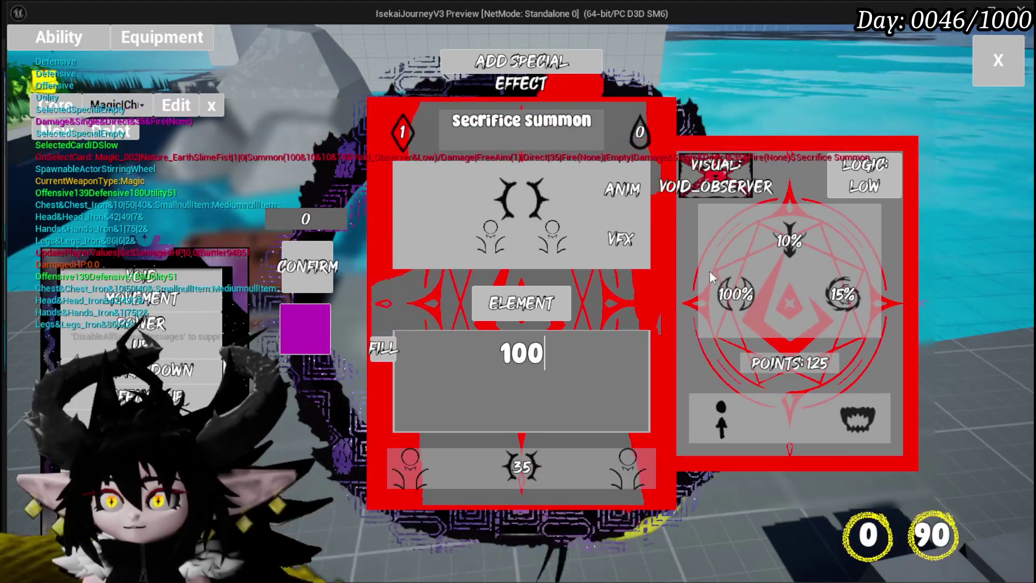
click(567, 377)
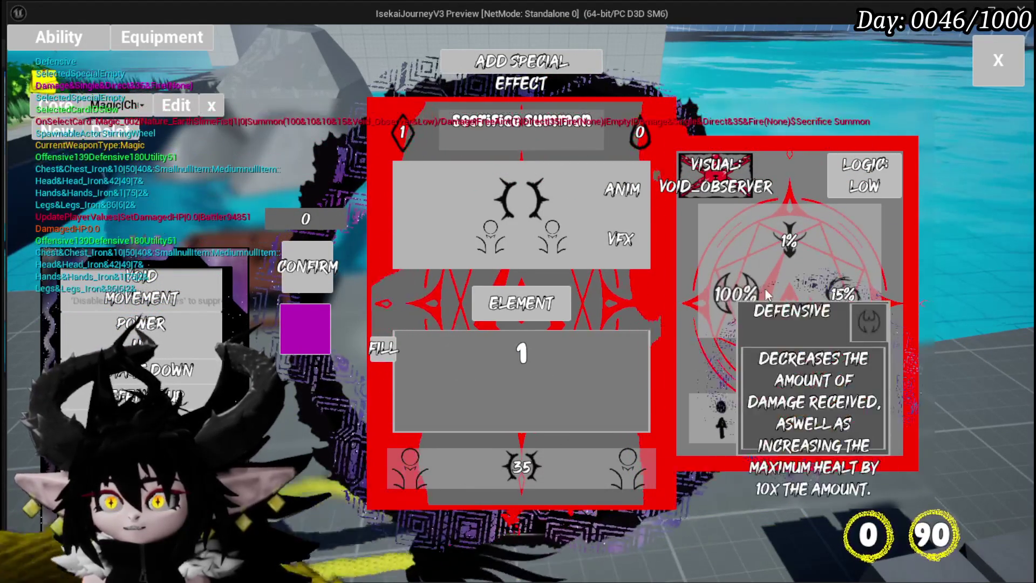
text(5)
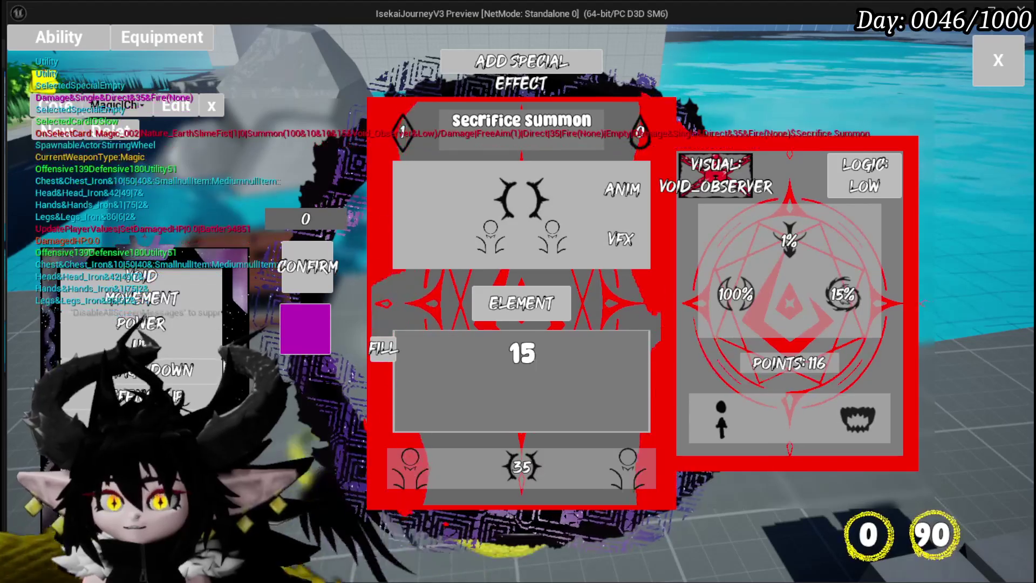
key(BackSpace)
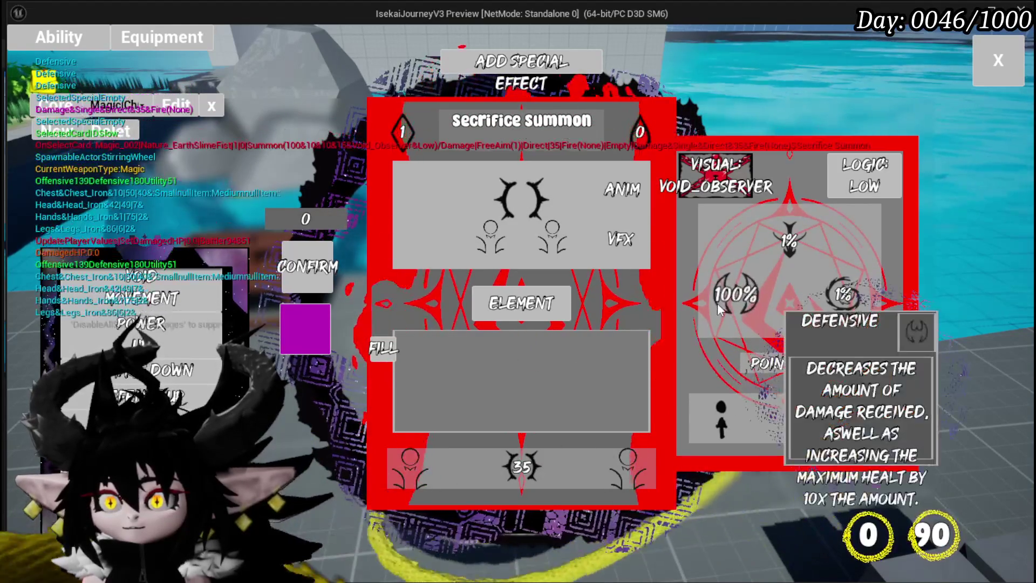
text(009)
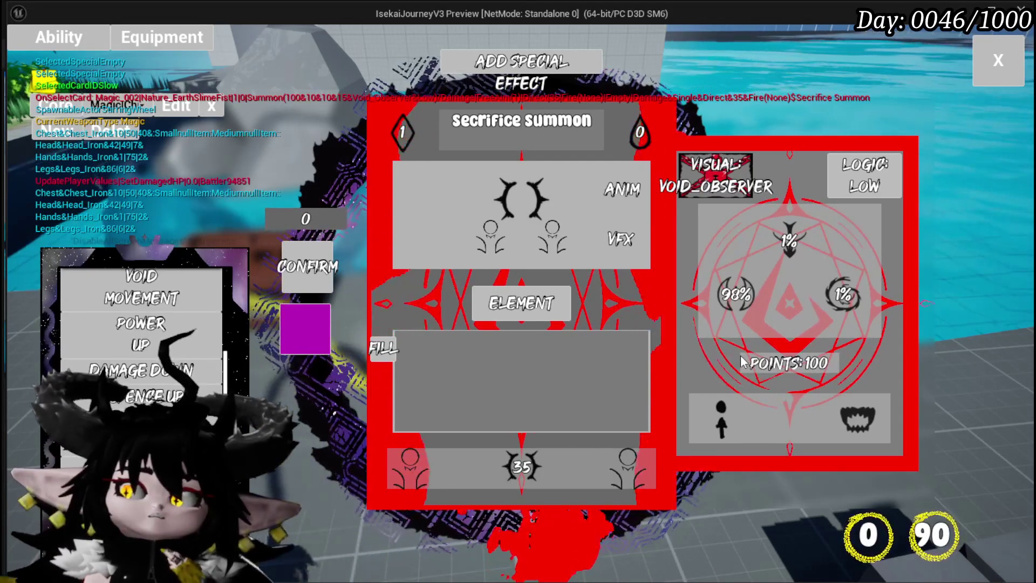
mouse_move(712, 324)
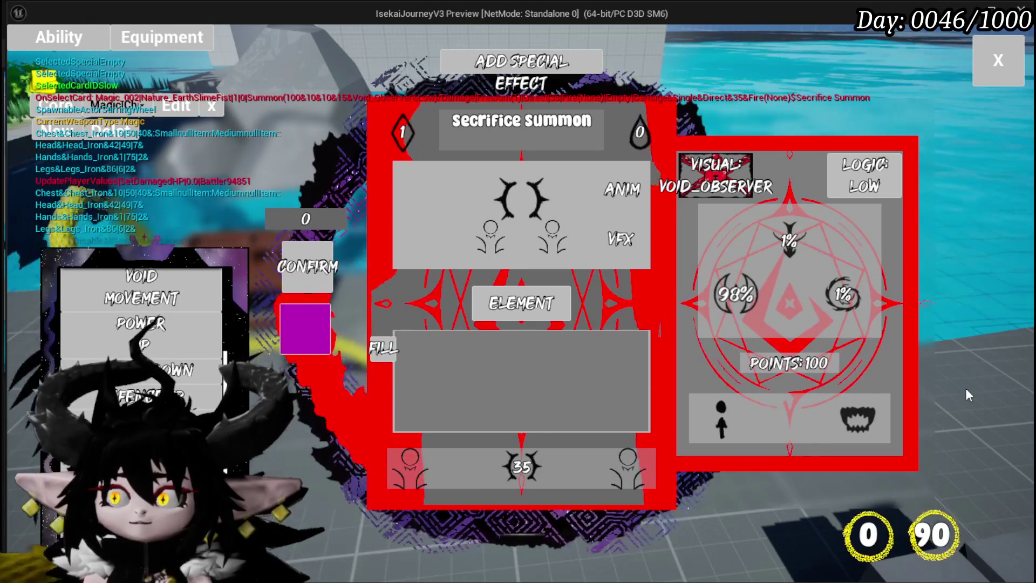
mouse_move(794, 261)
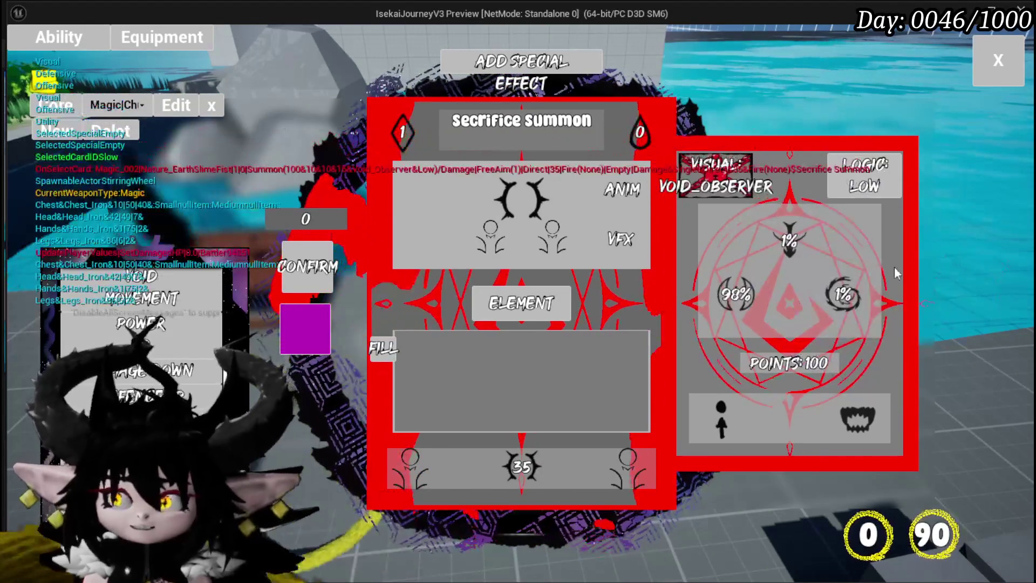
mouse_move(833, 307)
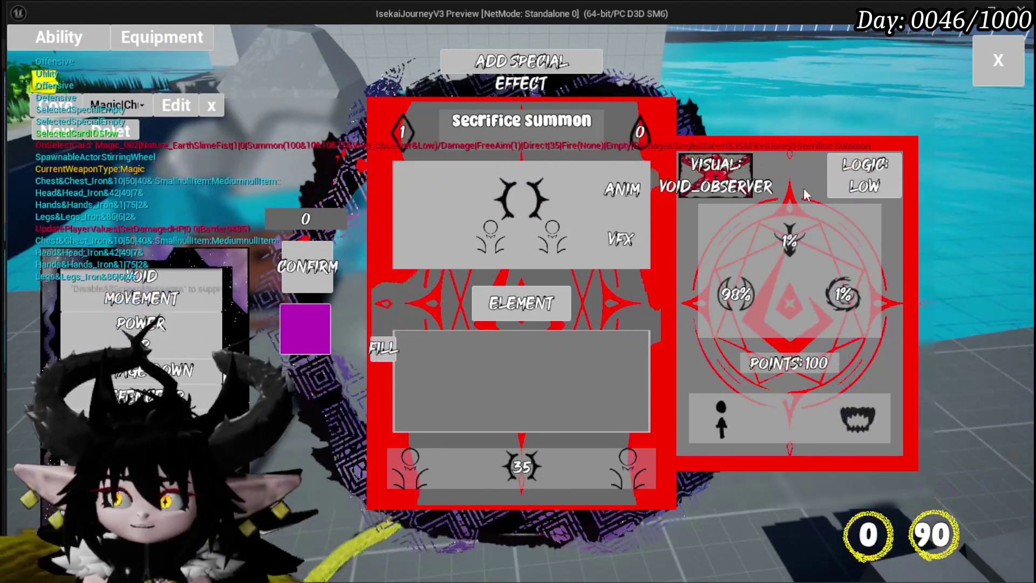
click(383, 347)
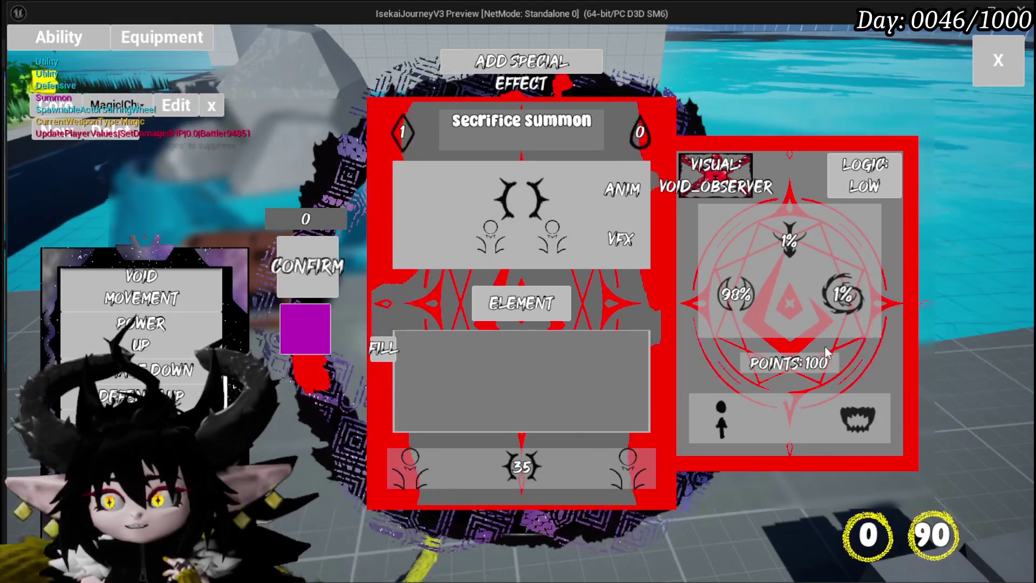
Lower the 98% stat to 97, confirm the Secrifice Summon card, and close the ability editor.
click(739, 298)
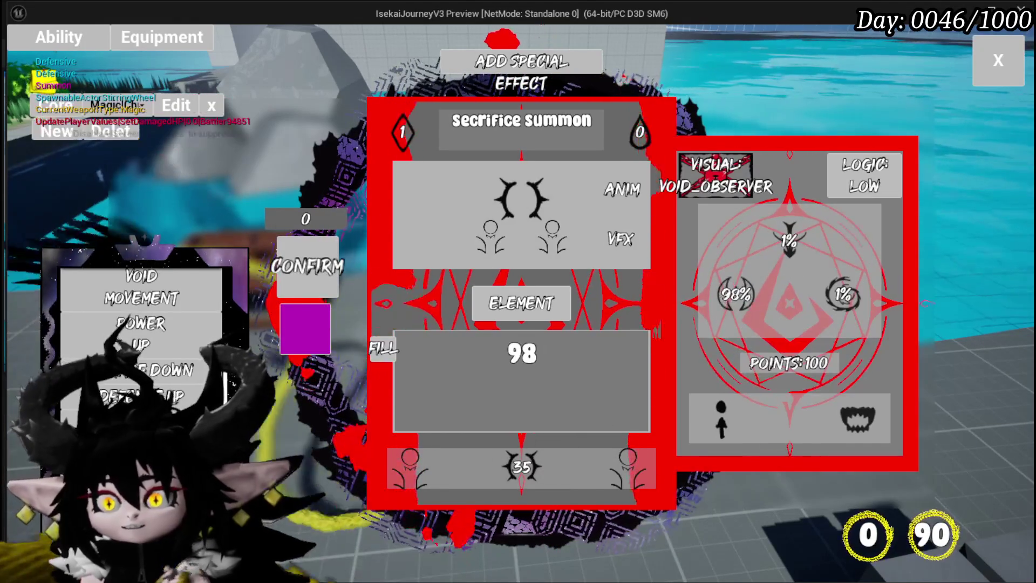
key(BackSpace)
text(7)
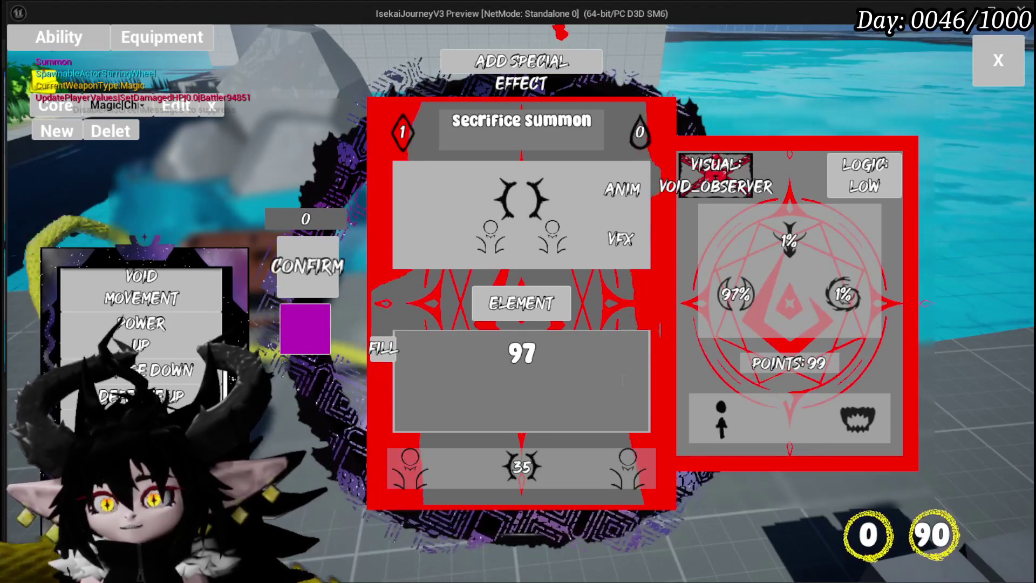
key(Return)
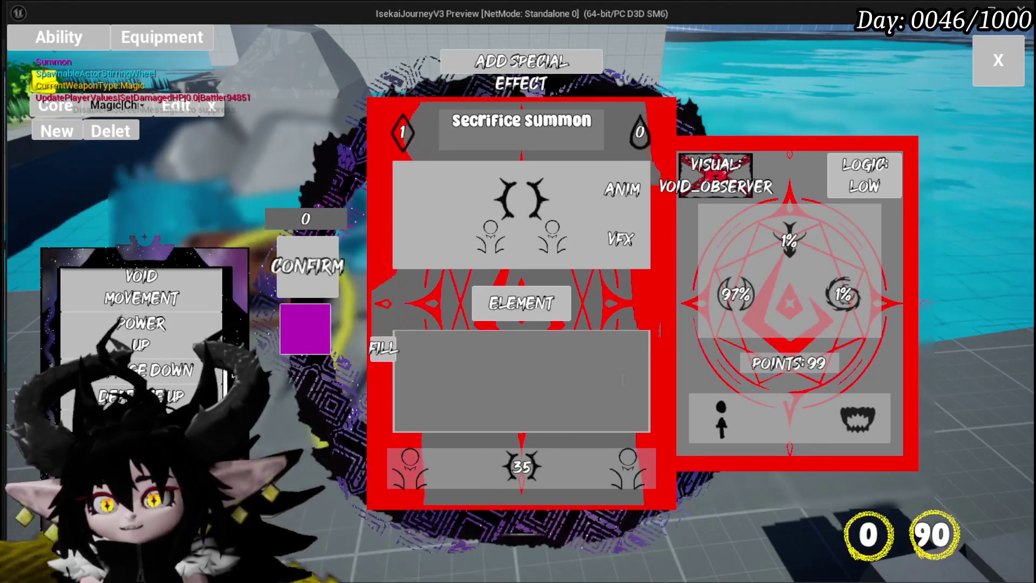
click(332, 273)
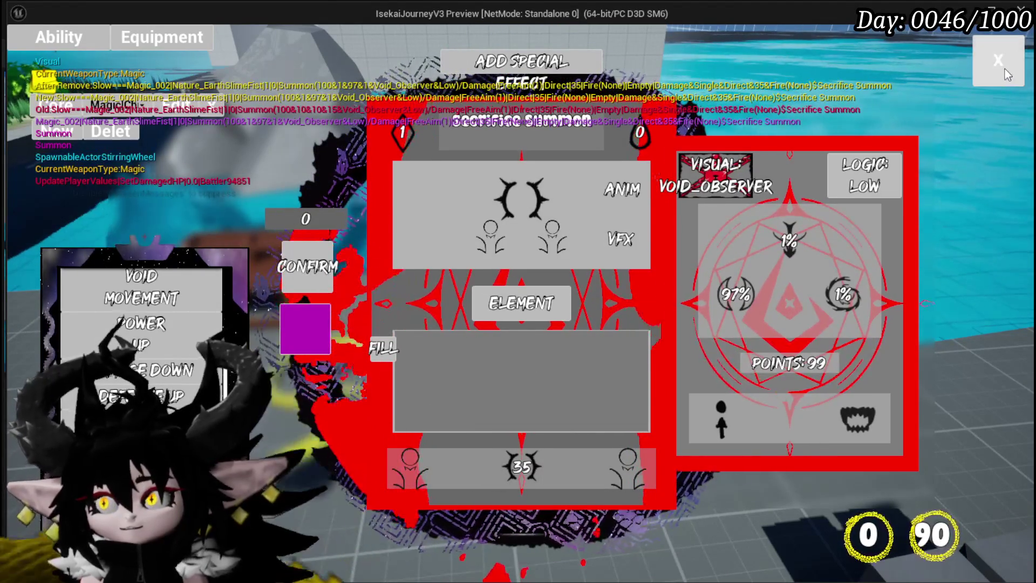
click(1004, 69)
Run the character along the path and save the game from the settings menu.
key(w)
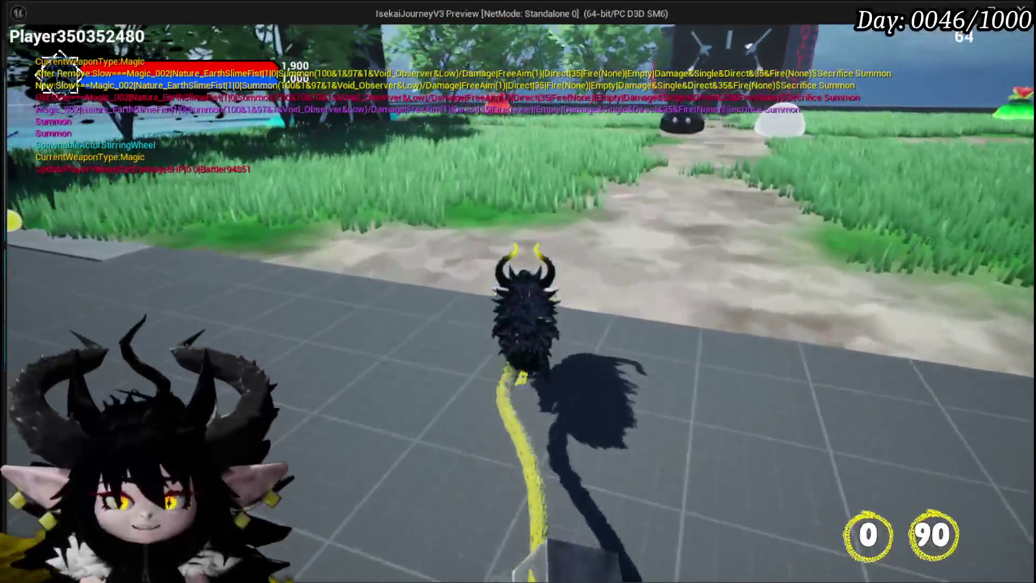
key(w)
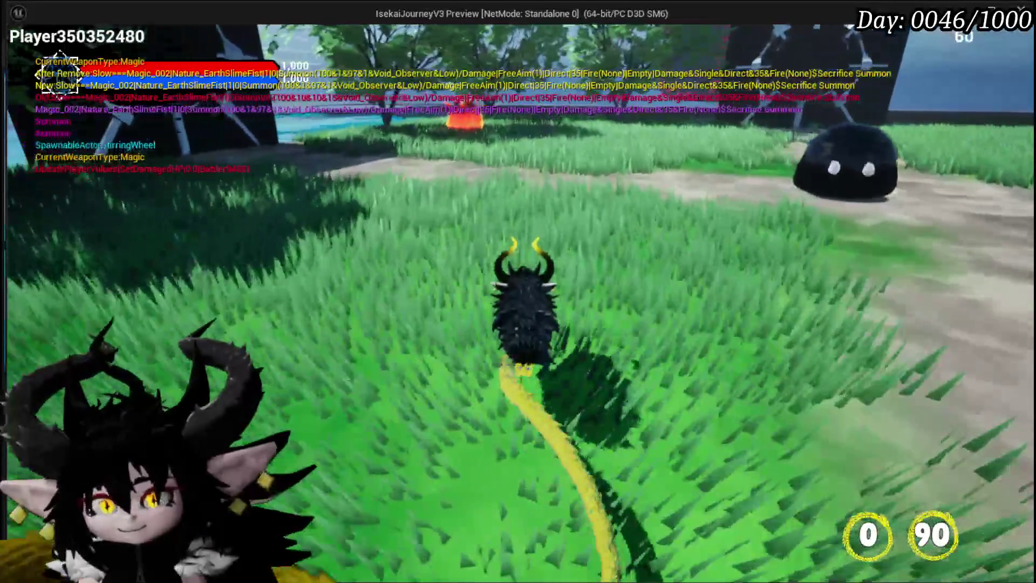
key(Escape)
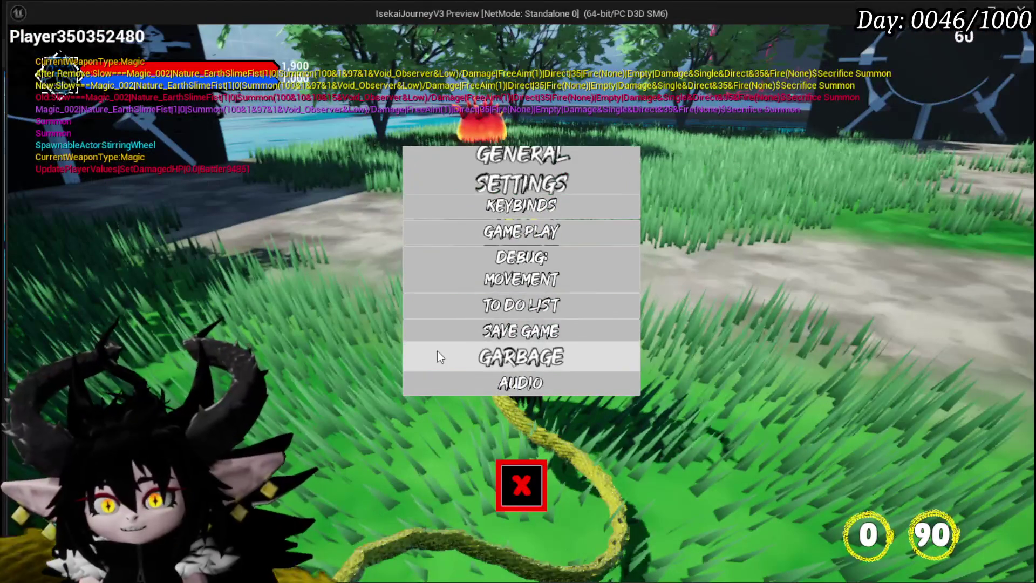
click(451, 331)
click(521, 484)
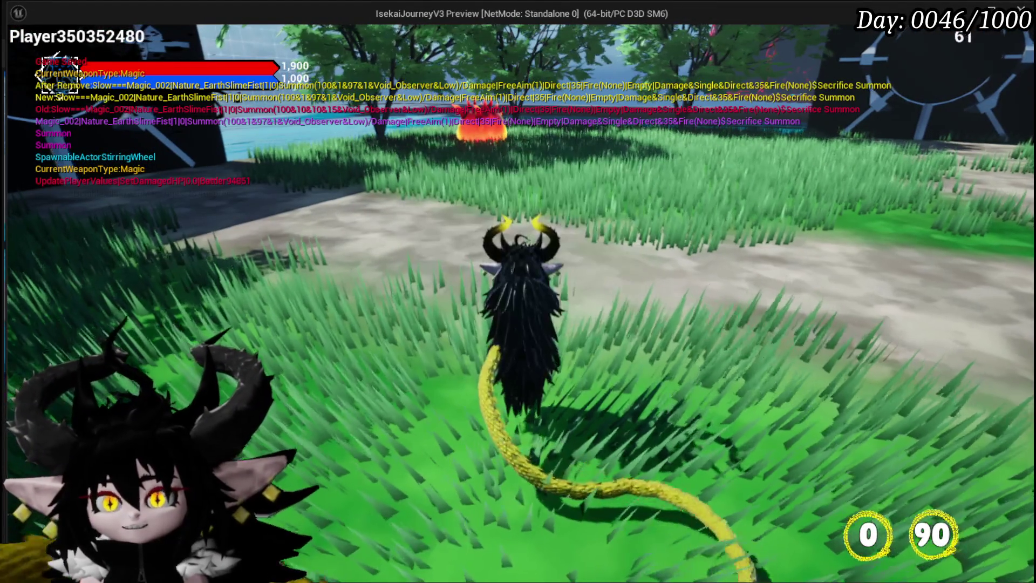
Check the equipment screen, then walk into the fire slime to start the battle.
click(66, 37)
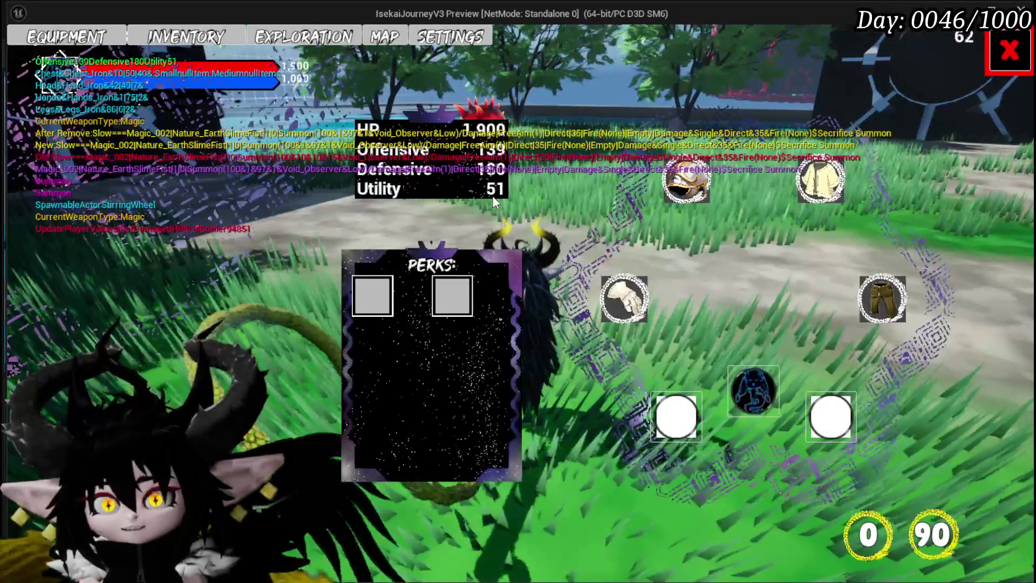
click(1010, 50)
key(w)
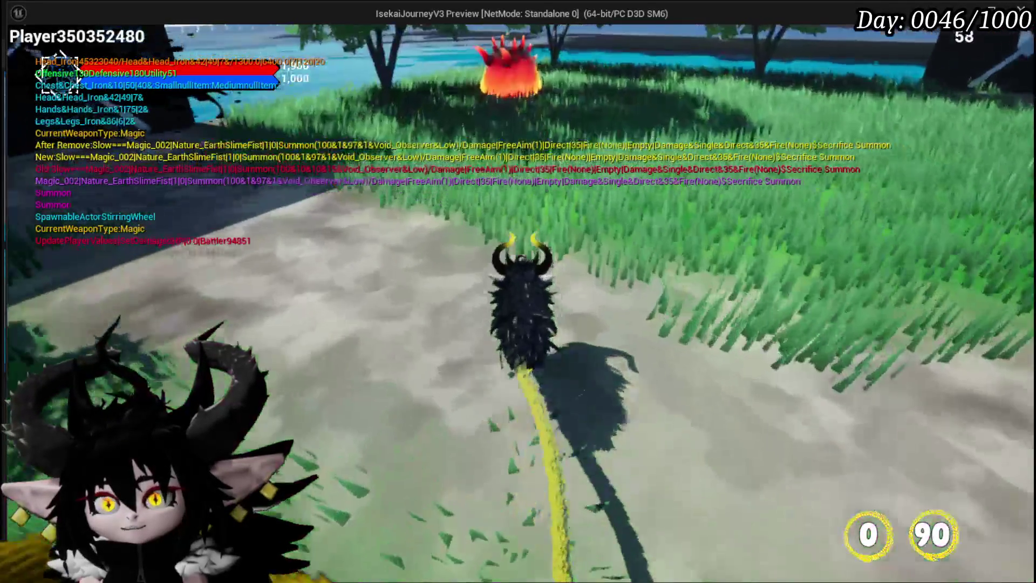
key(w)
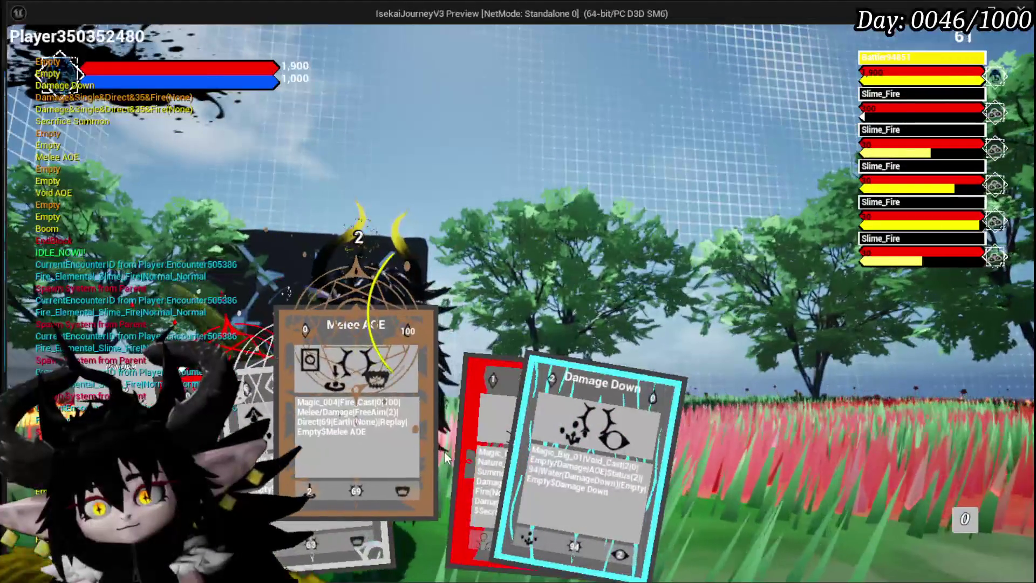
Play Secrifice Summon, another card, Support Summon and Splash Move, then retarget another fire slime.
click(433, 446)
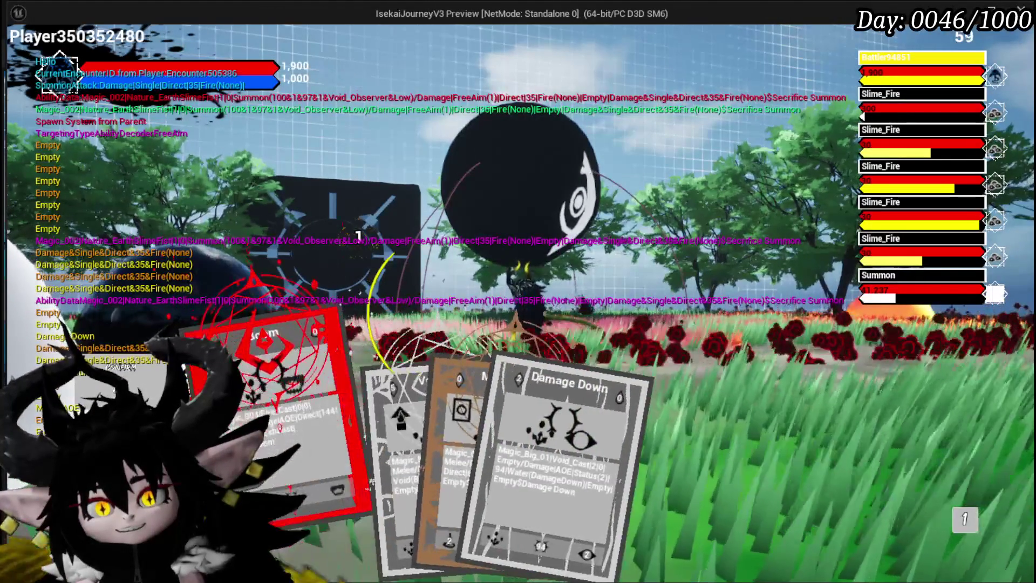
click(536, 381)
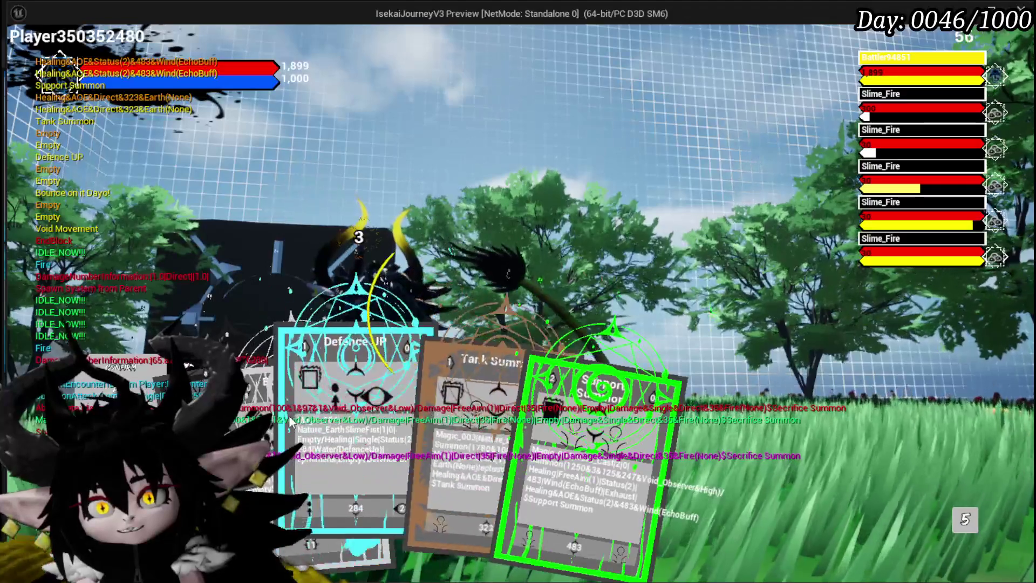
click(568, 429)
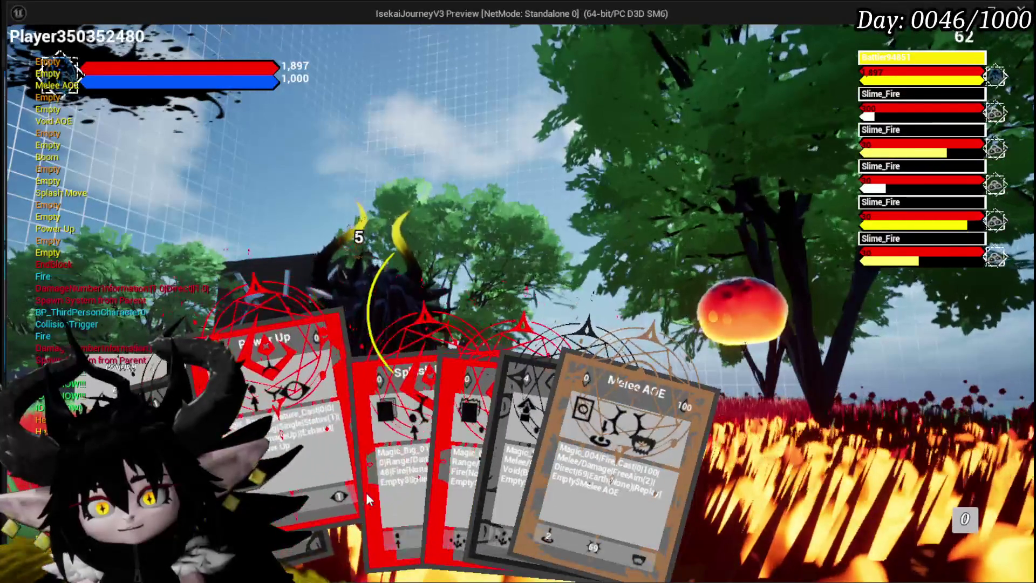
click(367, 490)
key(e)
key(e)
key(e)
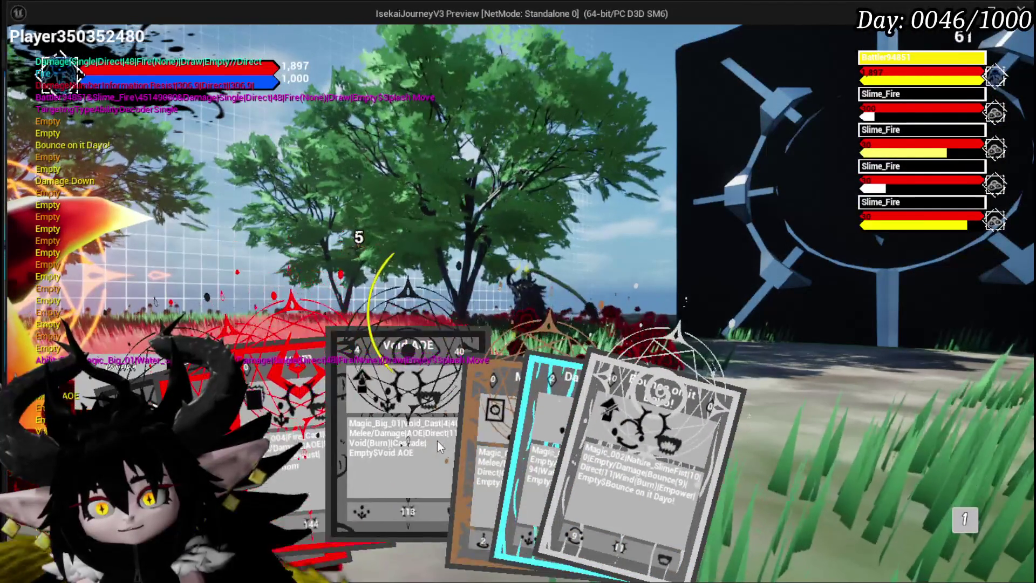
Play Damage Down, cast Secrifice Summon at a target, and end the play session.
click(551, 383)
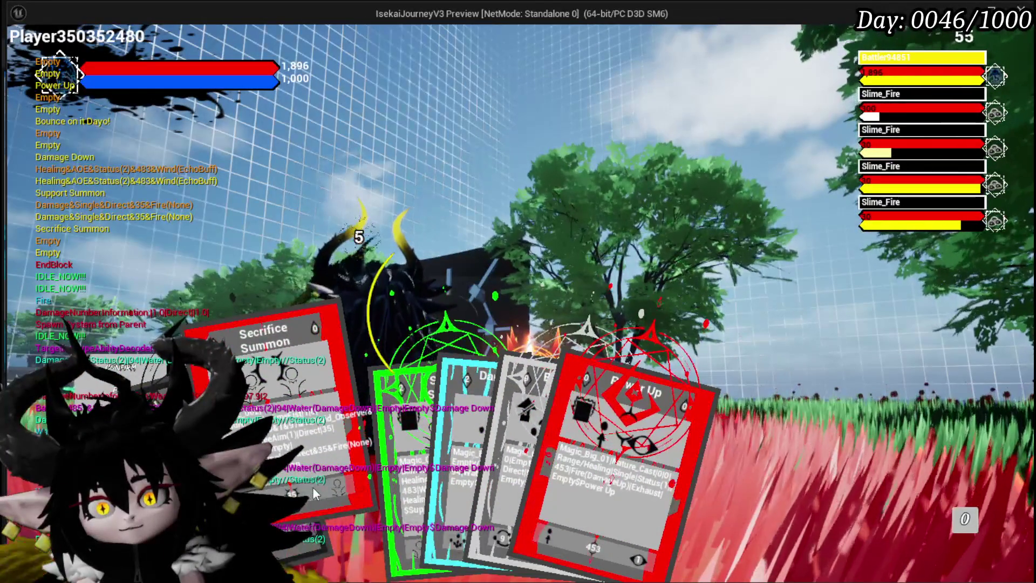
click(312, 487)
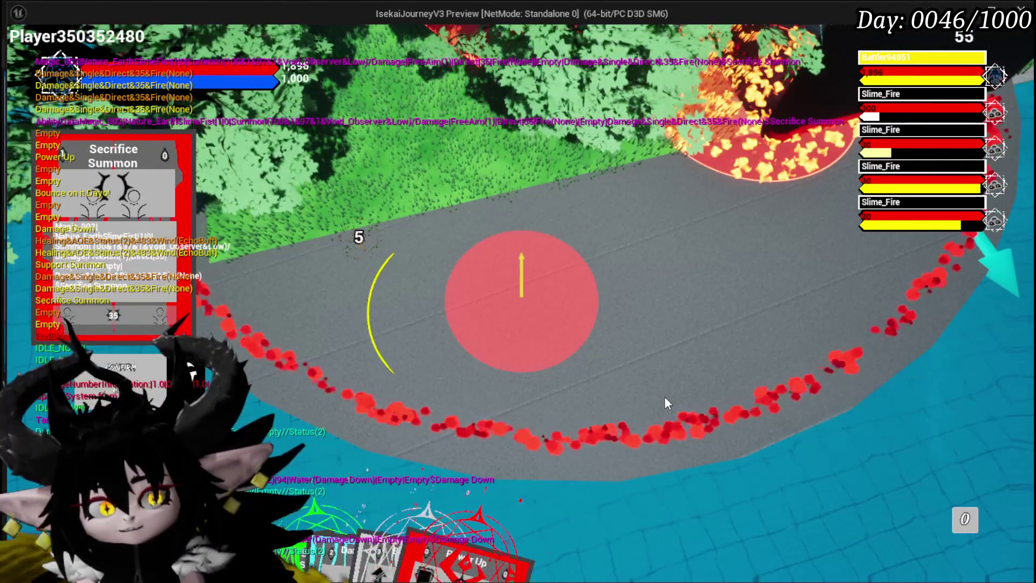
click(665, 396)
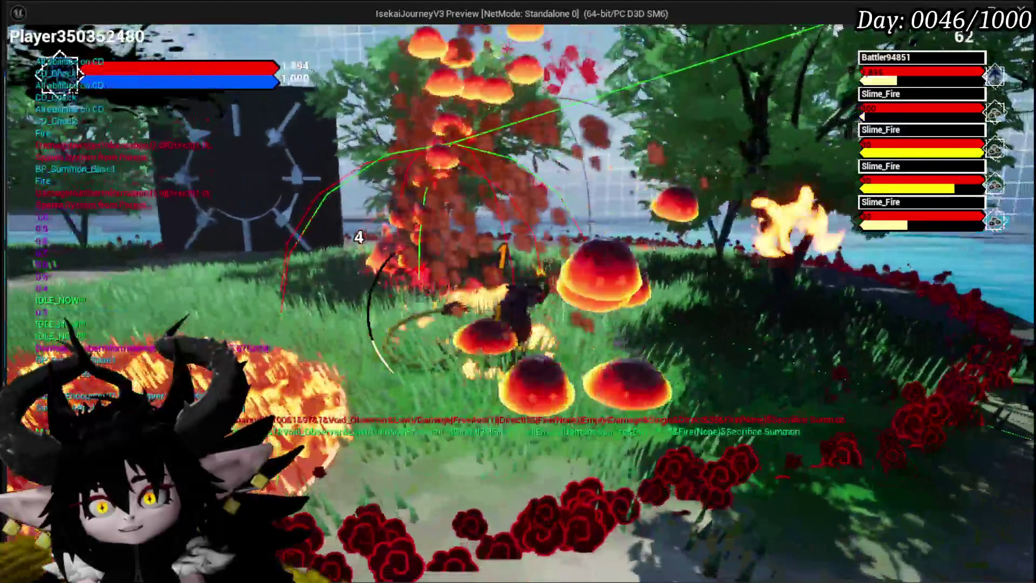
key(Escape)
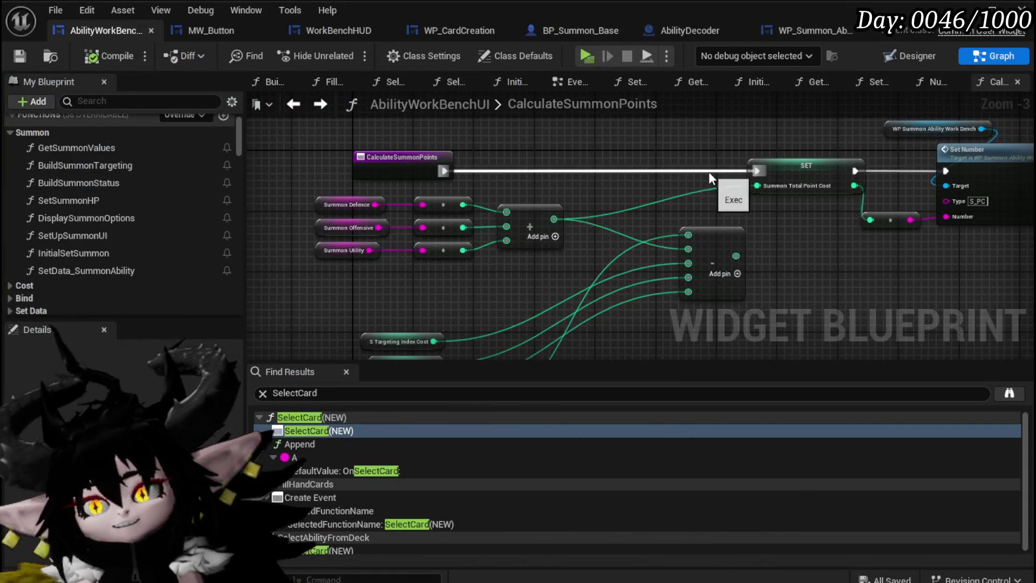
Look over the CalculateSummonPoints graph's cost inputs and SET node, then switch to the EventGraph.
mouse_move(811, 255)
mouse_down()
mouse_move(762, 195)
mouse_move(733, 178)
mouse_up()
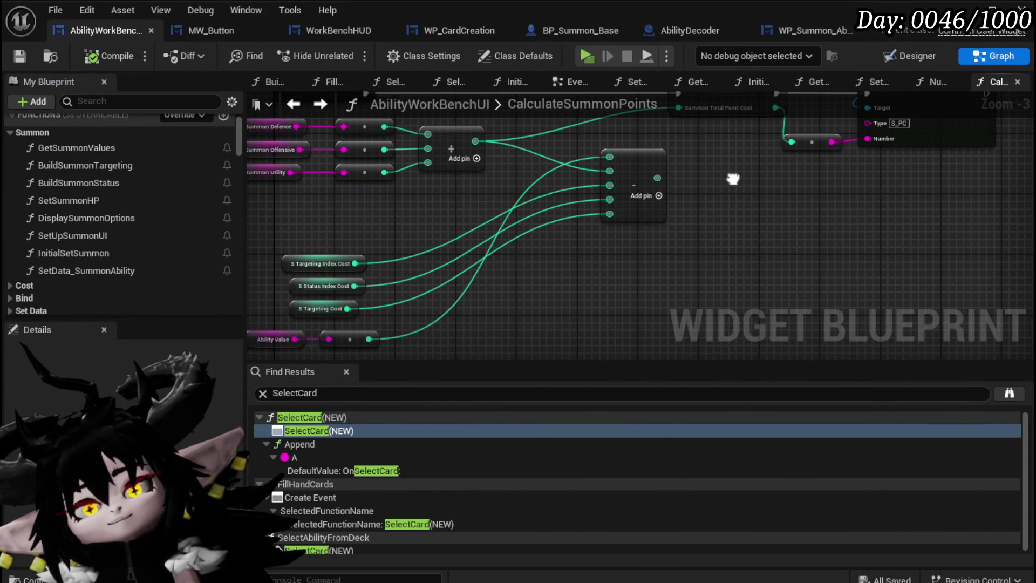
drag(734, 183, 745, 243)
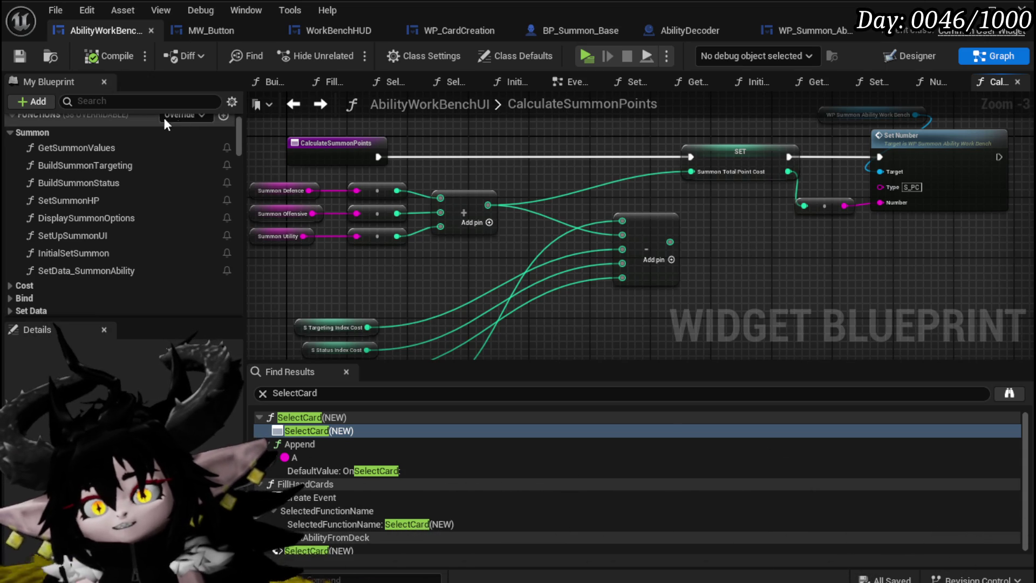
click(580, 81)
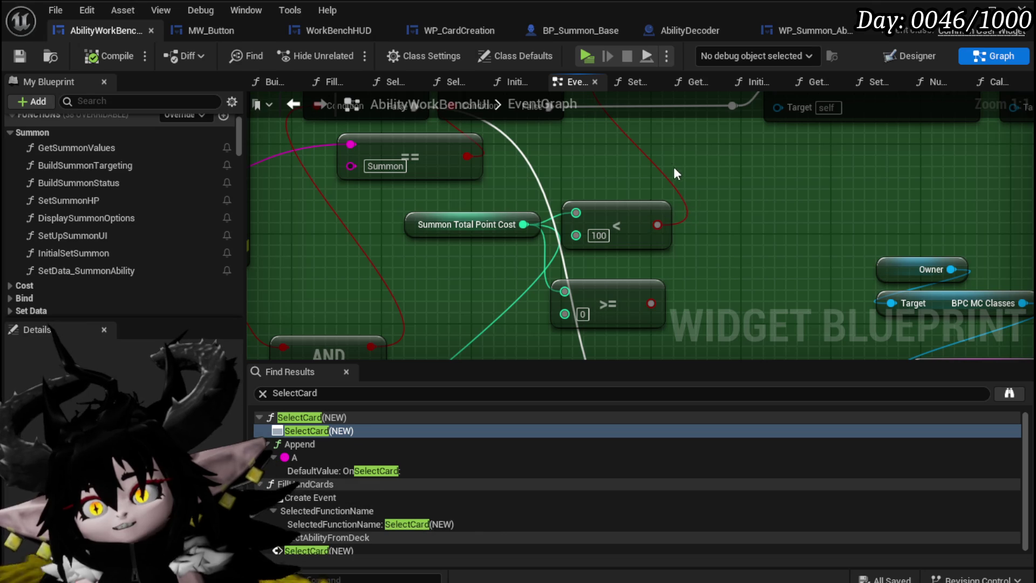
Add a Less Equal node comparing Summon Total Point Cost to 100 and feed it into the Branch condition.
drag(522, 222, 601, 172)
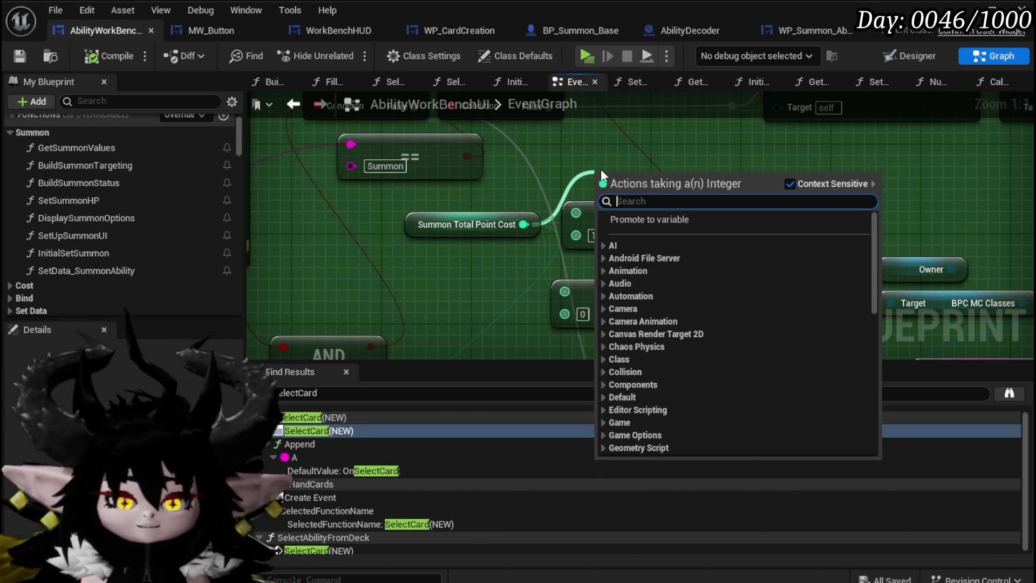
text(less)
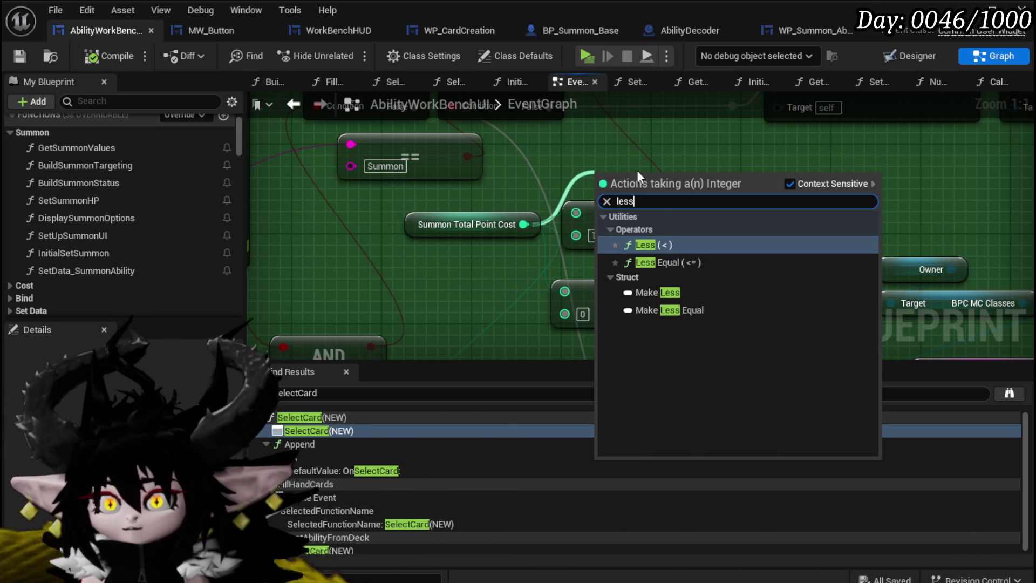
click(669, 262)
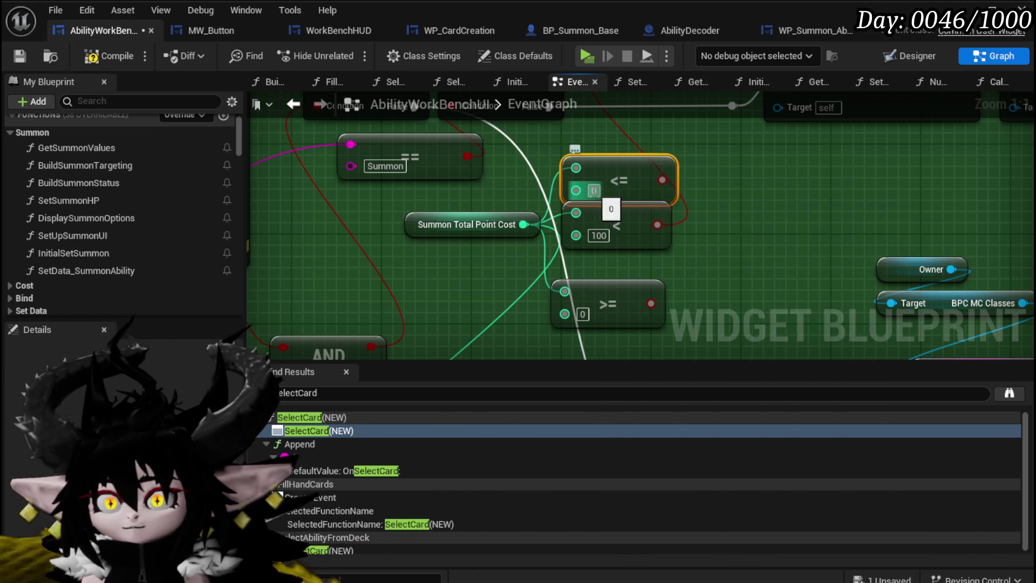
text(100)
drag(646, 279, 604, 171)
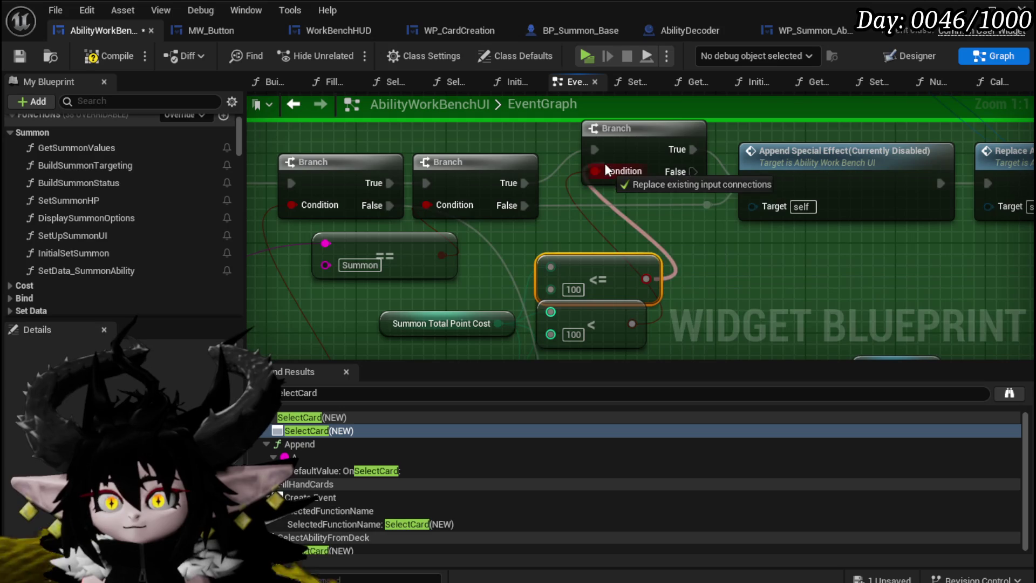
scroll(724, 248, down, 3)
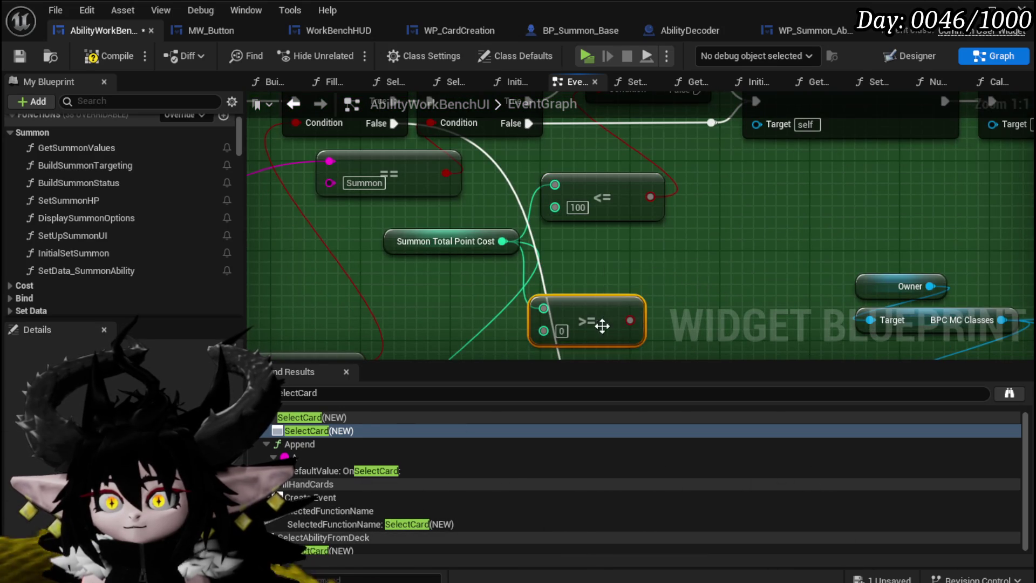
scroll(620, 279, up, 3)
Hook the Branch False path to Print String, save AbilityWorkBenchUI, and open BP_Summon_Base.
mouse_move(634, 180)
mouse_down()
mouse_move(577, 261)
mouse_move(621, 217)
mouse_move(632, 165)
mouse_up()
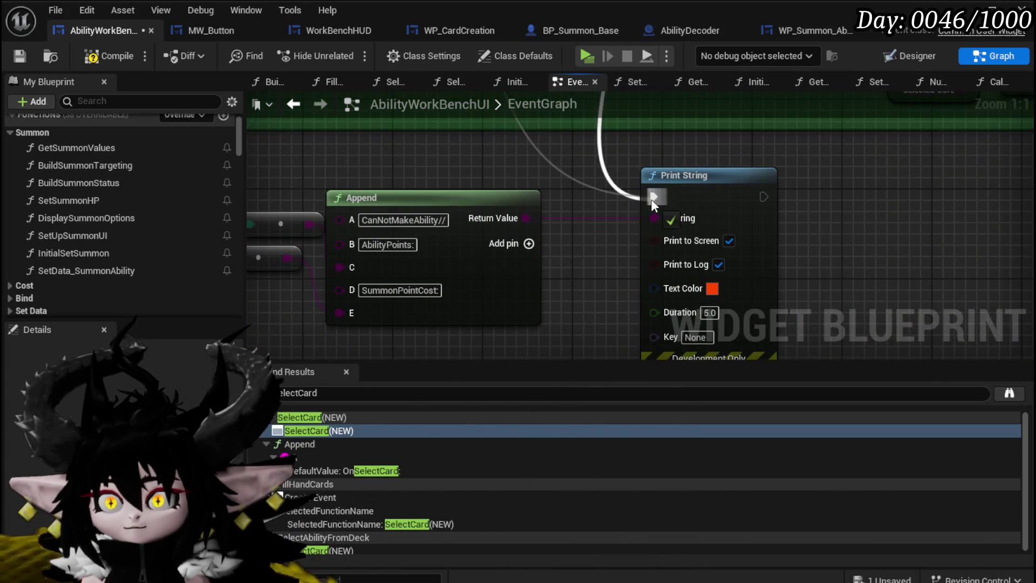
drag(653, 204, 653, 204)
scroll(653, 204, down, 2)
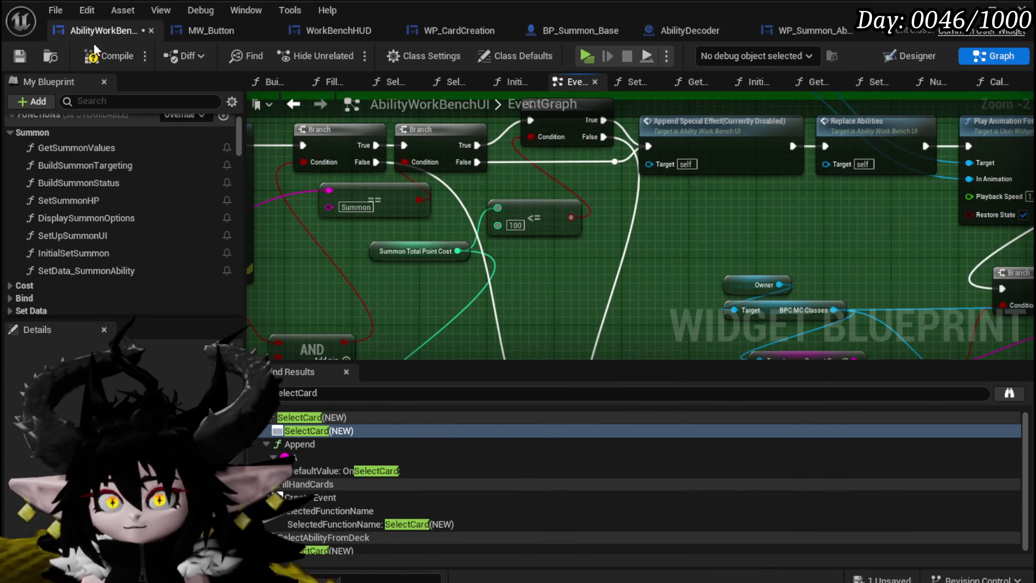
click(27, 56)
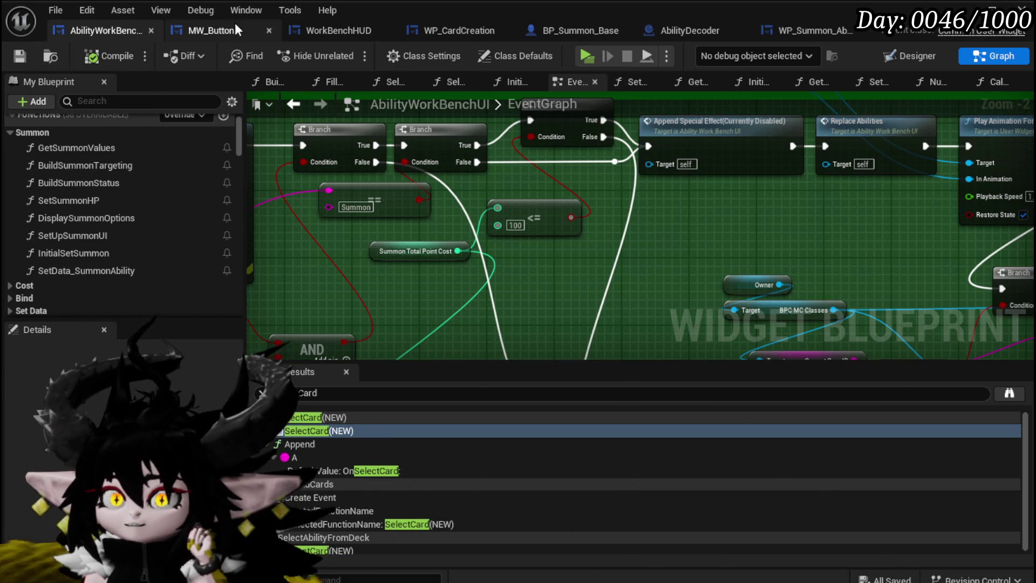
click(550, 37)
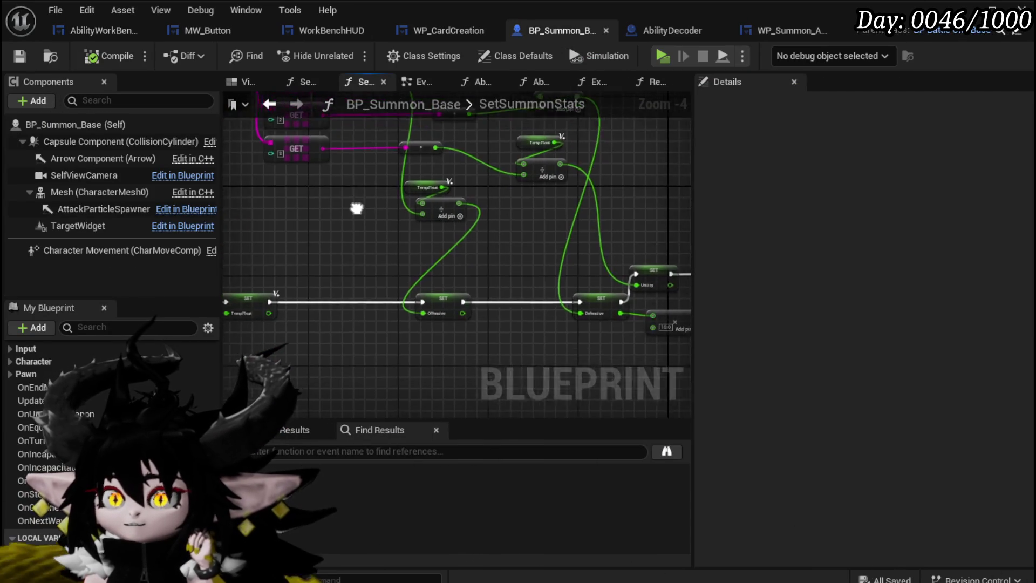
Move the upper Temp Float node up-left in the SetSummonStats graph.
drag(444, 251, 335, 186)
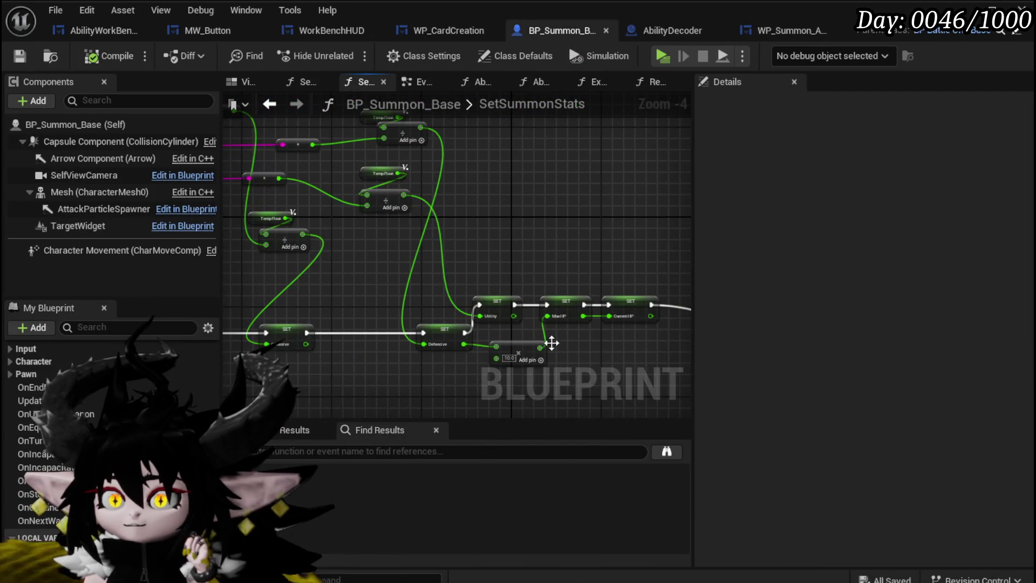
scroll(526, 341, up, 2)
mouse_move(365, 342)
mouse_down()
mouse_move(370, 180)
mouse_move(393, 223)
mouse_up()
mouse_move(481, 183)
mouse_down()
mouse_move(403, 172)
mouse_move(444, 221)
mouse_up()
mouse_move(400, 253)
mouse_down()
mouse_move(435, 180)
mouse_move(415, 228)
mouse_up()
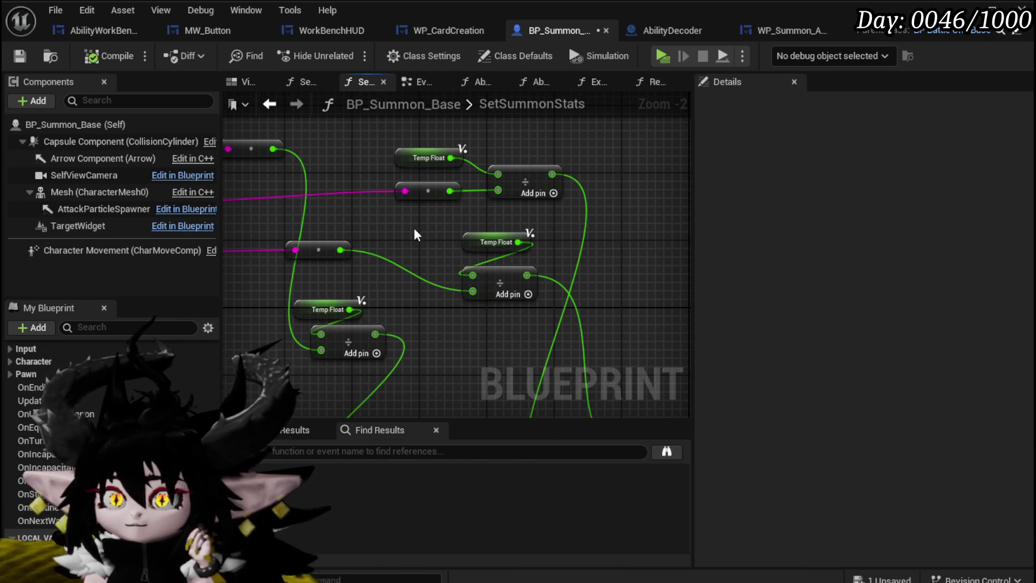
Reposition the Summoner stat nodes and box-select the Summoner and three Target nodes.
scroll(413, 228, down, 2)
scroll(399, 277, up, 2)
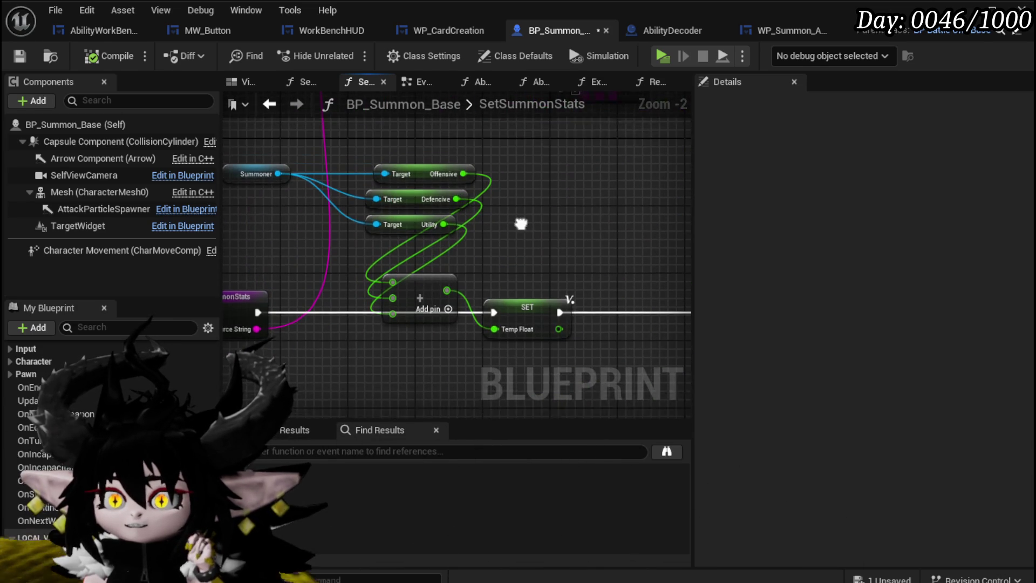
drag(521, 212, 517, 251)
mouse_move(436, 319)
mouse_down()
mouse_move(450, 251)
mouse_move(432, 316)
mouse_up()
click(294, 150)
mouse_move(274, 153)
mouse_down()
mouse_move(409, 274)
mouse_move(505, 245)
mouse_move(440, 161)
mouse_move(465, 221)
mouse_move(519, 219)
mouse_up()
Add a Divide node that divides the stat sum by 100.
text(divide)
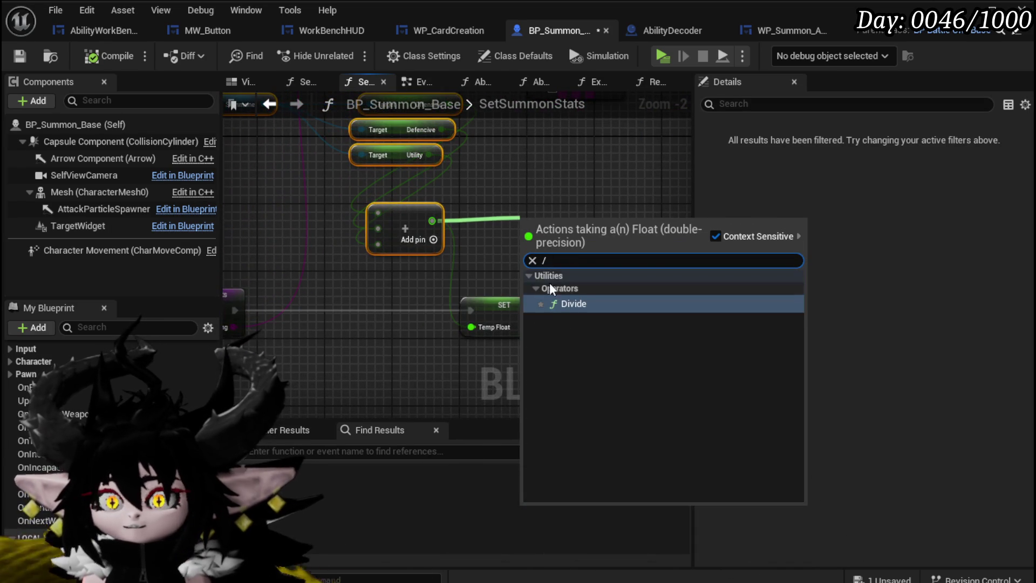
key(Return)
click(547, 238)
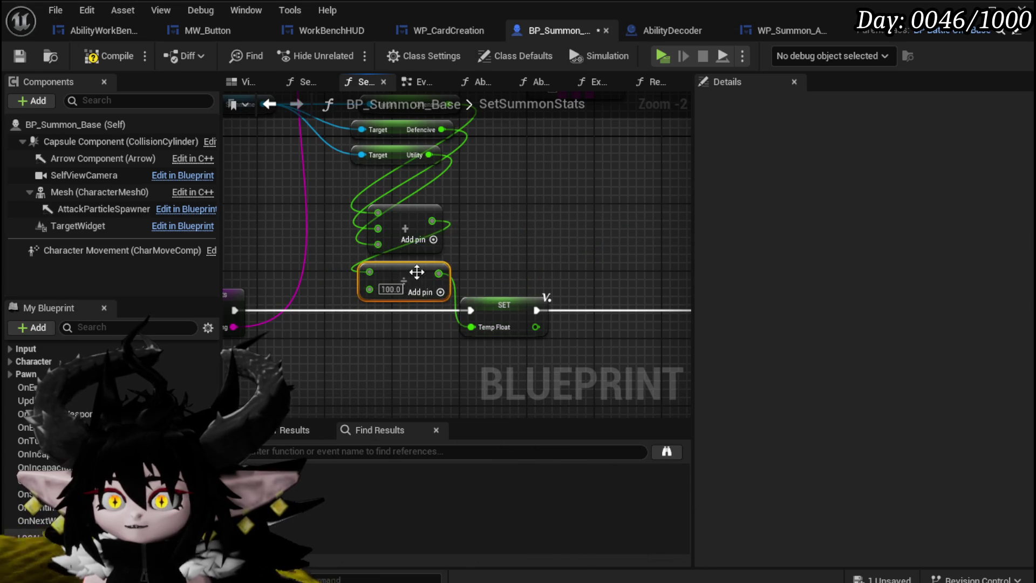
scroll(417, 272, down, 2)
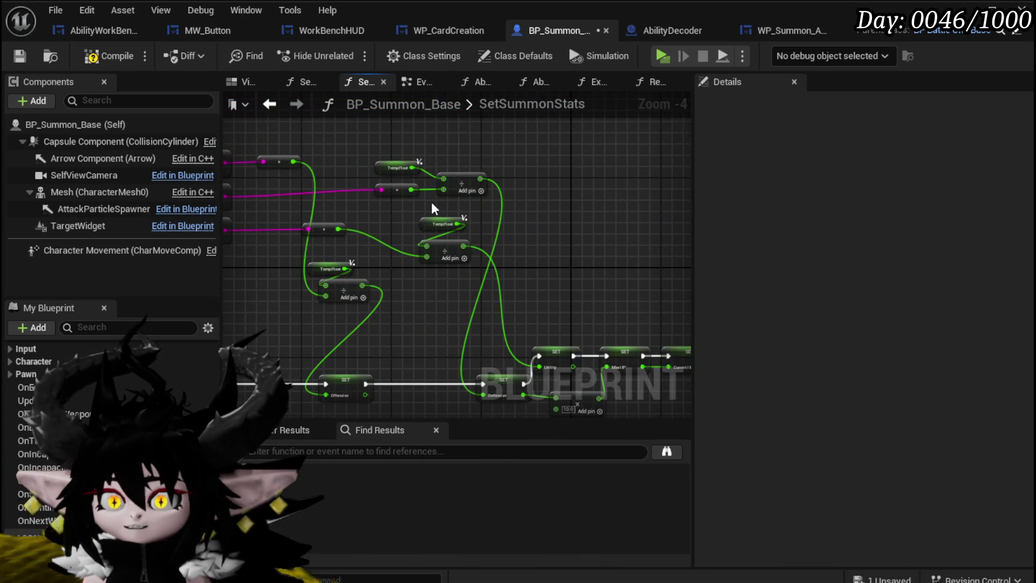
scroll(428, 205, up, 3)
Replace the first per-stat Divide with a Multiply node fed by Temp Float.
drag(399, 142, 499, 131)
text(*)
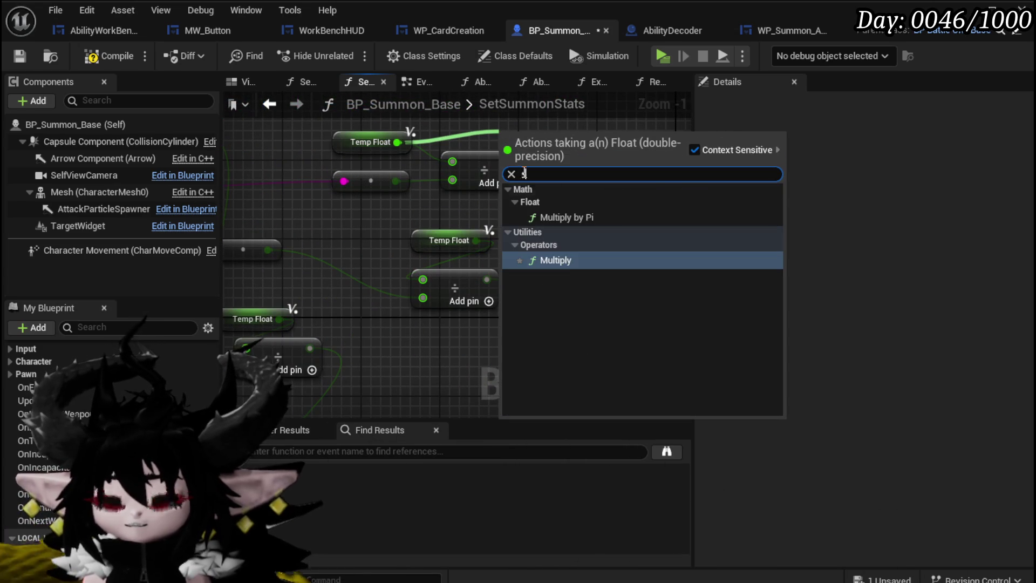
click(559, 264)
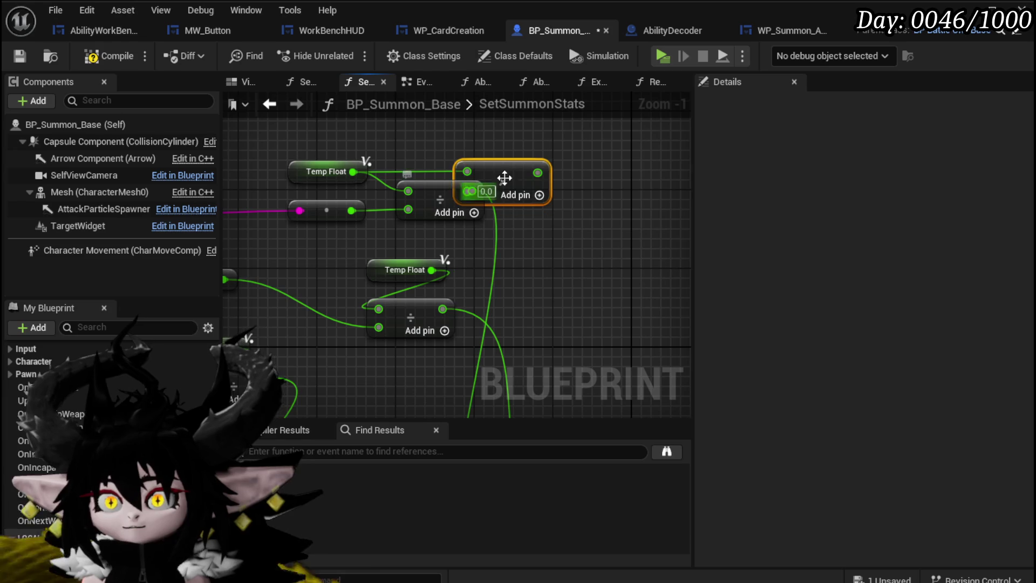
drag(472, 191, 469, 143)
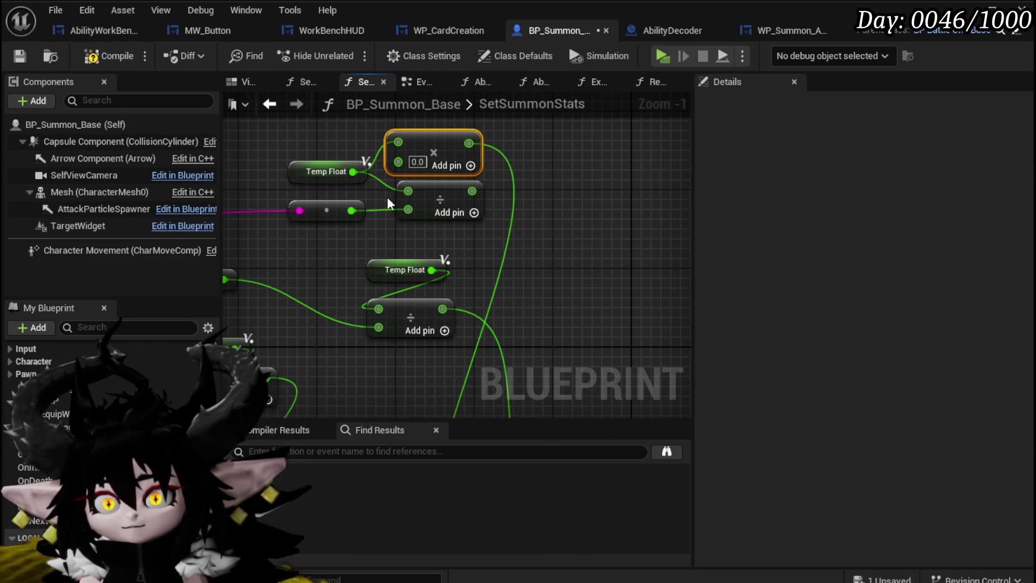
mouse_move(355, 214)
mouse_down()
mouse_move(400, 162)
mouse_move(438, 205)
mouse_up()
click(434, 197)
key(Delete)
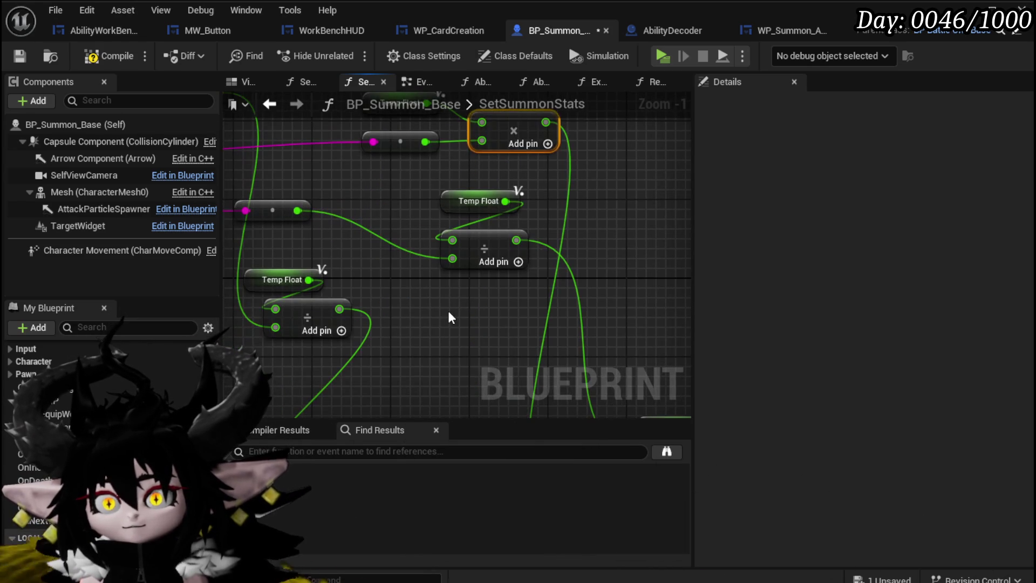
Swap the remaining two Divide nodes for duplicated Multiply nodes, rewiring Temp Float and values.
key(ctrl+v)
mouse_move(296, 210)
mouse_down()
mouse_move(461, 353)
mouse_move(452, 320)
mouse_up()
mouse_move(516, 233)
mouse_down()
mouse_move(510, 322)
mouse_move(522, 278)
mouse_up()
click(475, 253)
key(Delete)
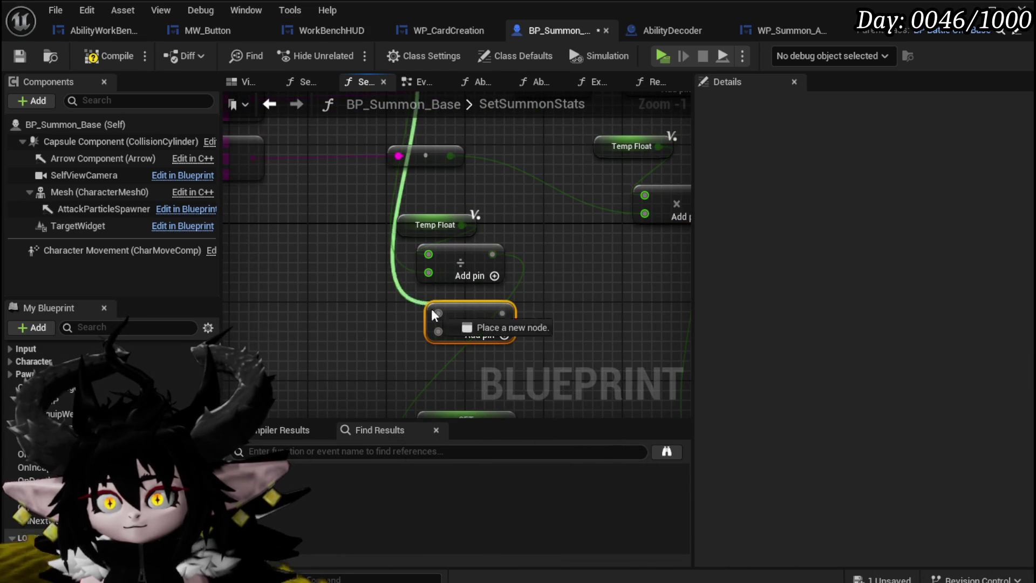
drag(513, 321, 511, 318)
mouse_move(461, 225)
mouse_down()
mouse_move(436, 321)
mouse_move(462, 273)
mouse_up()
click(522, 273)
click(464, 270)
key(Delete)
Save the BP_Summon_Base blueprint and launch a play-test.
scroll(424, 224, down, 2)
mouse_move(424, 224)
mouse_down()
mouse_move(389, 209)
mouse_move(319, 277)
mouse_move(420, 356)
mouse_up()
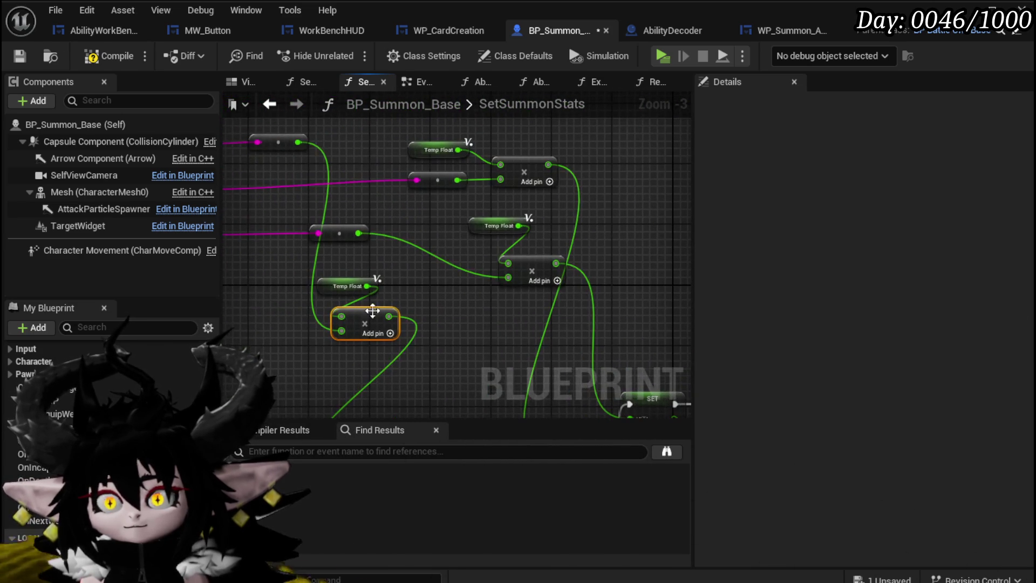
click(21, 55)
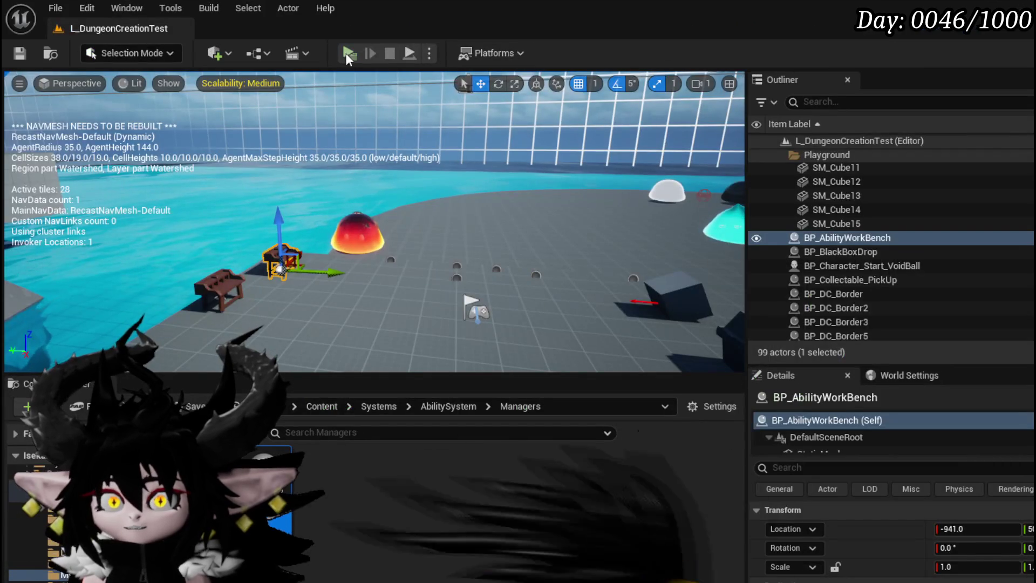
click(348, 52)
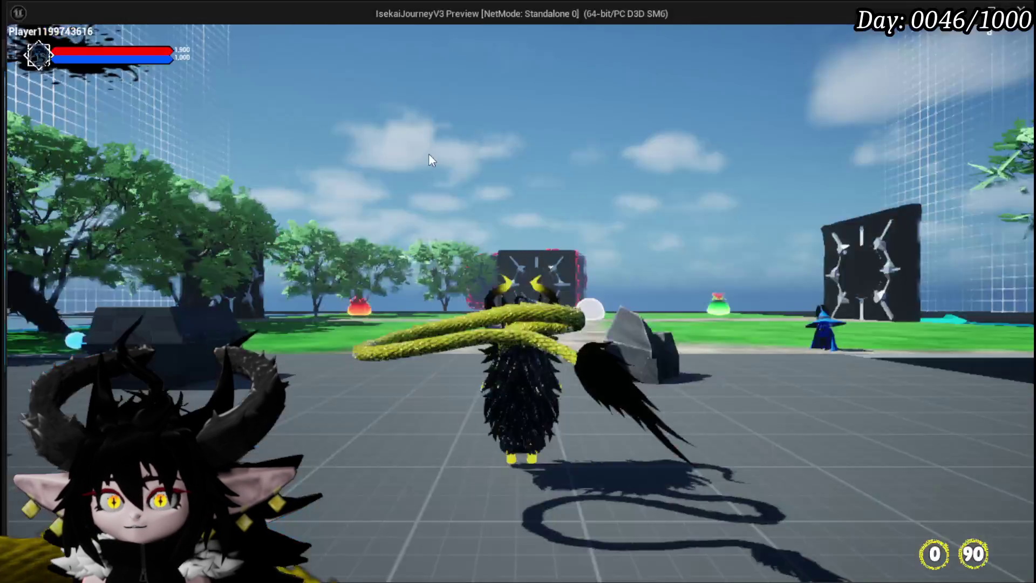
Check the character's equipment and stats in the in-game menu, then close it.
key(Tab)
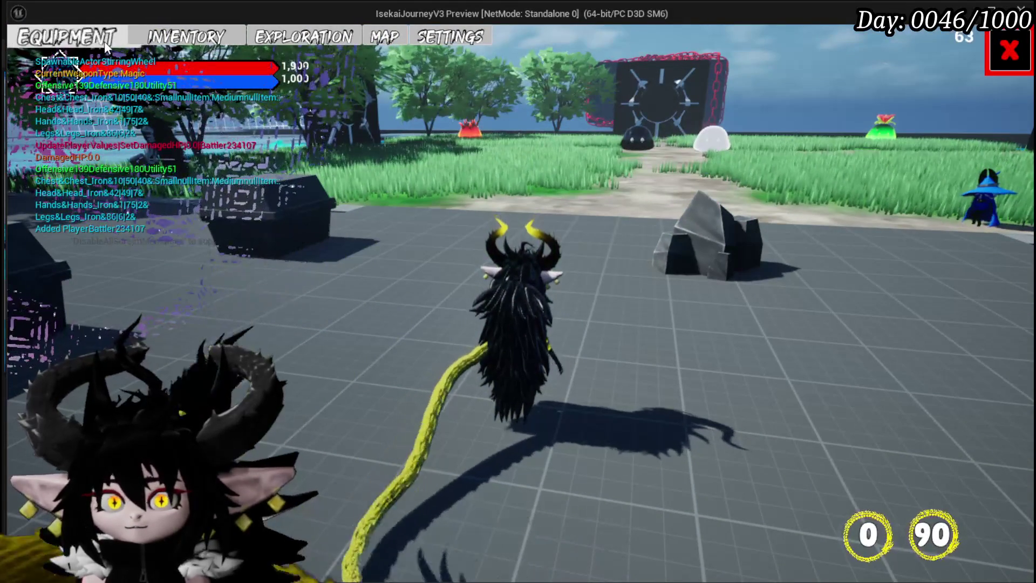
click(105, 41)
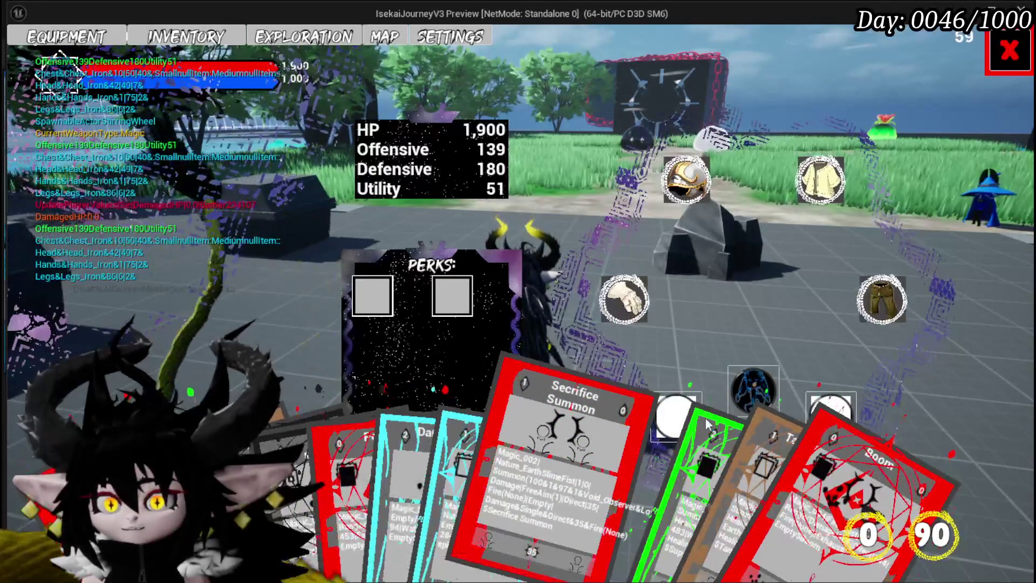
key(Tab)
Run the character into the fire slime to start a battle.
key(w)
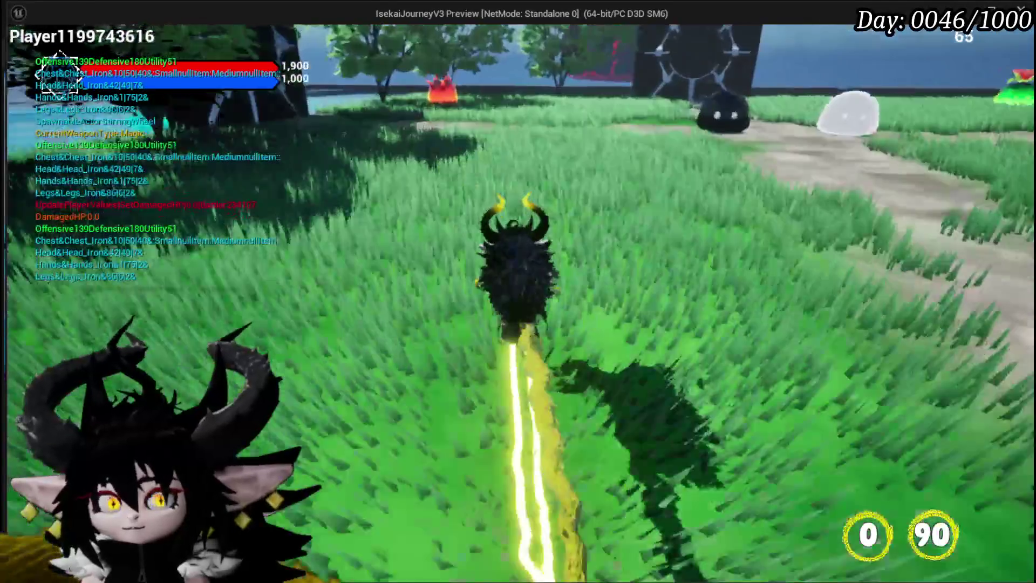
key(a)
key(w)
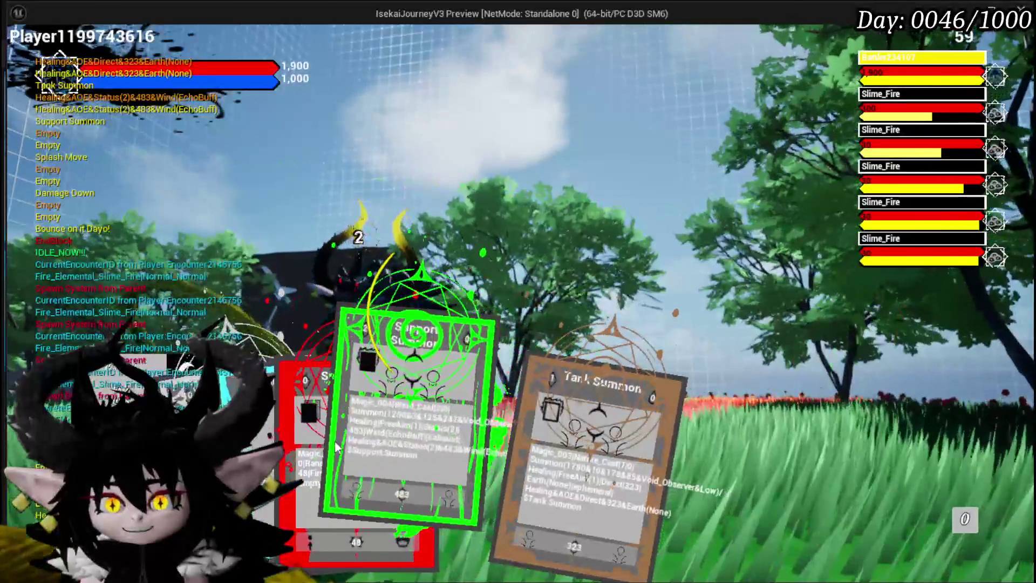
Play Splash Move, the cyan card and Secrifice Summon, then stop the test play.
click(325, 440)
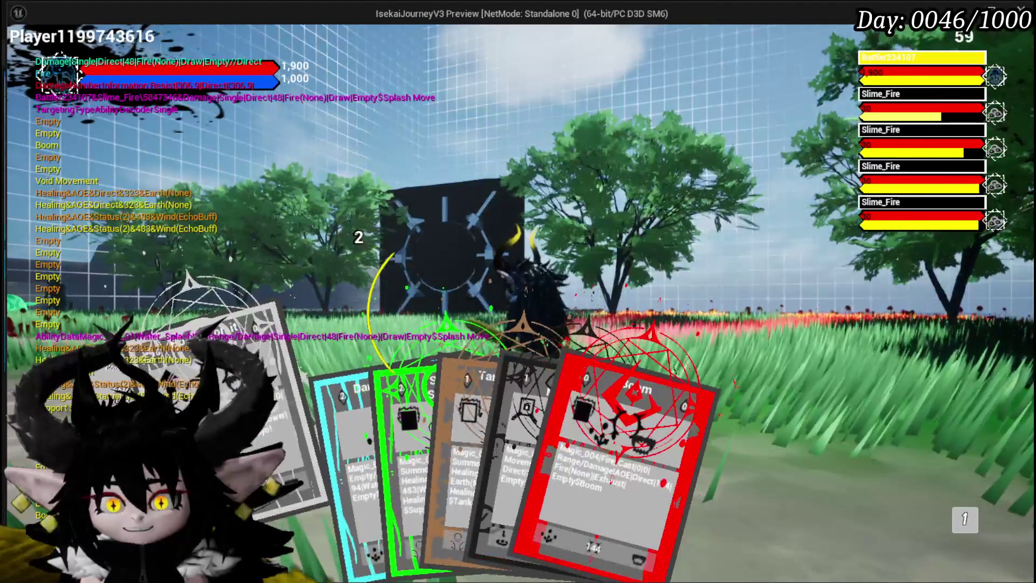
click(325, 445)
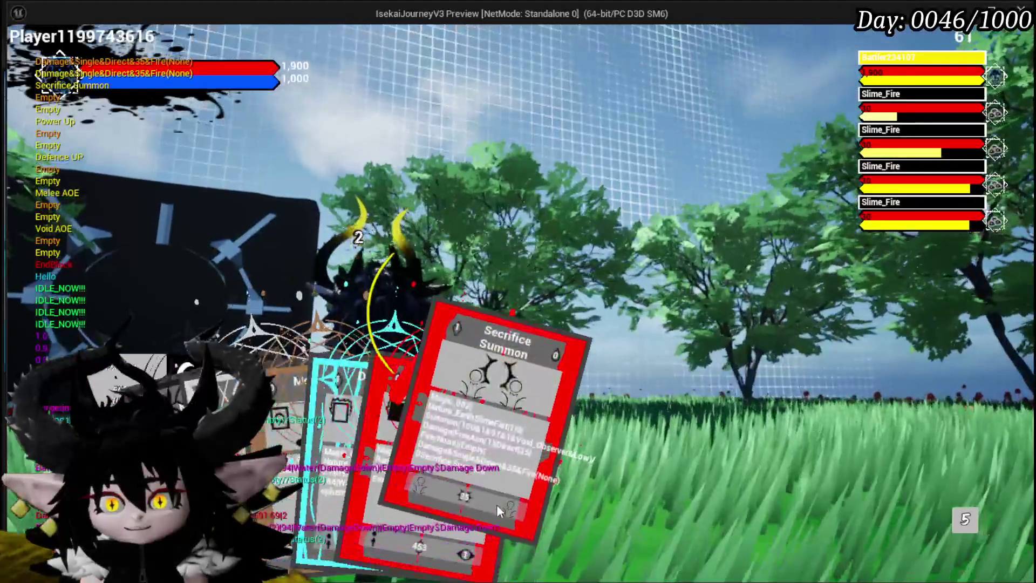
click(496, 504)
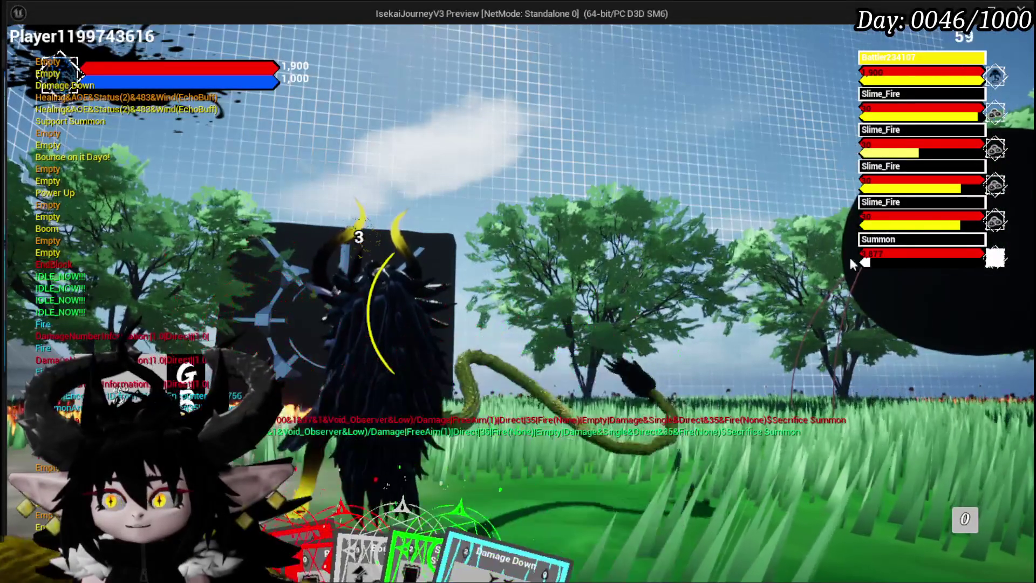
mouse_move(865, 264)
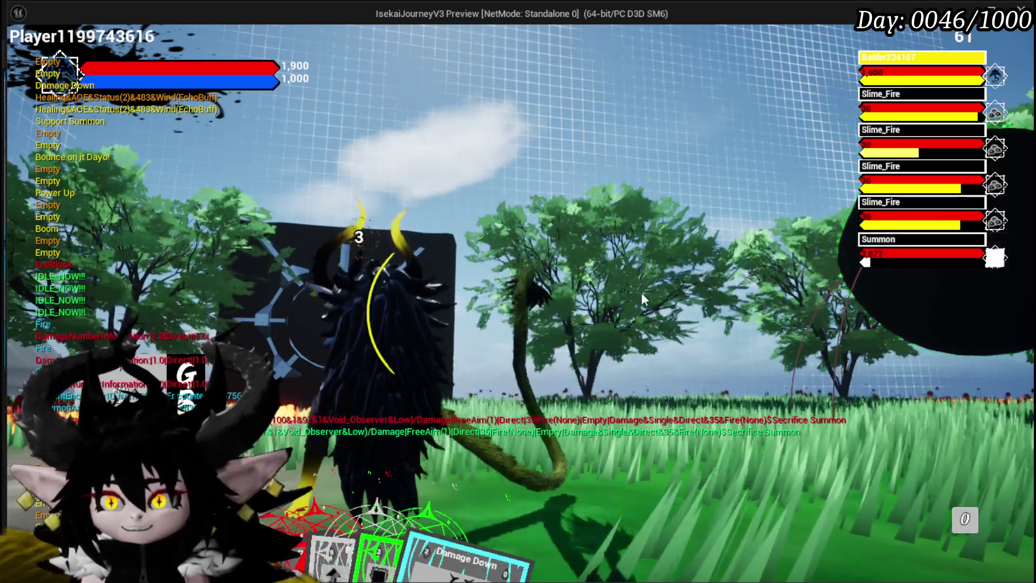
mouse_move(432, 517)
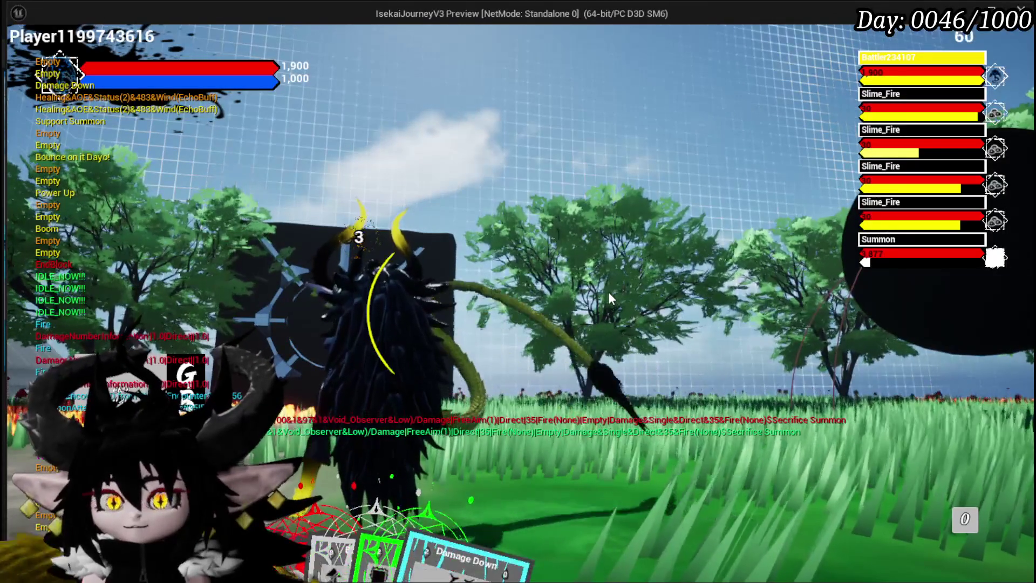
key(Escape)
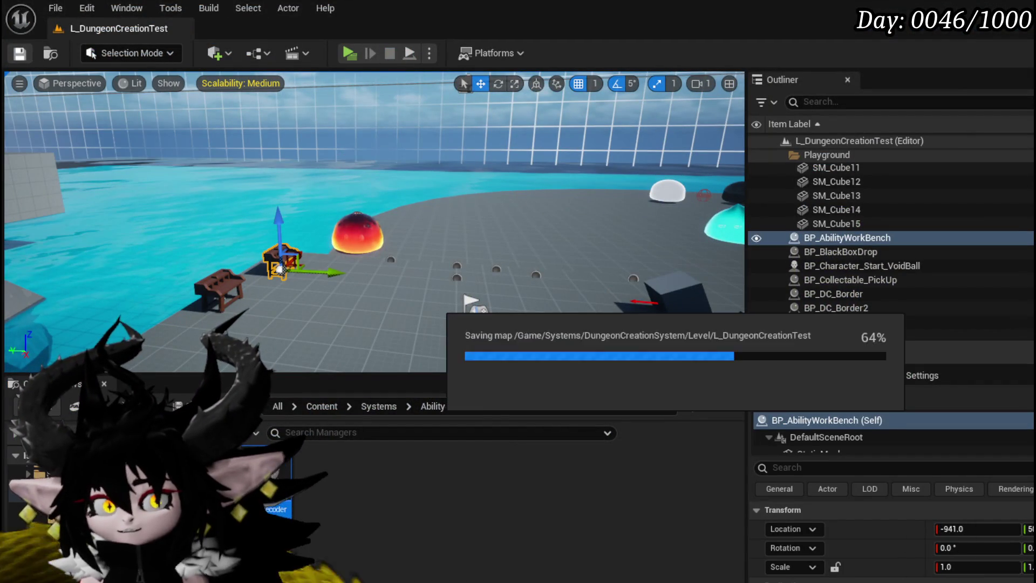
Start a new play-test and review the character's equipment screen.
click(349, 53)
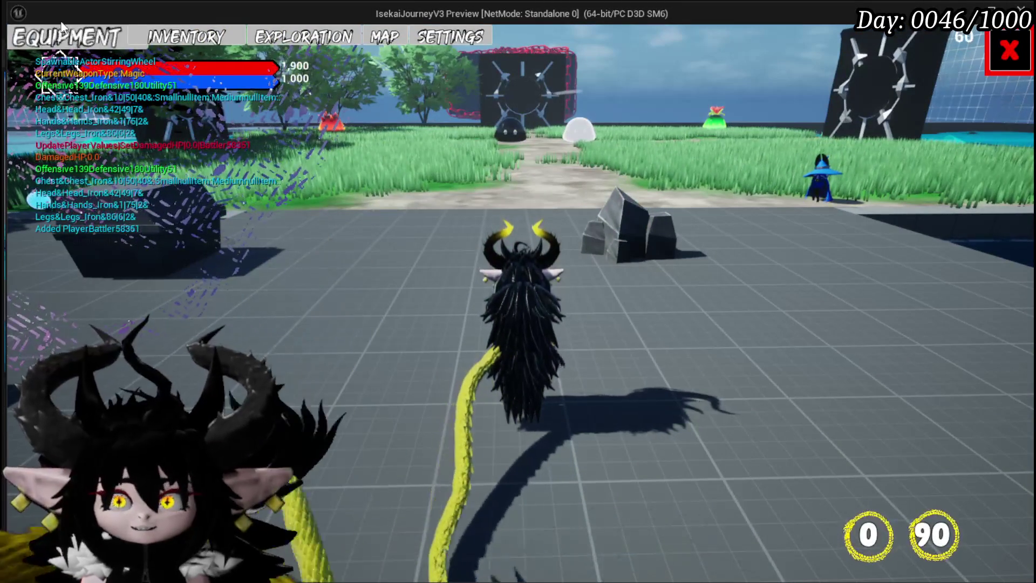
click(62, 27)
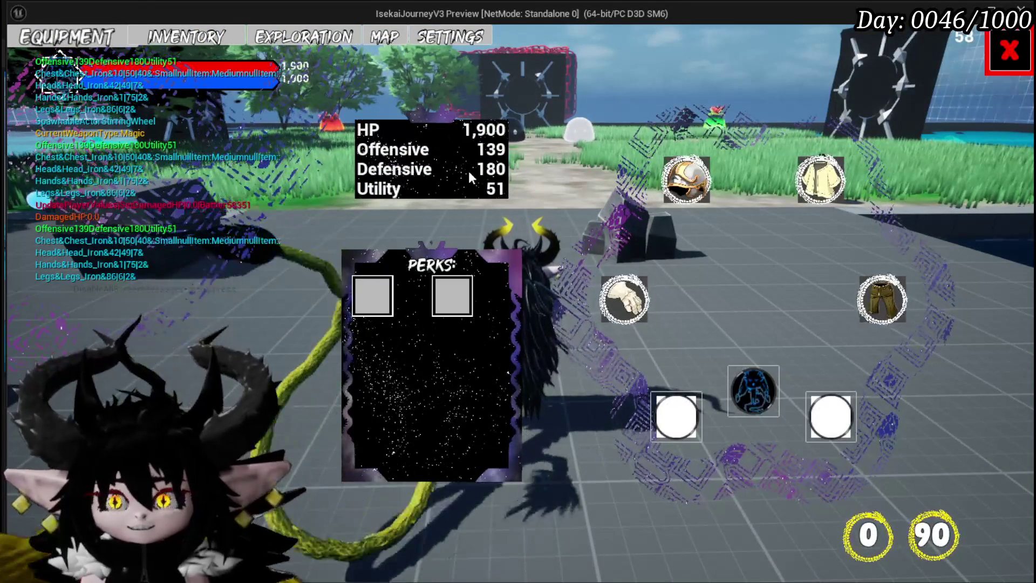
click(1006, 70)
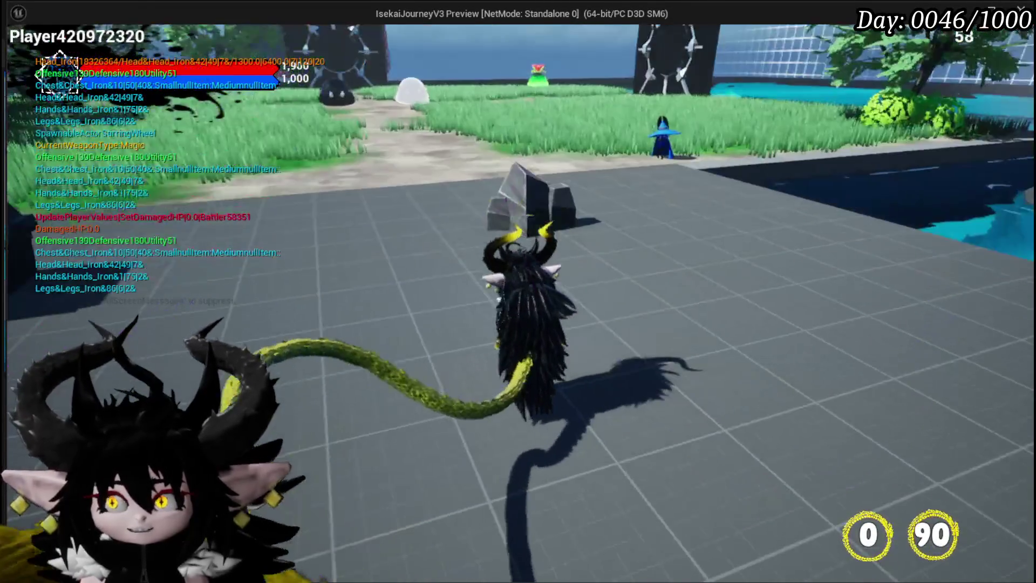
At the workbench, set Secrifice Summon to 25%, 5% and 70% (100 points), then open settings.
key(Tab)
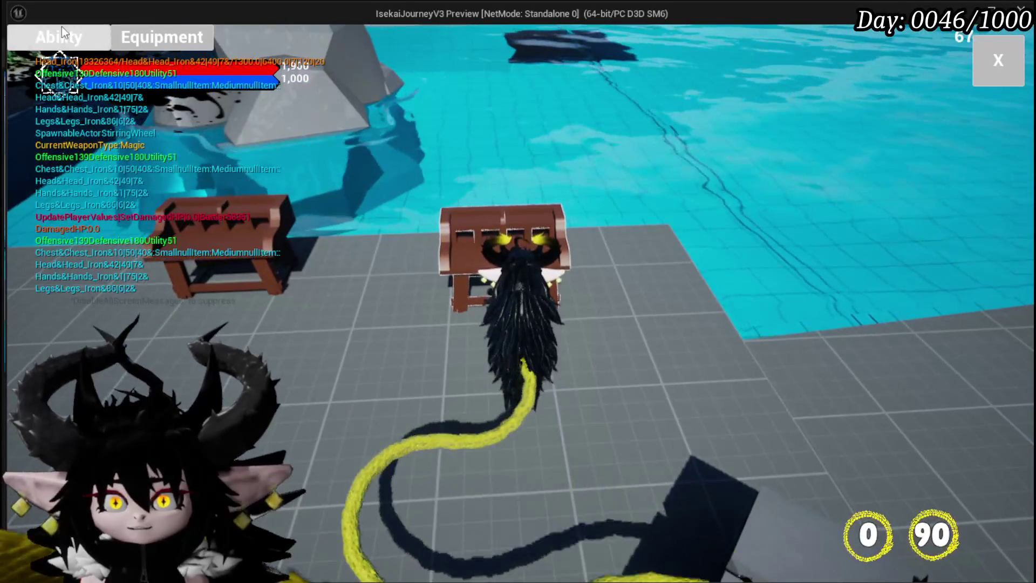
click(88, 35)
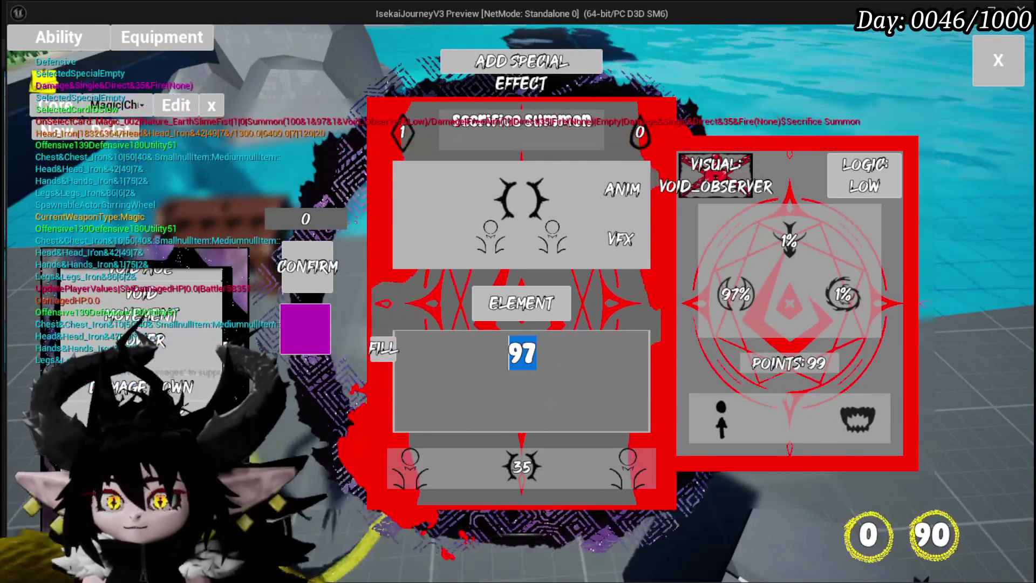
mouse_move(833, 306)
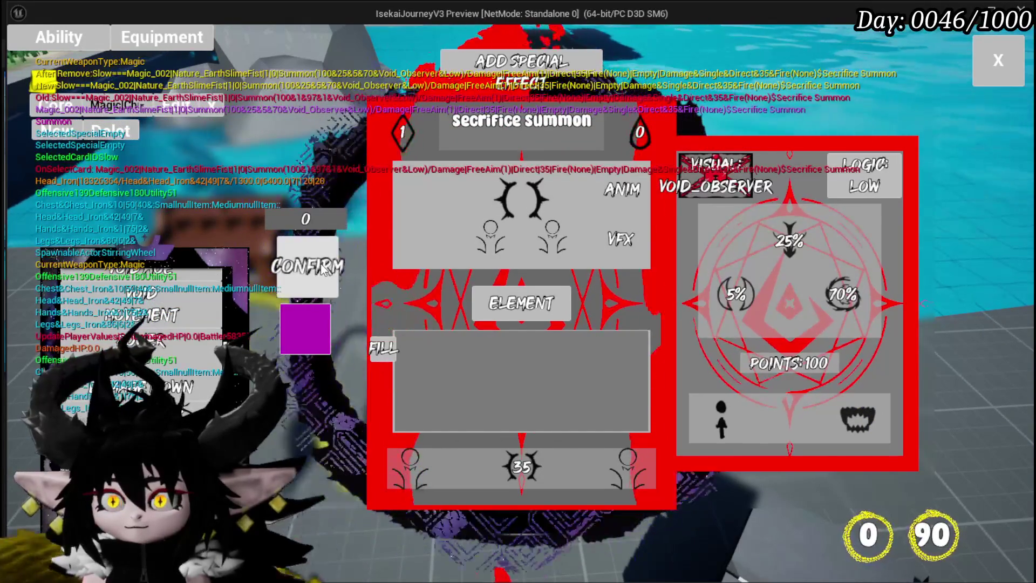
click(999, 64)
key(Escape)
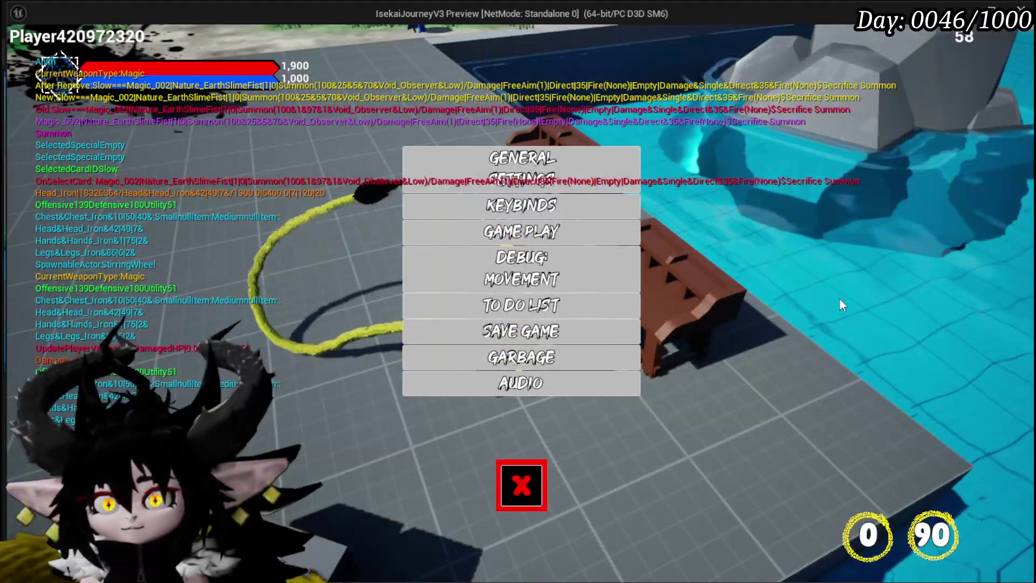
Save the game progress, close the settings menu and run toward the next slimes.
click(604, 339)
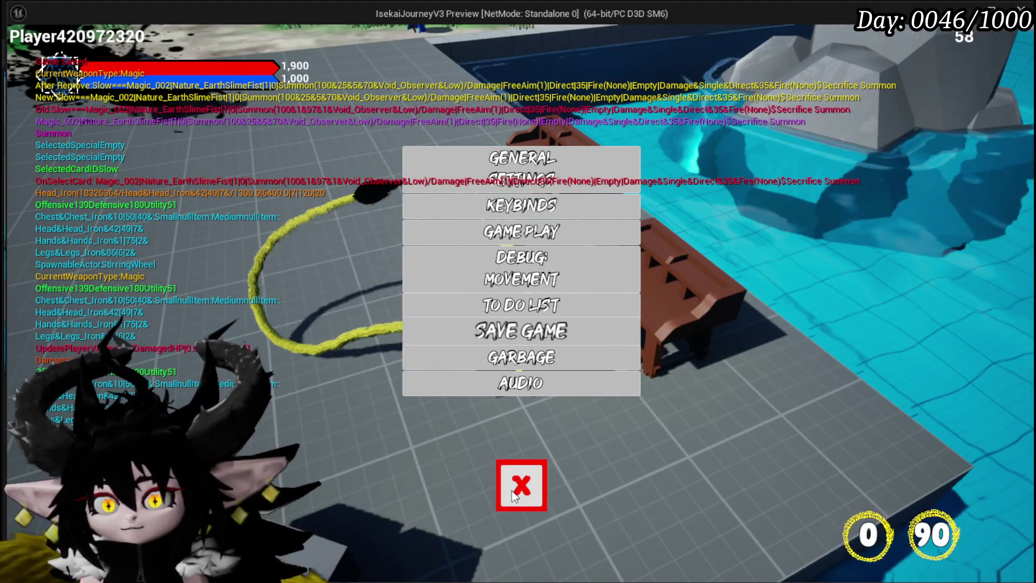
click(513, 494)
key(w)
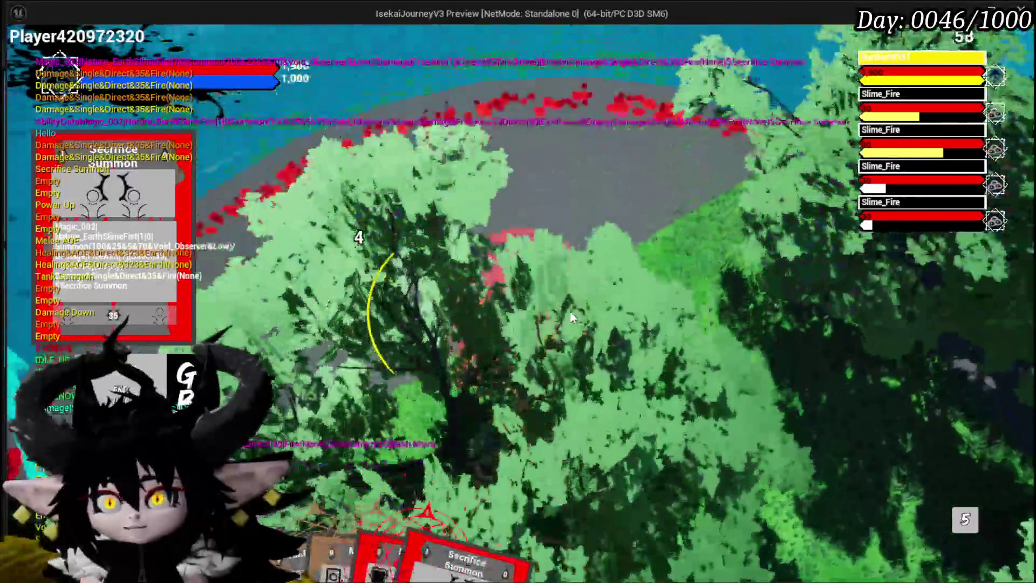
Cast the summon on the red target circle and engage the slime group.
key(w)
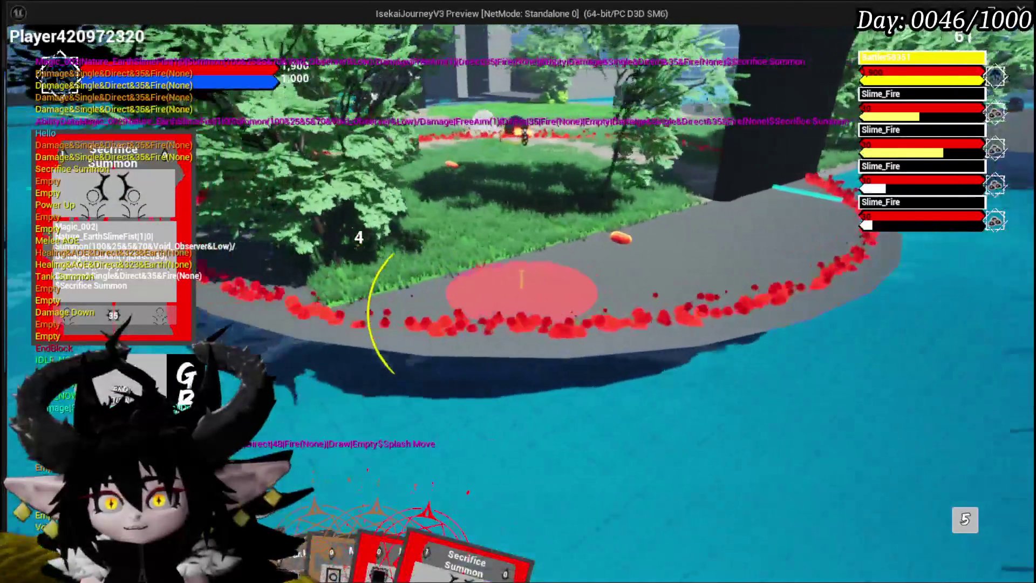
click(569, 313)
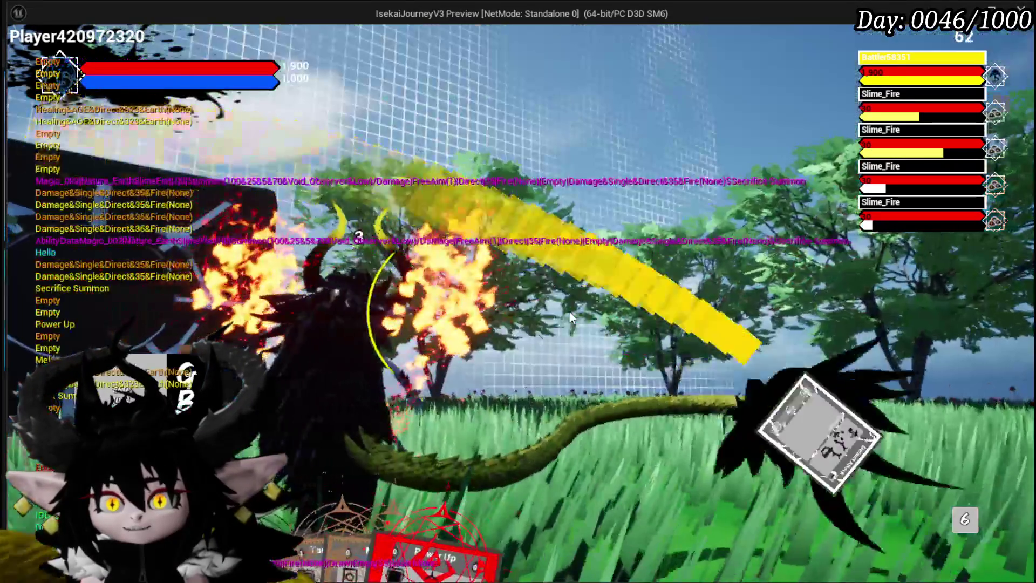
key(w)
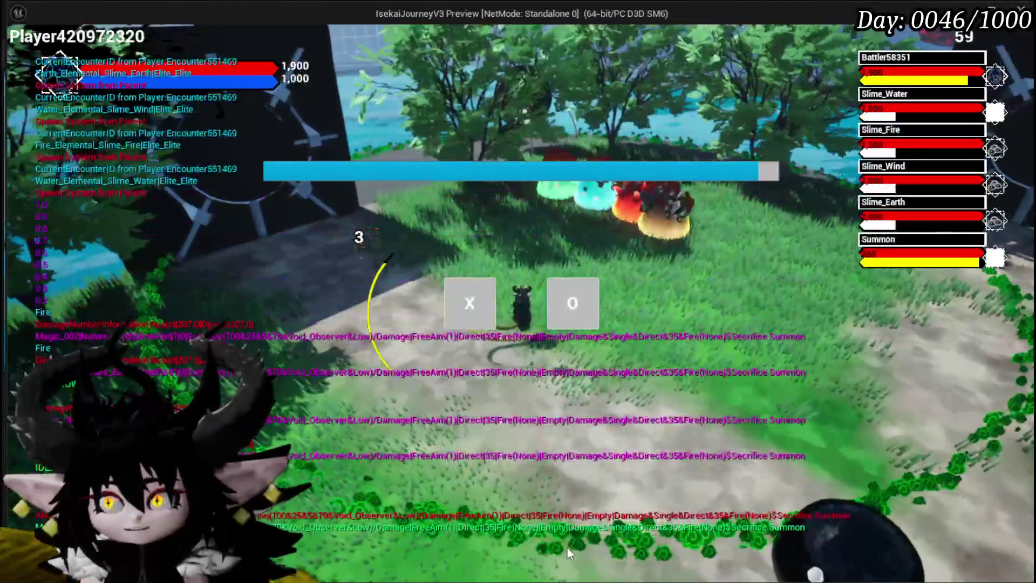
click(474, 300)
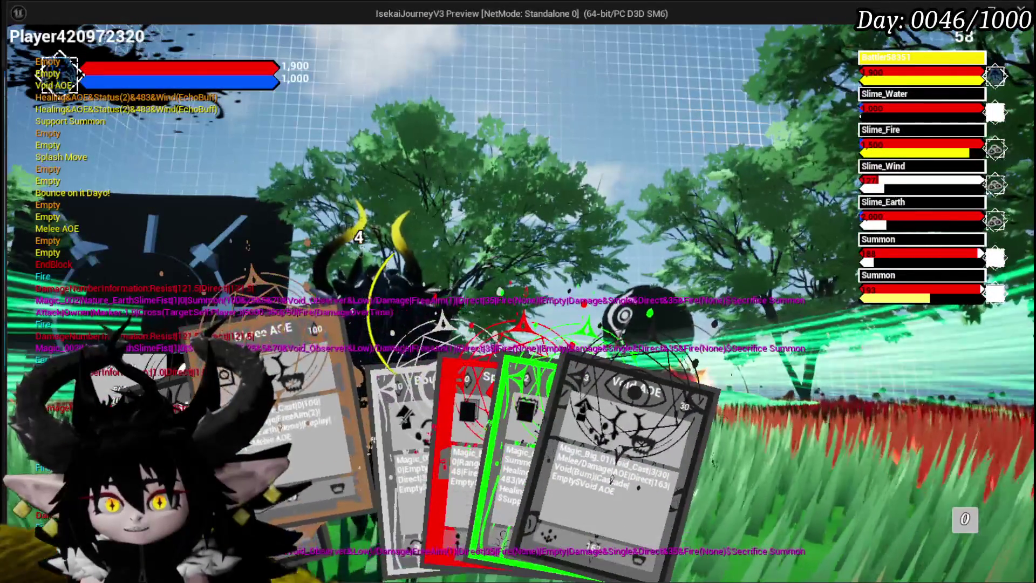
Return to the editor and stop the play session.
key(alt+Tab)
key(Escape)
click(20, 54)
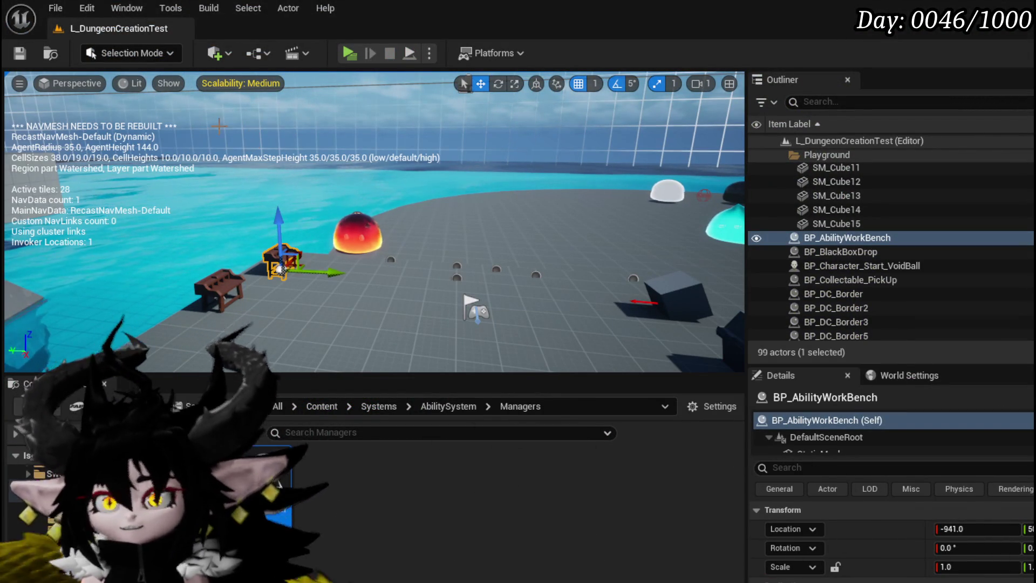
Save the L_DungeonCreationTest map, start a new play session and open the bench menu.
click(19, 52)
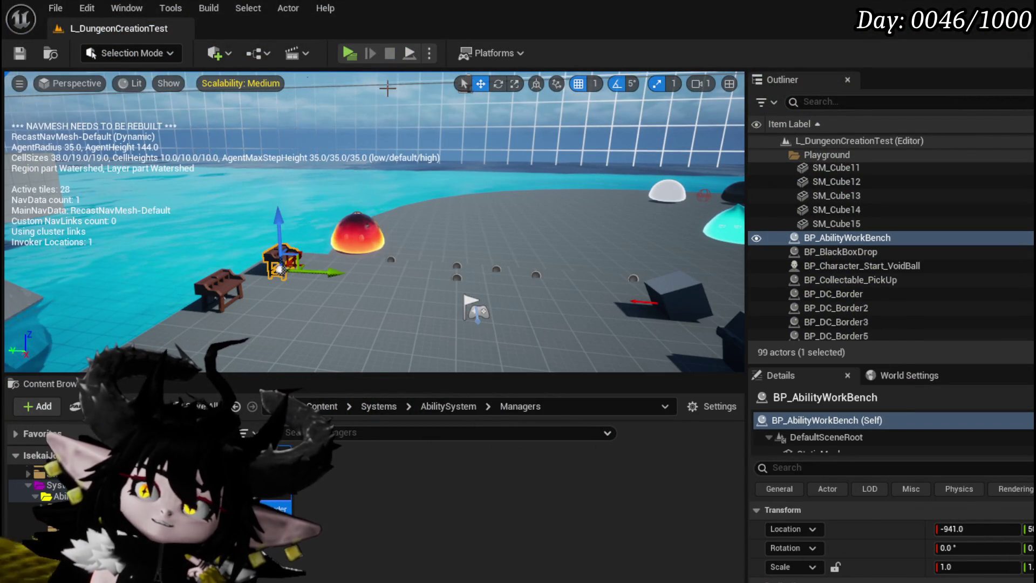
click(347, 57)
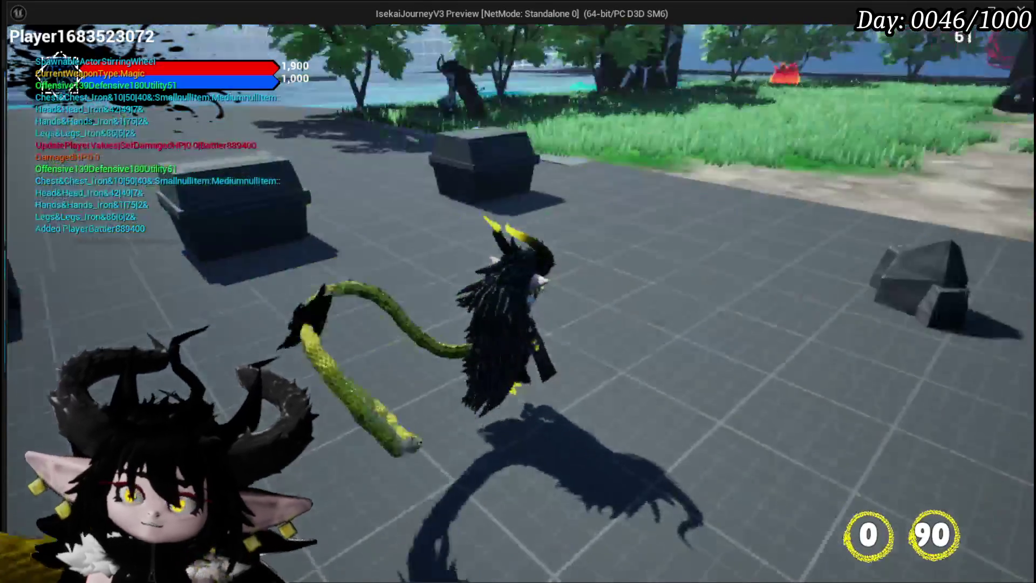
key(w)
key(Tab)
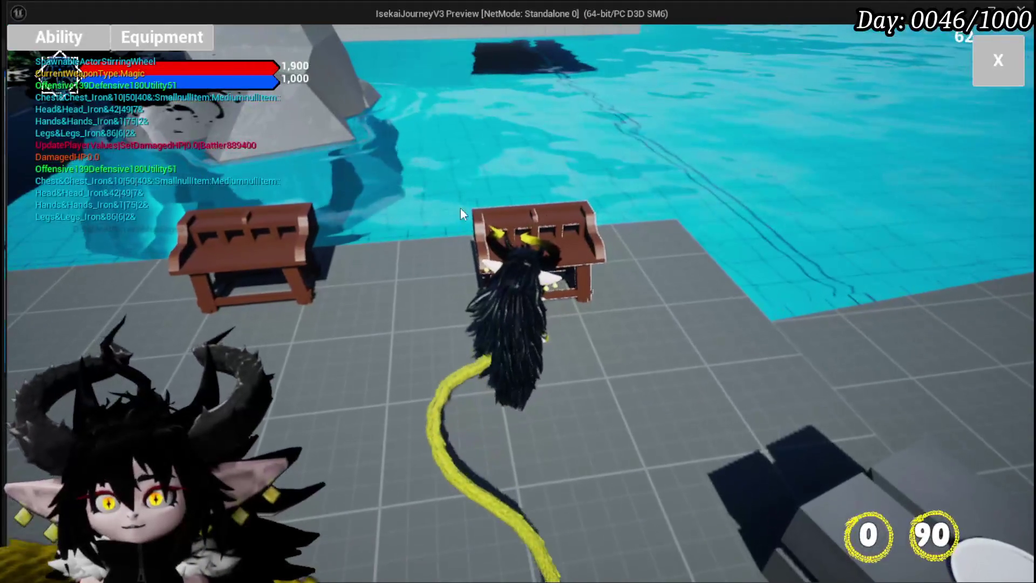
Load the ChuraMagicSummon loadout and edit Secrifice Summon to view its targeting choices.
click(87, 47)
click(123, 106)
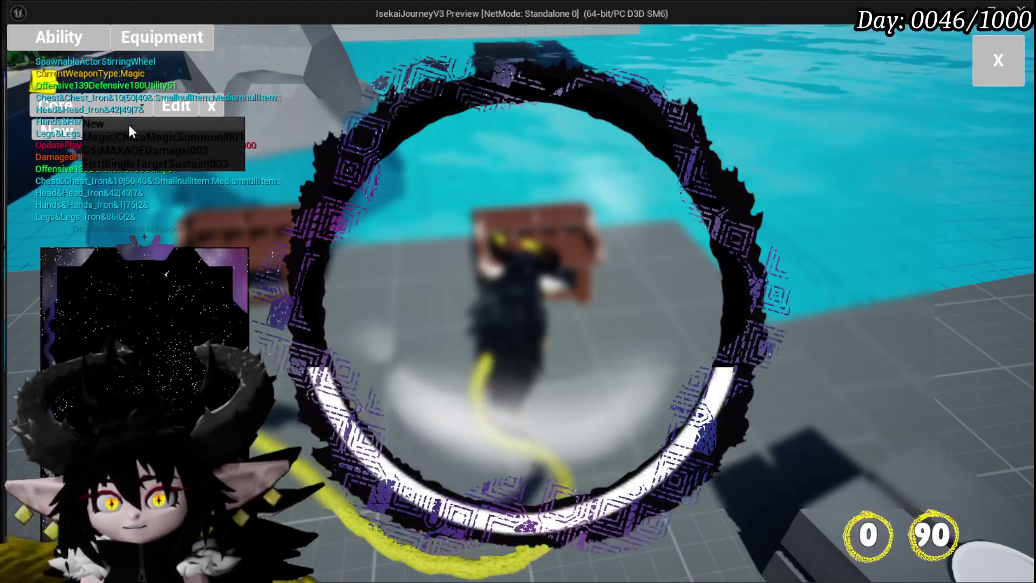
click(132, 137)
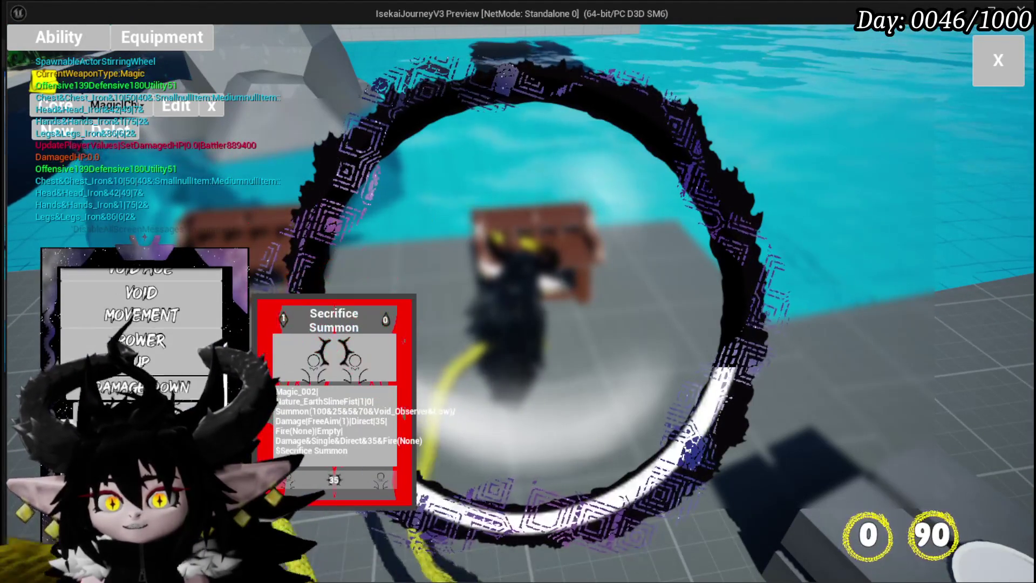
click(335, 400)
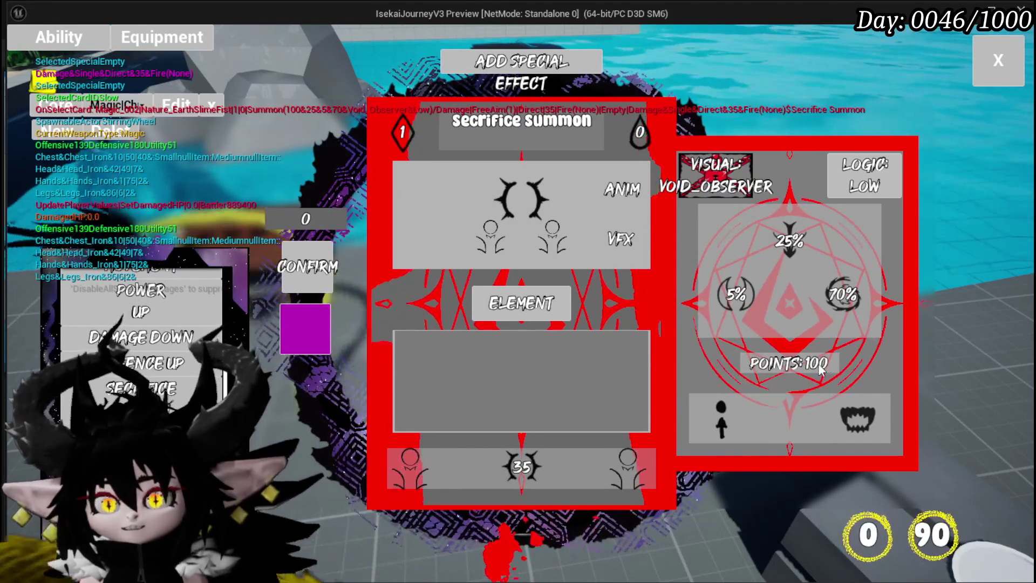
click(721, 418)
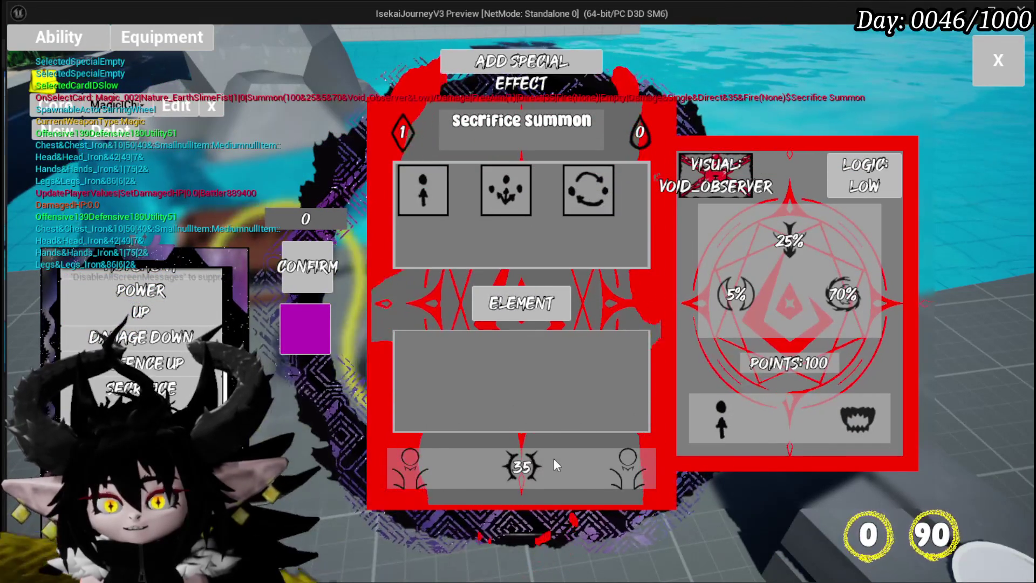
Switch the summon's targeting to AOE, stop the preview and save the level.
click(514, 190)
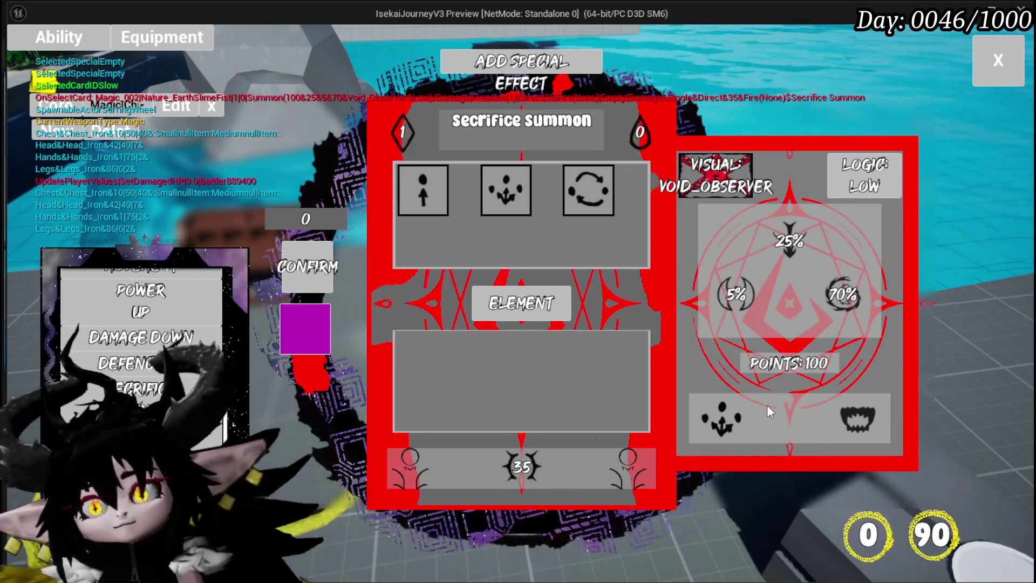
key(Escape)
click(17, 59)
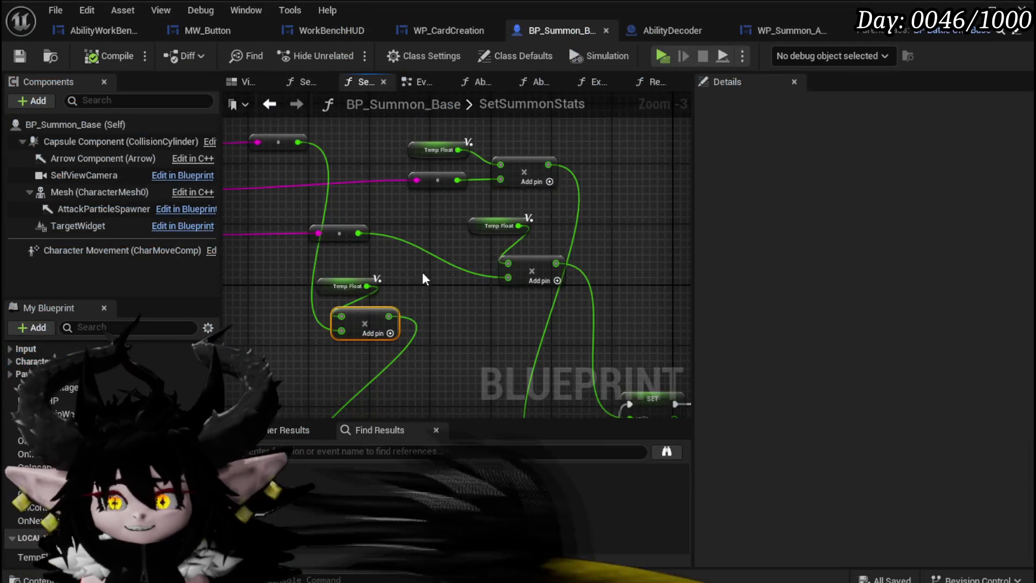
Rearrange the stat Addition, Target and GET nodes in SetSummonStats to make room.
mouse_move(423, 278)
mouse_down()
mouse_move(481, 225)
mouse_move(495, 267)
mouse_move(381, 228)
mouse_move(380, 214)
mouse_up()
mouse_move(372, 296)
mouse_down()
mouse_move(416, 305)
mouse_move(379, 280)
mouse_up()
click(372, 216)
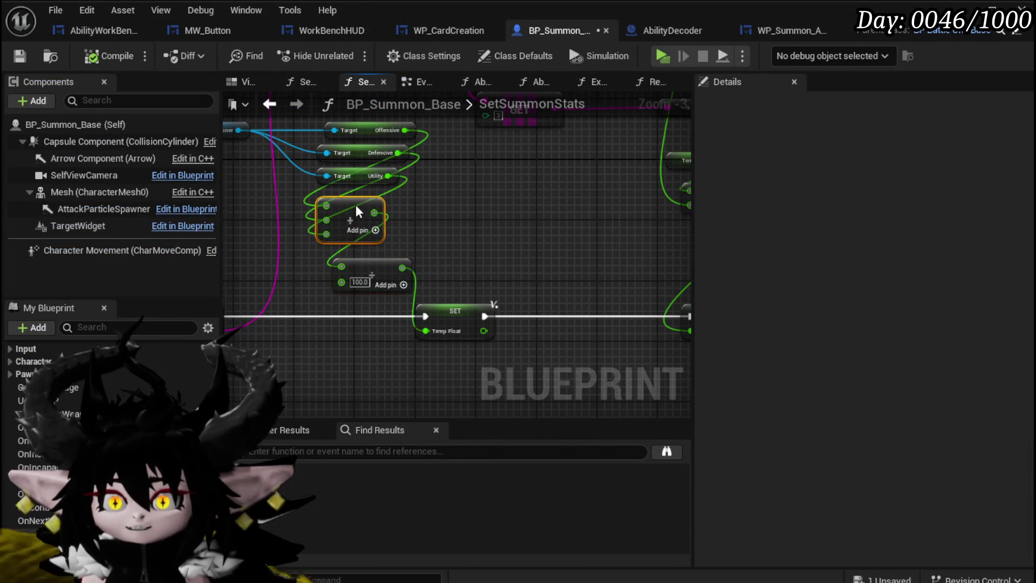
drag(372, 216, 527, 250)
mouse_move(273, 178)
mouse_down()
mouse_move(509, 231)
mouse_move(463, 272)
mouse_move(283, 261)
mouse_up()
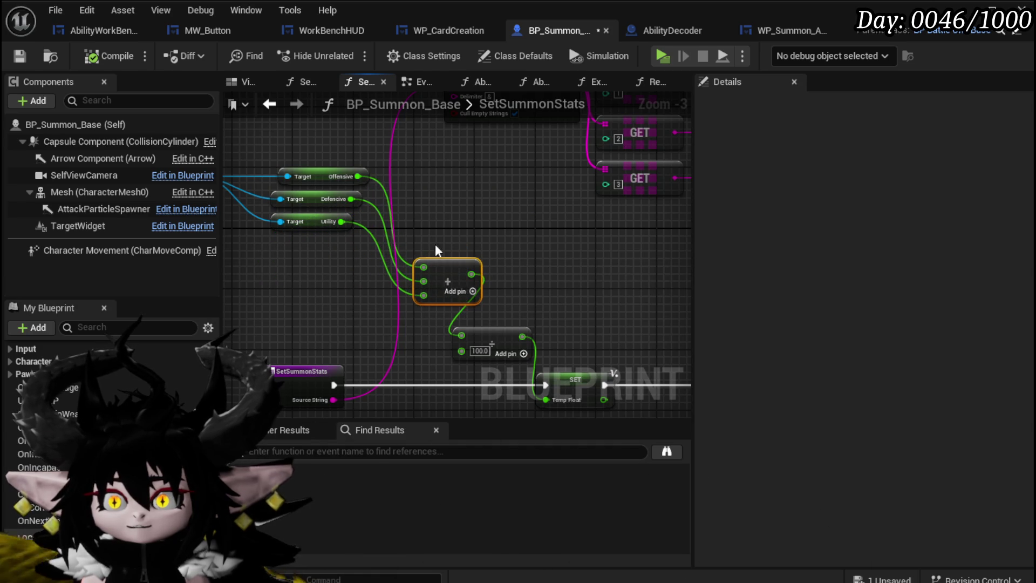
drag(441, 277, 325, 253)
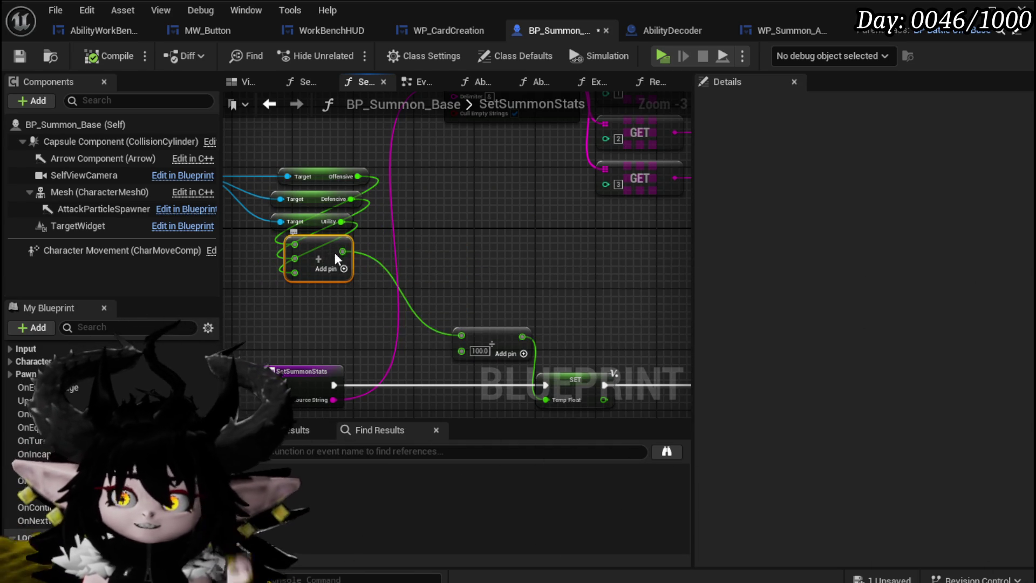
Insert a Divide by 2.0 after the stat sum feeding the 100.0 node, then compile and save.
drag(341, 251, 431, 257)
text(Divi)
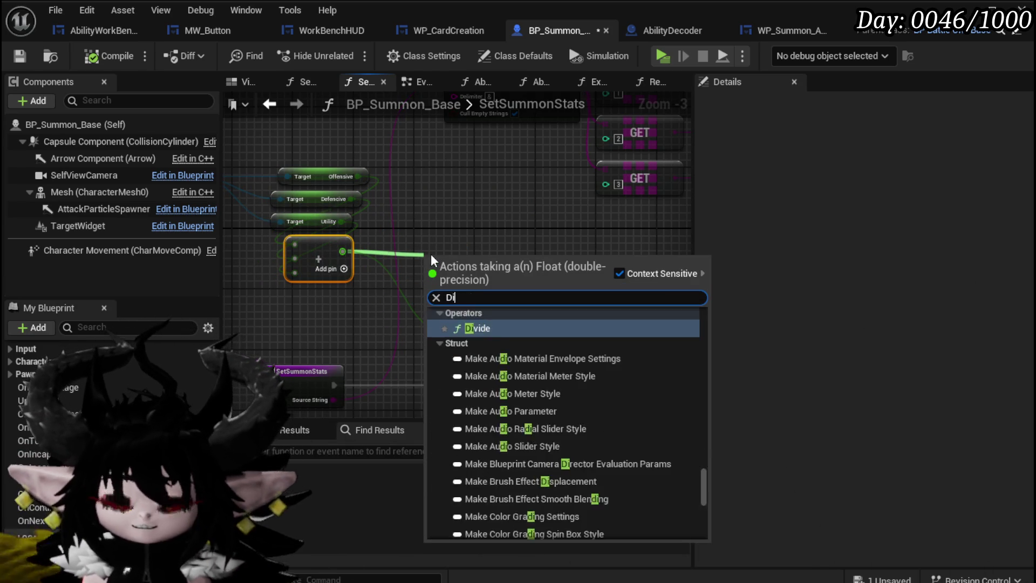
click(477, 418)
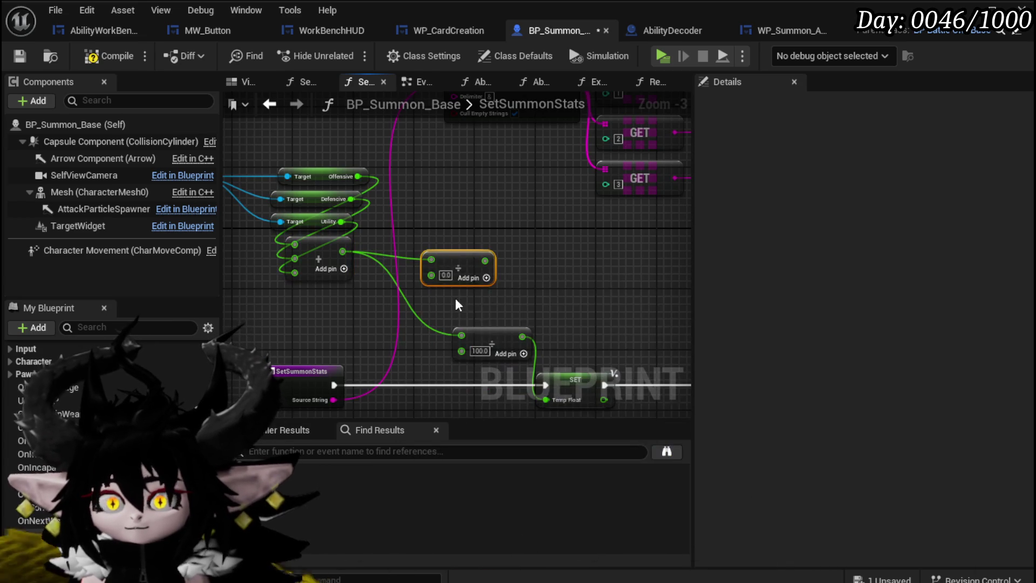
click(445, 275)
text(2)
drag(485, 261, 458, 343)
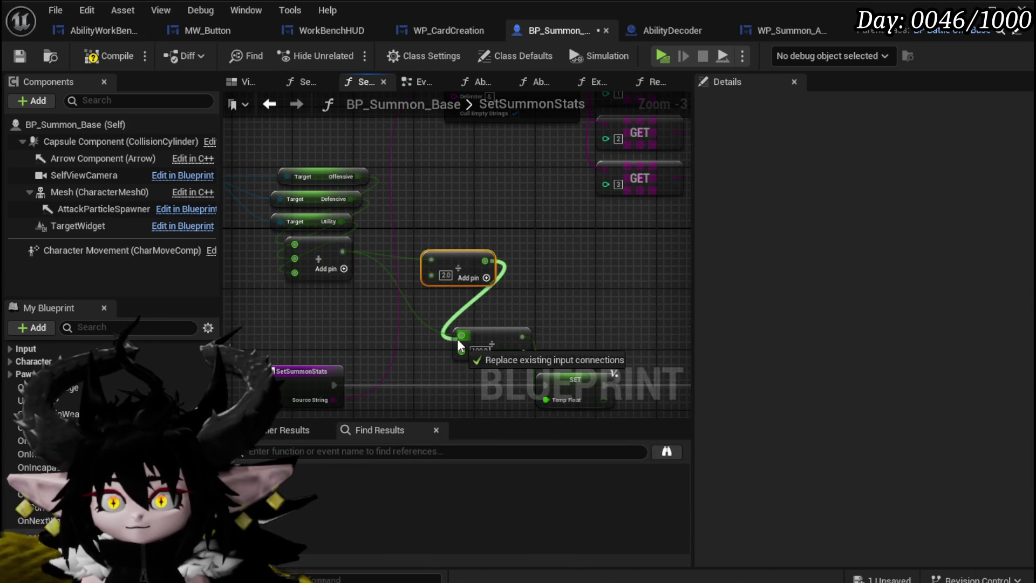
mouse_move(463, 264)
mouse_down()
mouse_move(382, 313)
mouse_move(394, 311)
mouse_up()
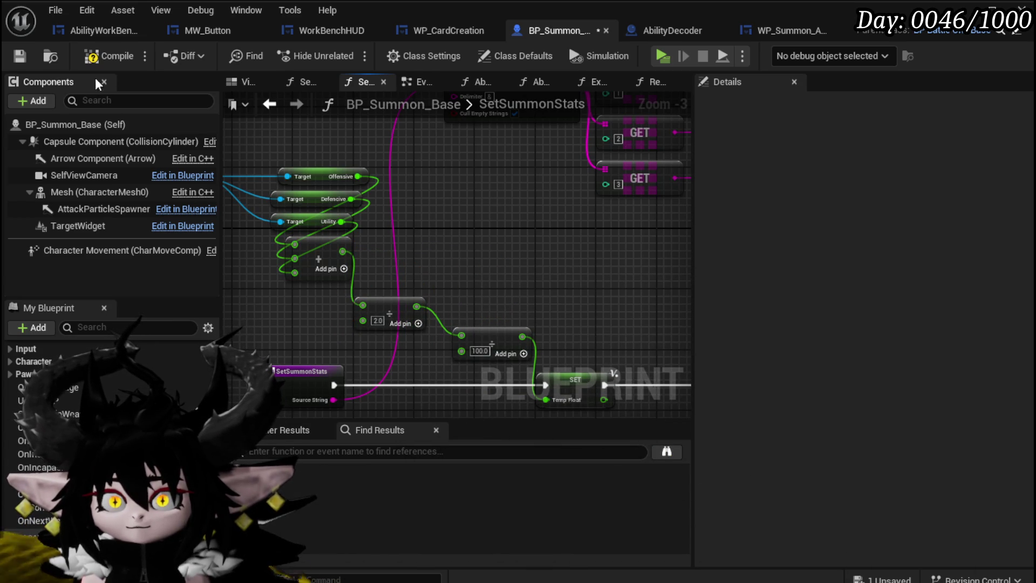
click(13, 55)
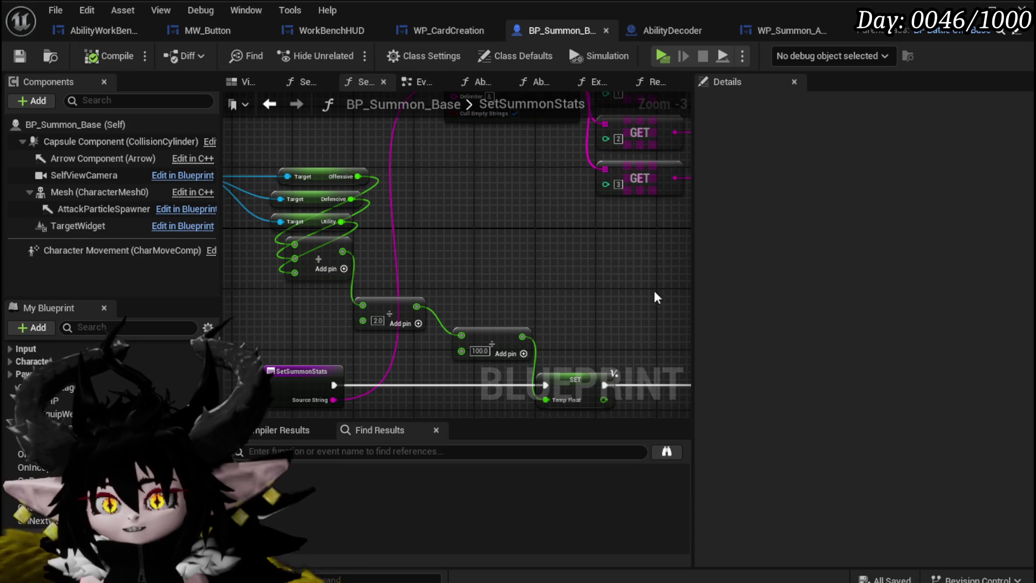
click(100, 30)
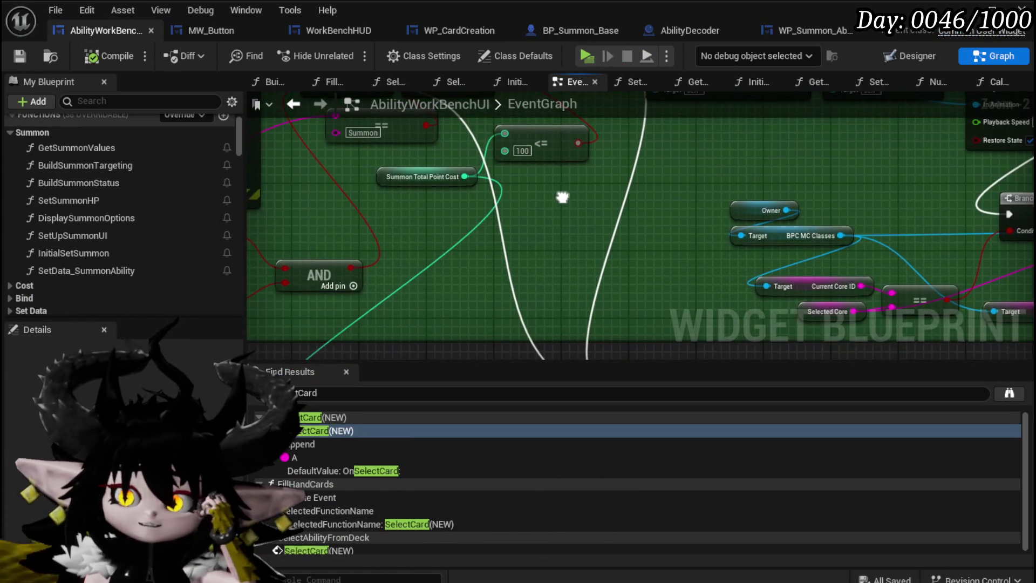
Expand the Cost category in My Blueprint and open the CostBus function.
scroll(561, 196, down, 2)
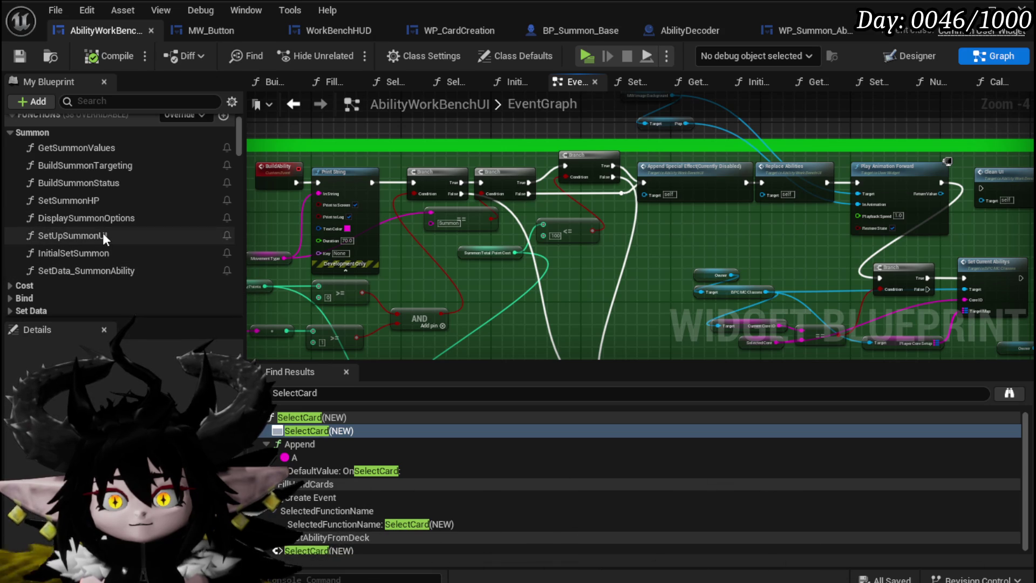
scroll(103, 232, down, 3)
click(22, 195)
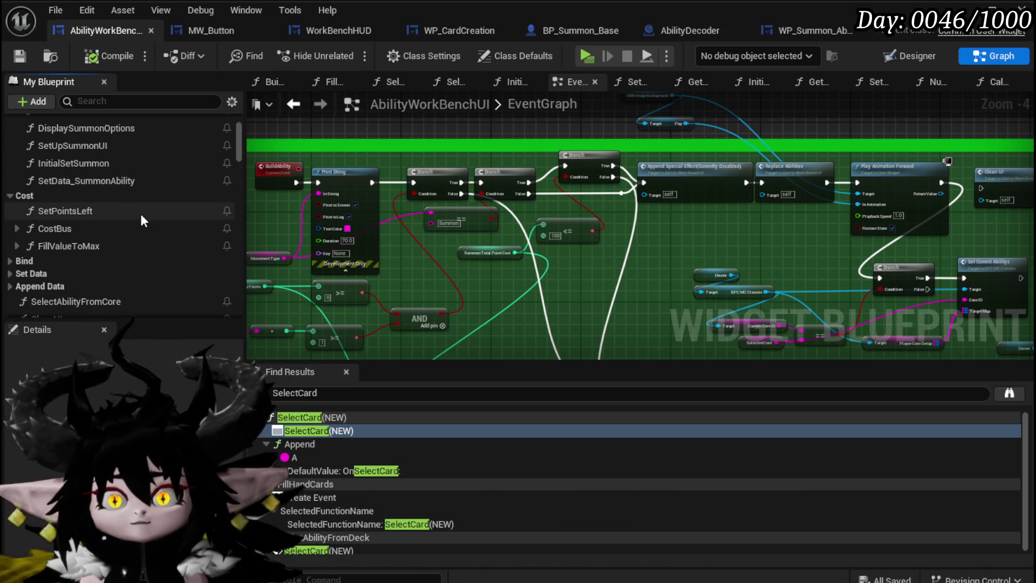
double_click(87, 227)
scroll(380, 258, up, 5)
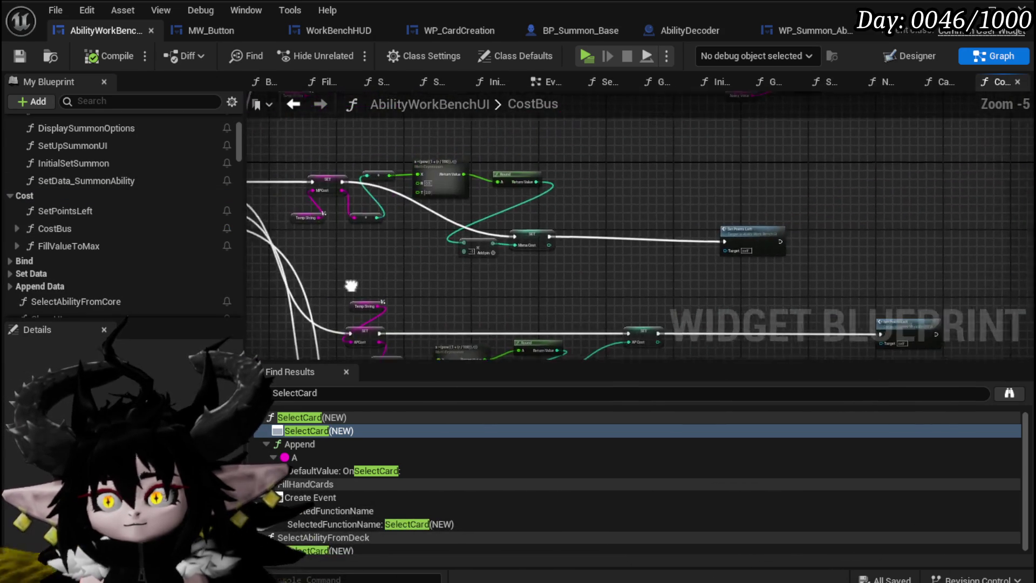
Shift Set Points Left aside and inspect its SetPointsLeft graph's SET and To Text nodes.
scroll(727, 254, up, 3)
drag(780, 195, 590, 195)
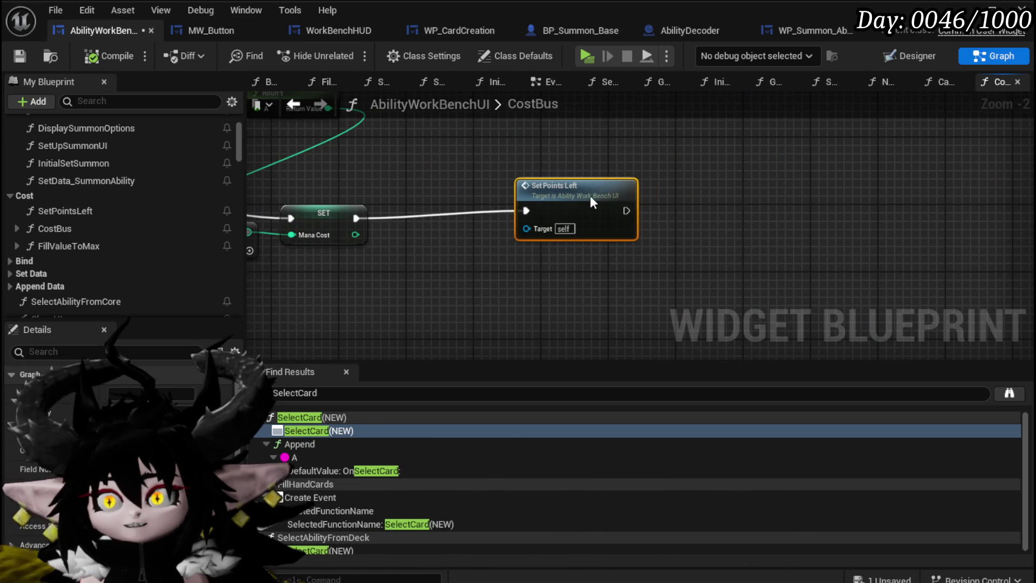
double_click(590, 195)
scroll(498, 263, up, 4)
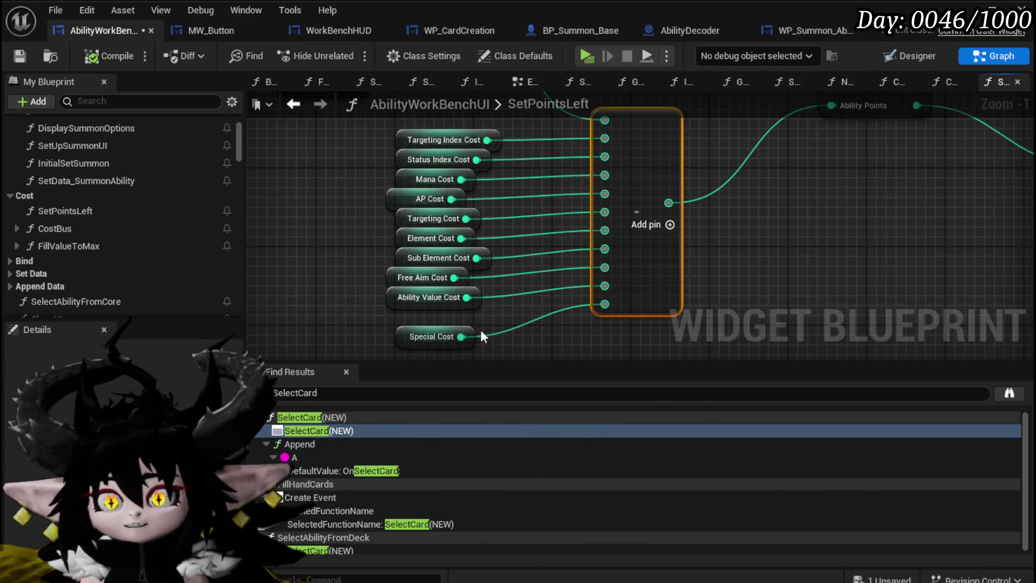
drag(413, 335, 413, 325)
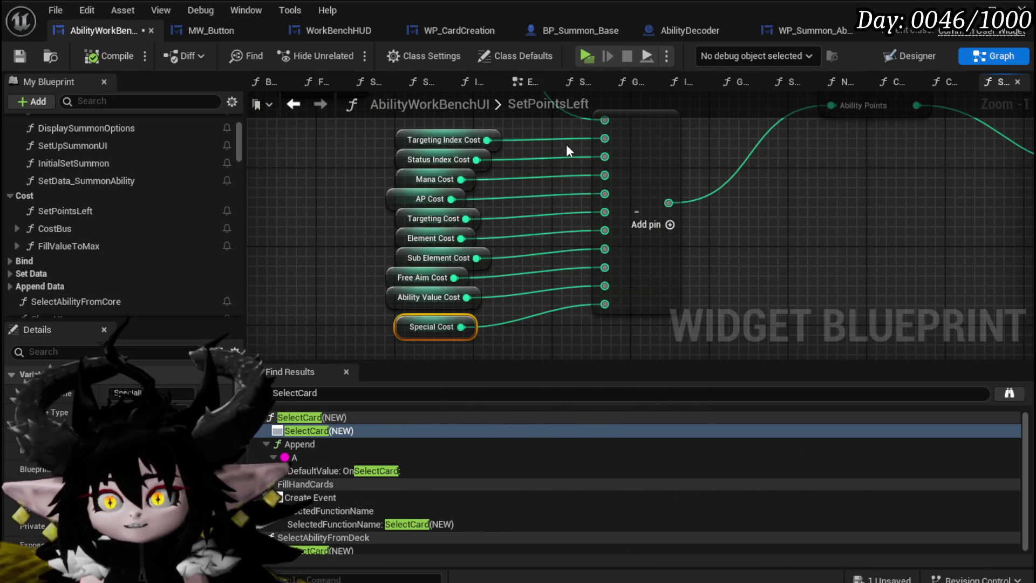
scroll(820, 240, down, 1)
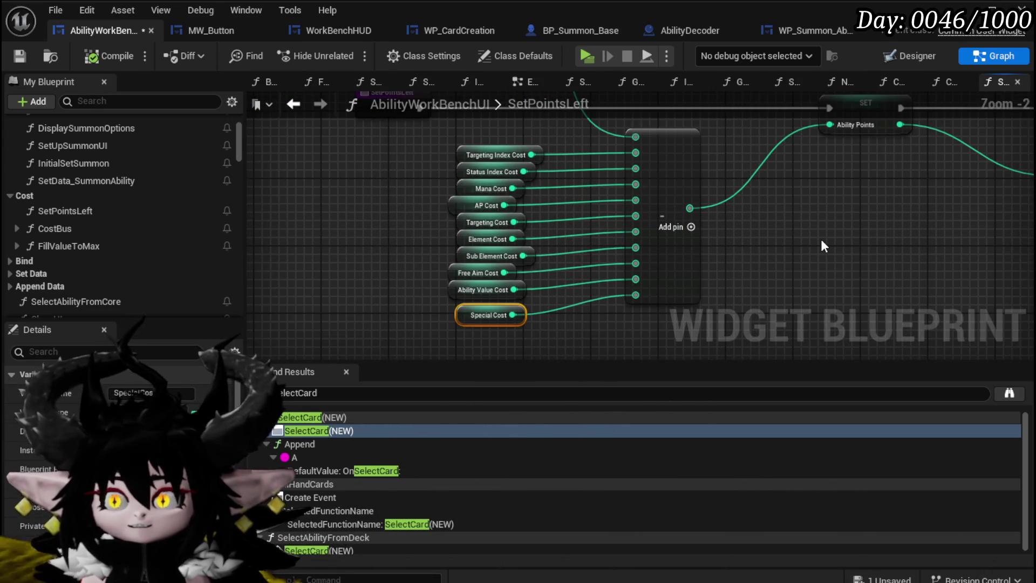
drag(820, 238, 699, 314)
scroll(696, 308, down, 3)
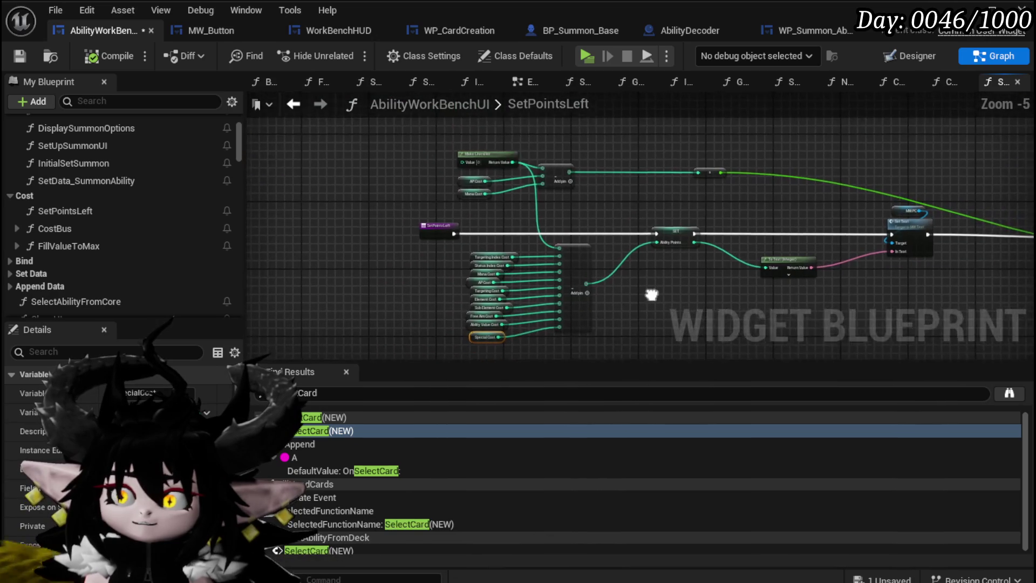
scroll(390, 275, up, 3)
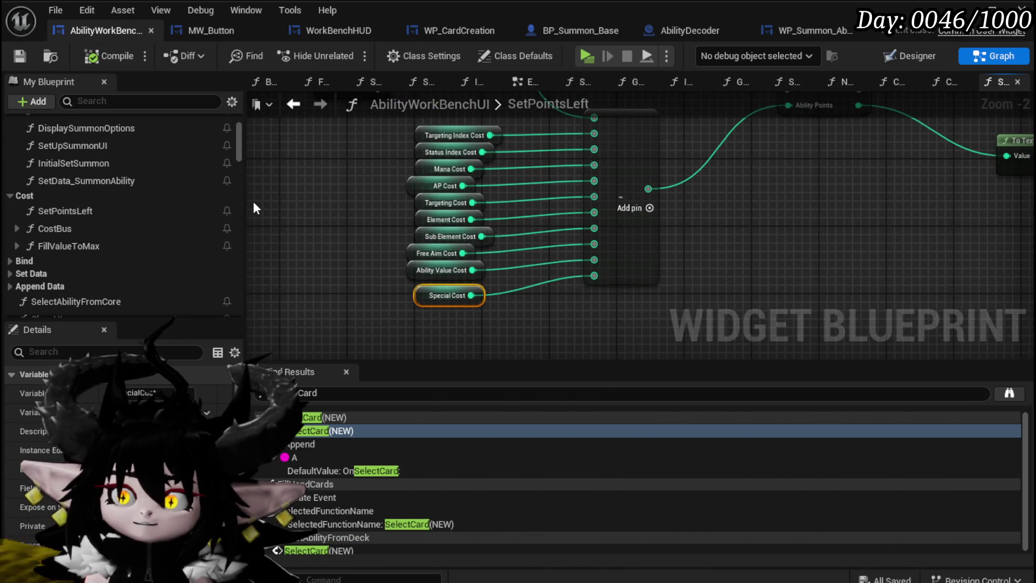
scroll(251, 200, down, 2)
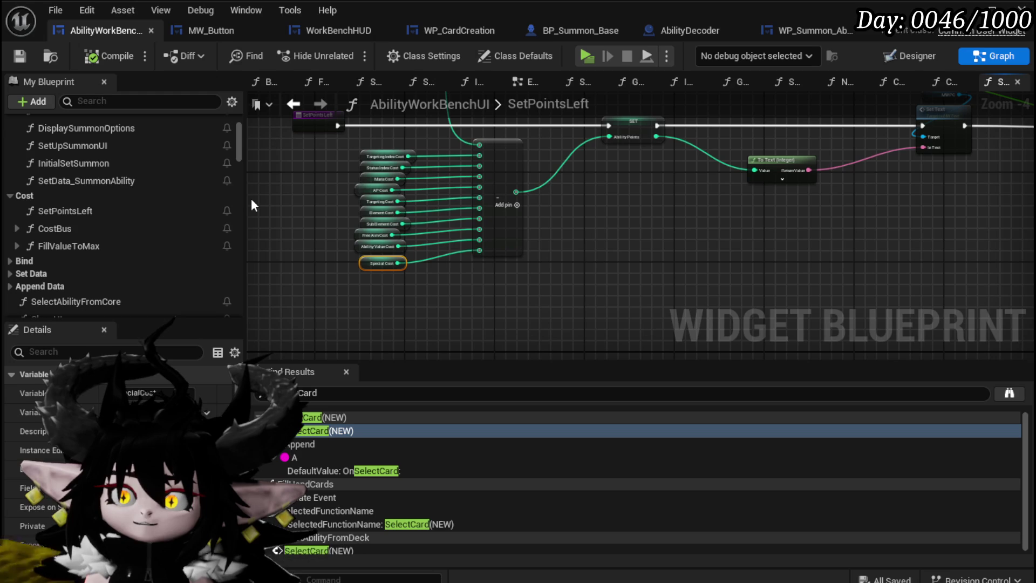
drag(337, 141, 387, 292)
mouse_move(330, 267)
mouse_down()
mouse_move(368, 137)
mouse_move(325, 174)
mouse_up()
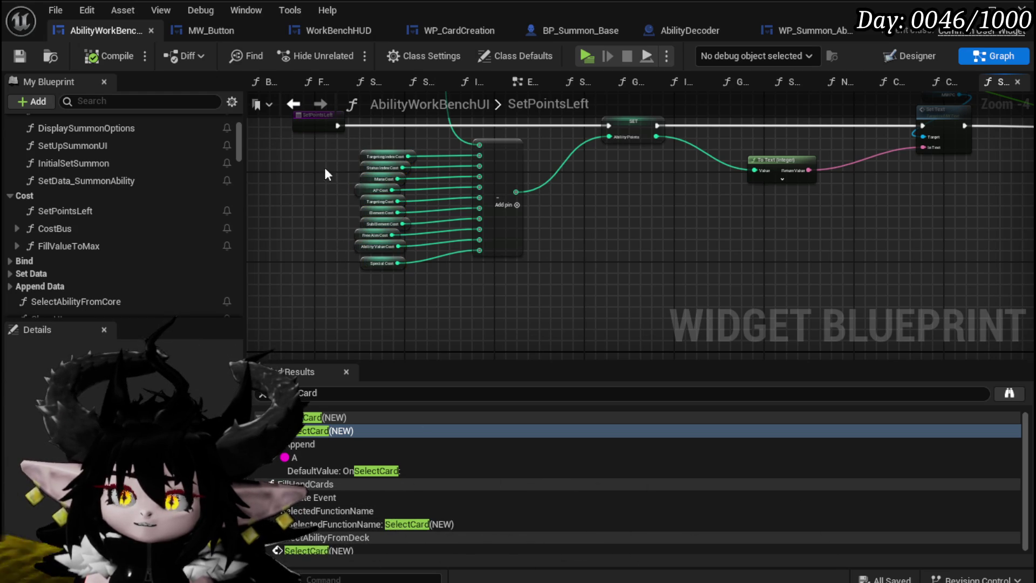
Return to CostBus, review its Switch on String and SET Ability Value nodes, and save all.
click(293, 103)
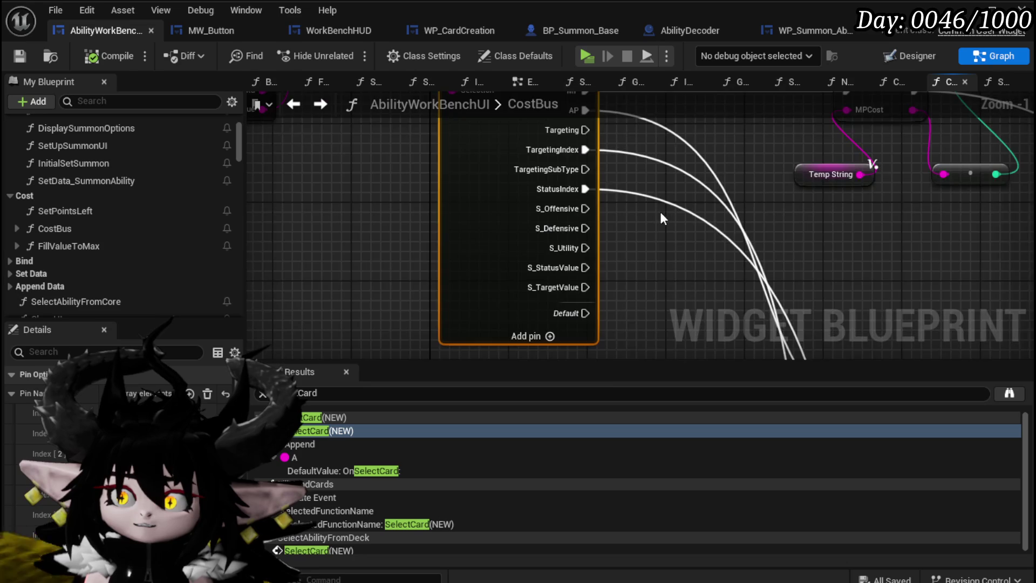
scroll(403, 247, down, 2)
drag(403, 247, 479, 205)
drag(452, 153, 436, 260)
scroll(435, 260, down, 3)
drag(377, 205, 526, 271)
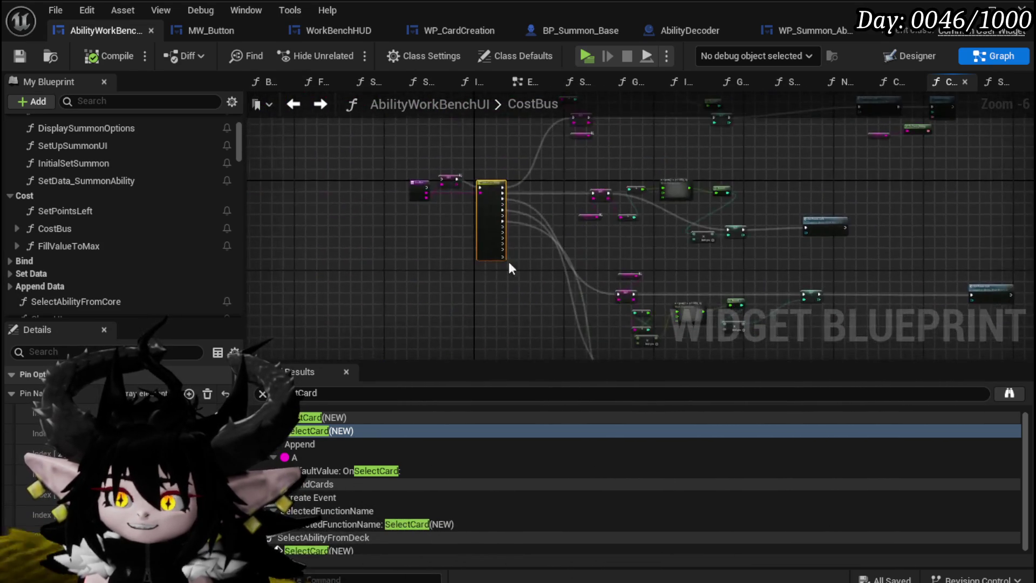
key(f)
key(ctrl+s)
Open the FillValueToMax function graph and look over its nodes.
double_click(104, 212)
click(93, 250)
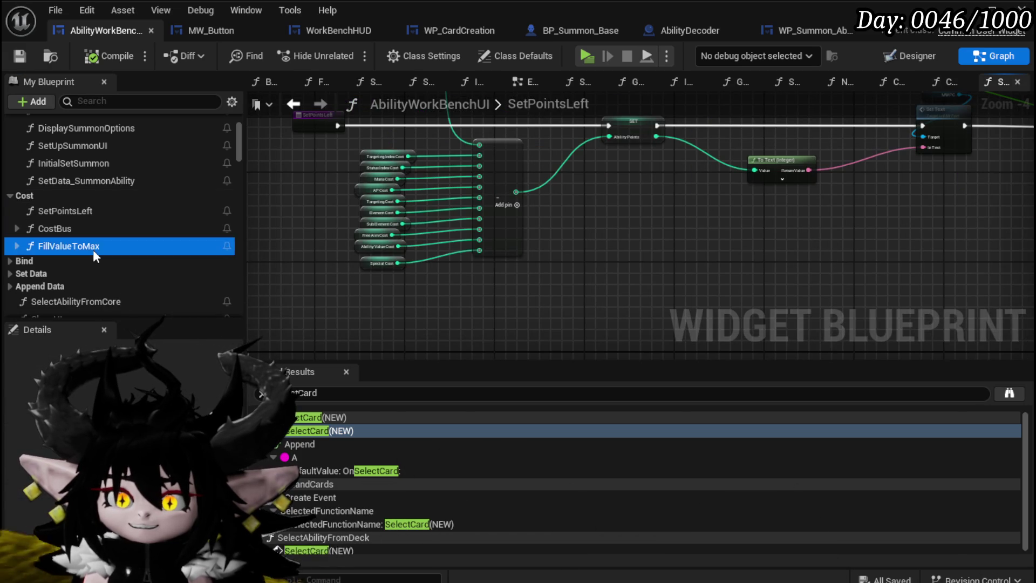
double_click(93, 249)
scroll(565, 258, up, 3)
mouse_move(807, 313)
mouse_down()
mouse_move(493, 286)
mouse_move(665, 296)
mouse_move(365, 258)
mouse_move(608, 276)
mouse_up()
scroll(666, 297, down, 3)
scroll(608, 277, up, 1)
scroll(606, 271, up, 2)
Recheck the CostBus and SetPointsLeft graphs, ending back in FillValueToMax.
double_click(426, 199)
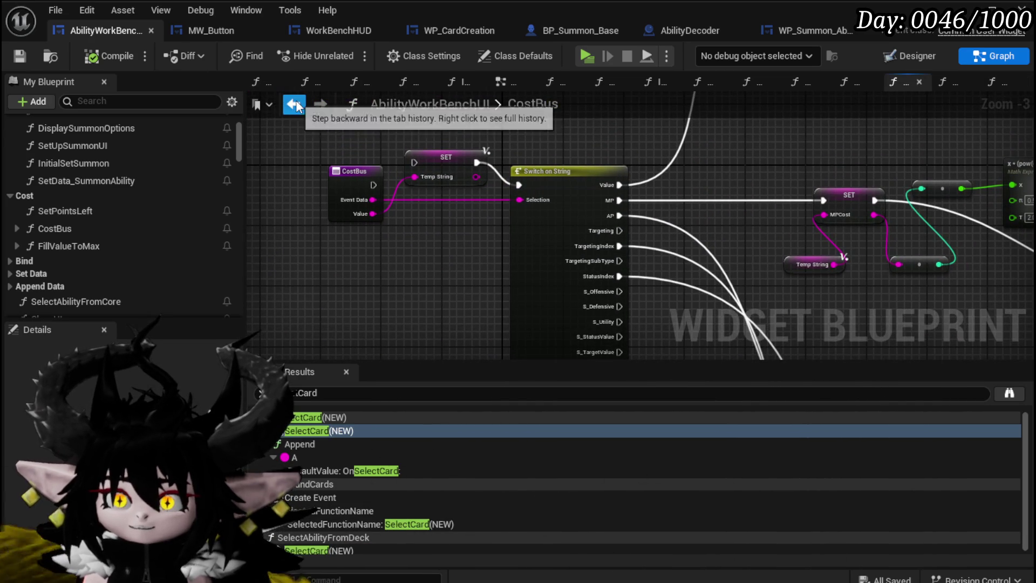
scroll(579, 157, down, 2)
mouse_move(579, 157)
mouse_down()
mouse_move(357, 217)
mouse_move(527, 178)
mouse_move(382, 132)
mouse_move(665, 180)
mouse_up()
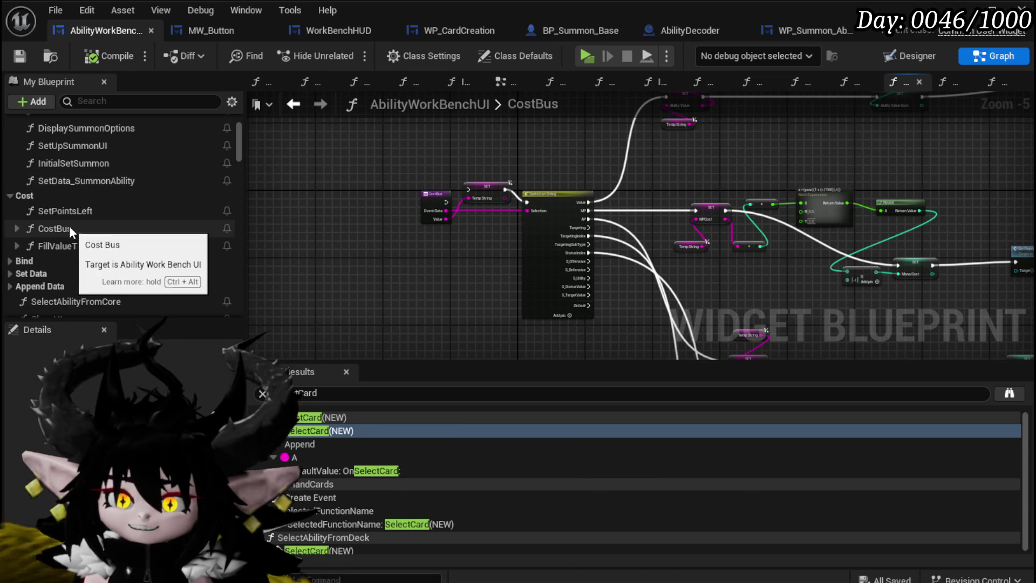
double_click(69, 210)
scroll(571, 191, down, 3)
double_click(69, 246)
scroll(756, 240, down, 2)
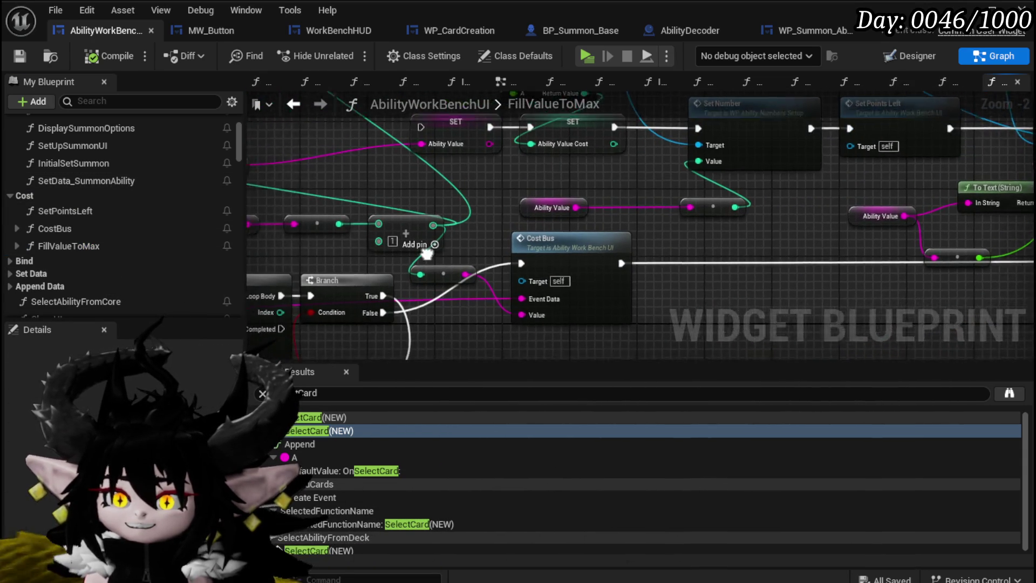
Place the Cost Bus node to the right of the Branch.
scroll(638, 143, up, 2)
mouse_move(617, 193)
mouse_down()
mouse_move(652, 193)
mouse_move(715, 135)
mouse_move(461, 140)
mouse_move(377, 108)
mouse_up()
drag(249, 158, 732, 189)
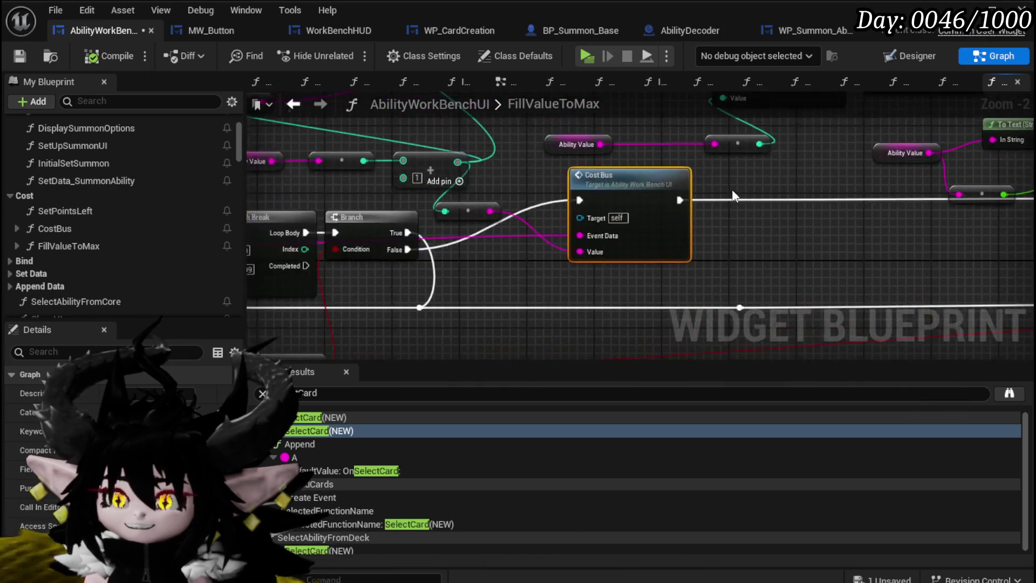
scroll(732, 189, down, 2)
scroll(359, 141, up, 2)
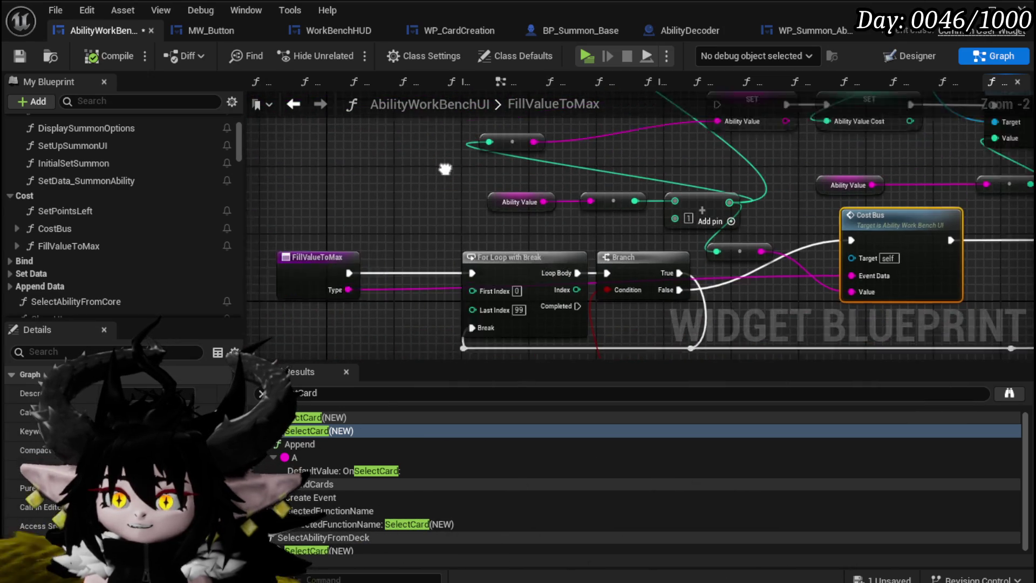
scroll(277, 218, down, 2)
mouse_move(387, 164)
mouse_down()
mouse_move(291, 227)
mouse_move(348, 222)
mouse_up()
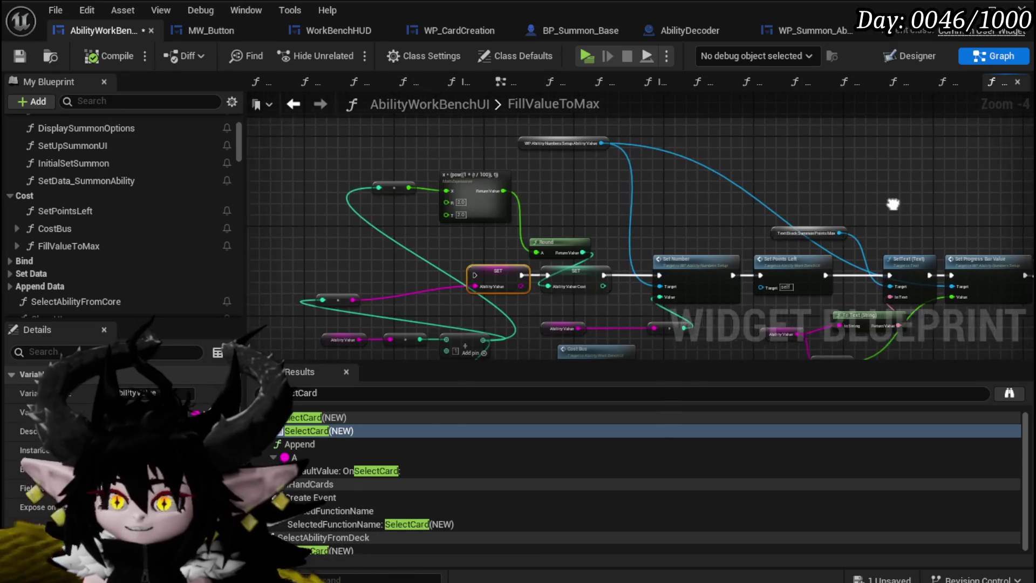
Delete the SetText, Set Progress Bar Value, To Text, reroute, Ability Value getter, Round and SET nodes.
drag(693, 194, 810, 246)
key(Delete)
drag(663, 359, 649, 280)
mouse_move(698, 215)
mouse_down()
mouse_move(667, 279)
mouse_move(650, 241)
mouse_up()
key(Delete)
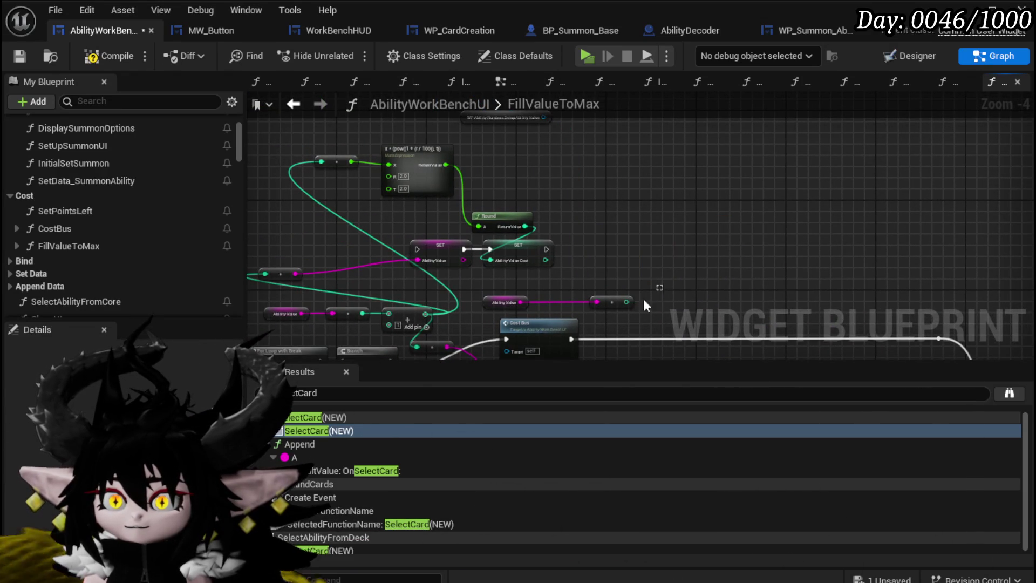
click(504, 302)
key(Delete)
mouse_move(534, 294)
mouse_down()
mouse_move(636, 221)
mouse_move(654, 224)
mouse_up()
key(Delete)
Remove the unused top reroute node, then compile and save the blueprint.
click(475, 200)
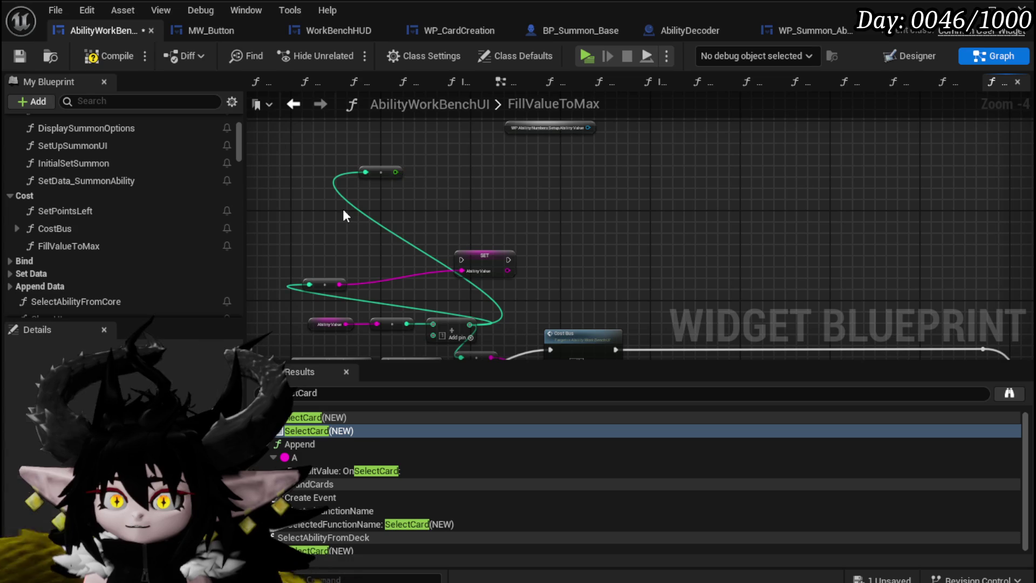
drag(571, 219, 609, 165)
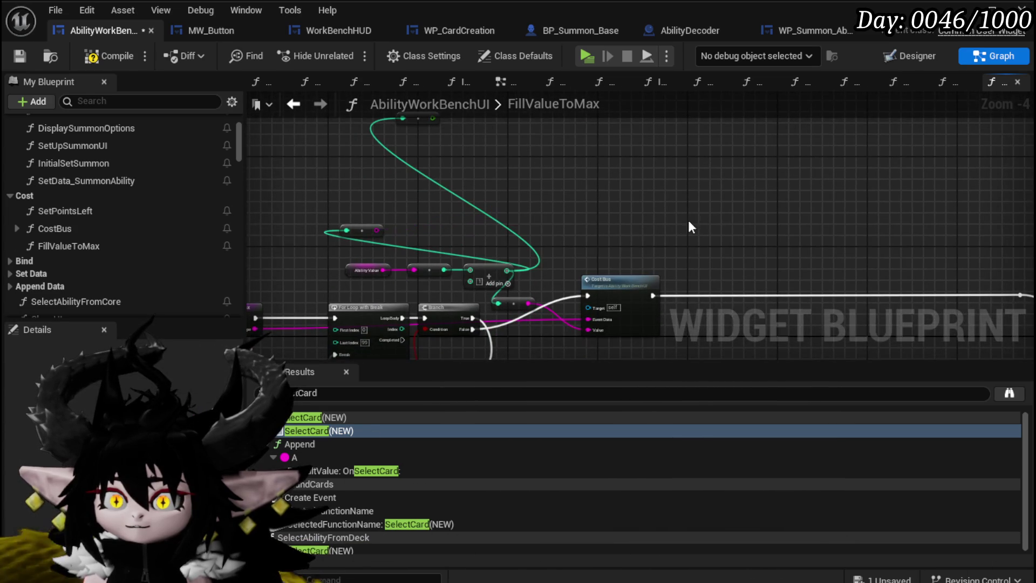
drag(425, 226, 507, 157)
key(Delete)
drag(636, 215, 608, 127)
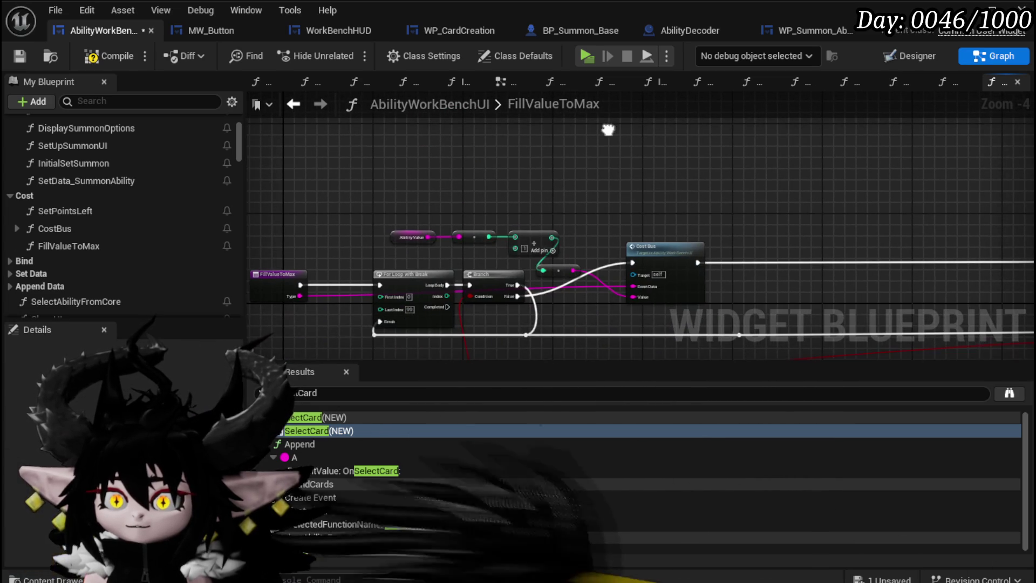
click(93, 54)
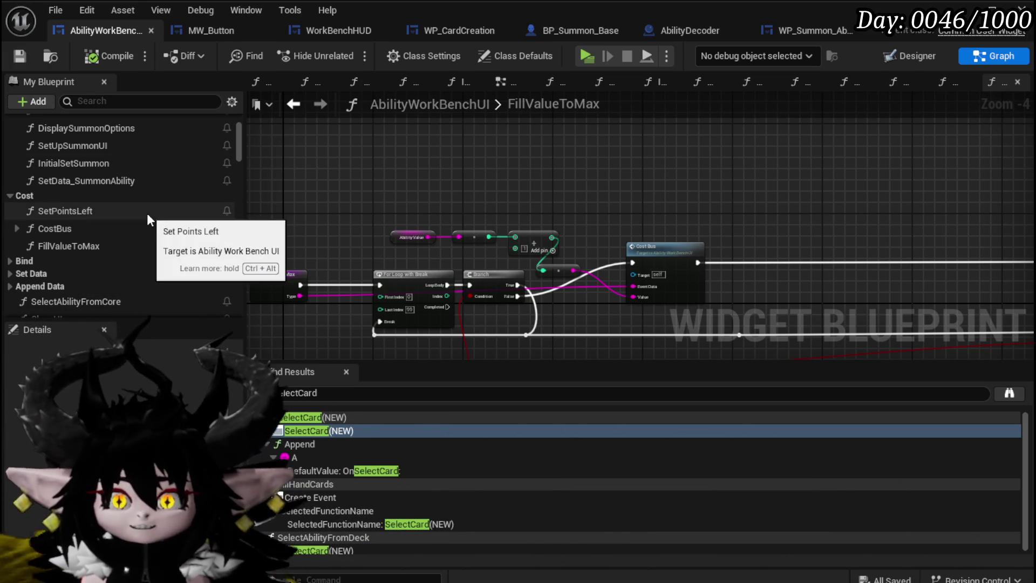
Open the BuildSummonTargeting function graph.
scroll(148, 216, up, 3)
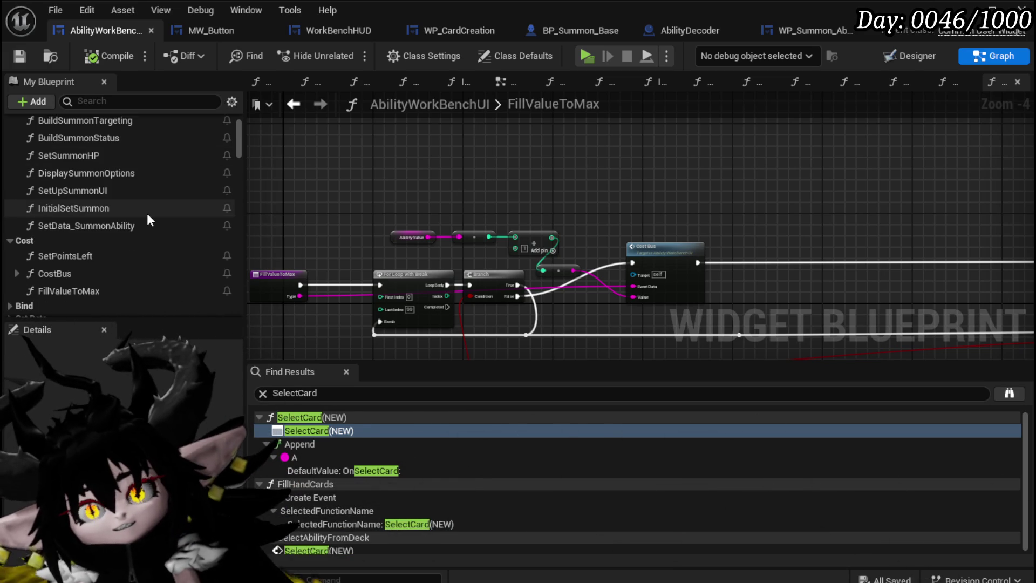
scroll(147, 216, up, 3)
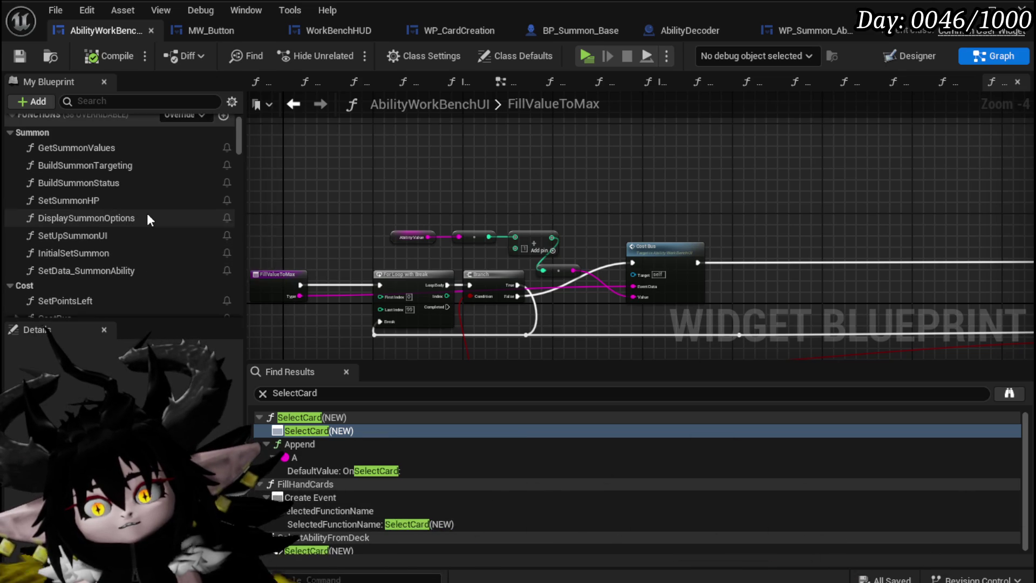
double_click(109, 166)
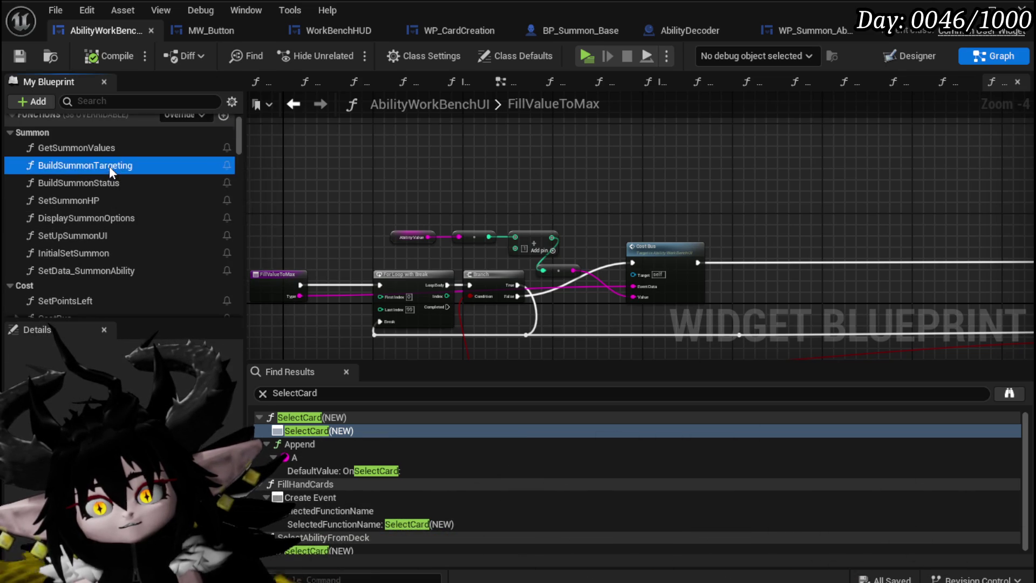
Browse the My Blueprint function list and open CalculateSummonStatusIndex.
scroll(554, 275, up, 2)
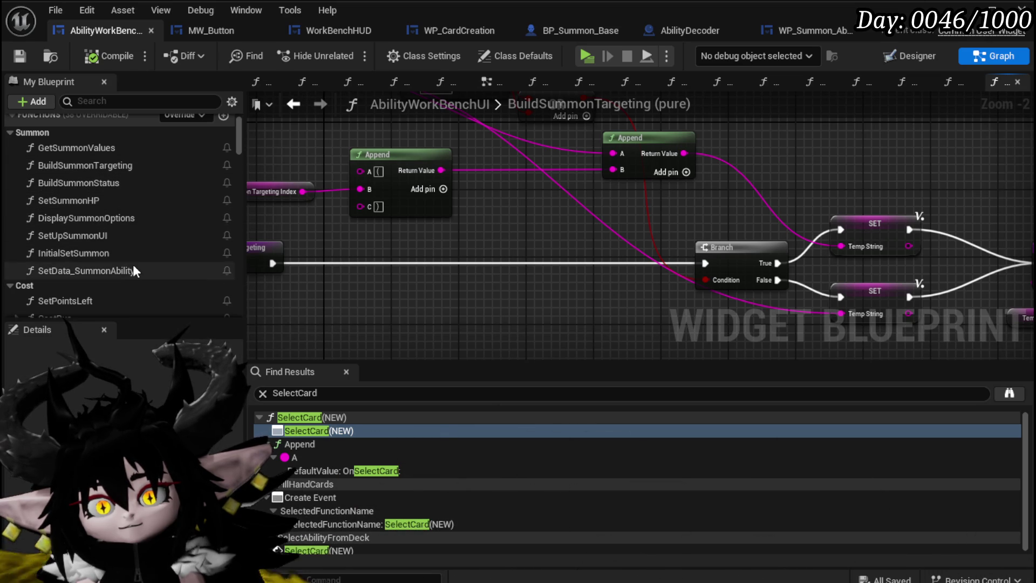
scroll(135, 258, down, 2)
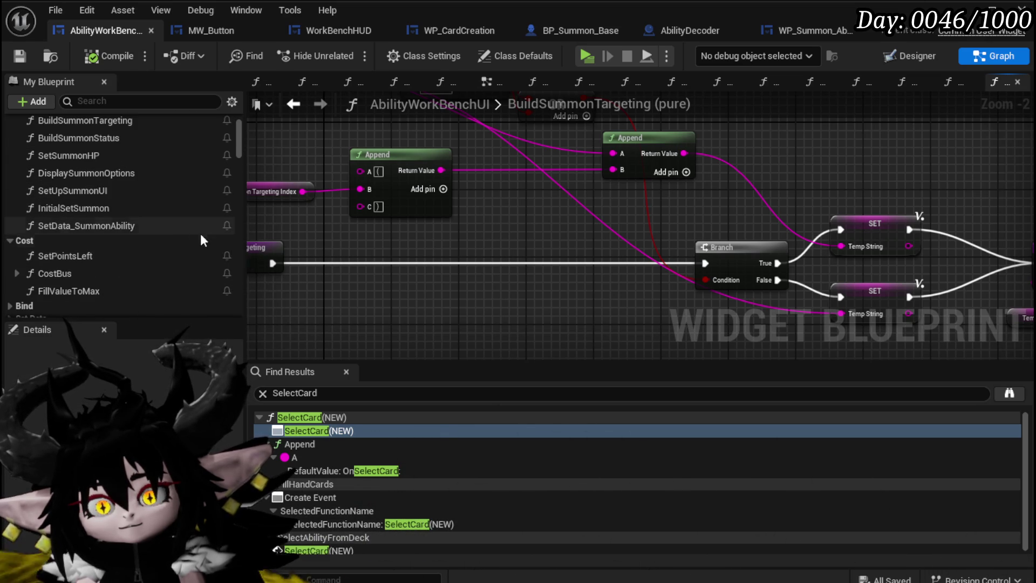
scroll(178, 223, down, 3)
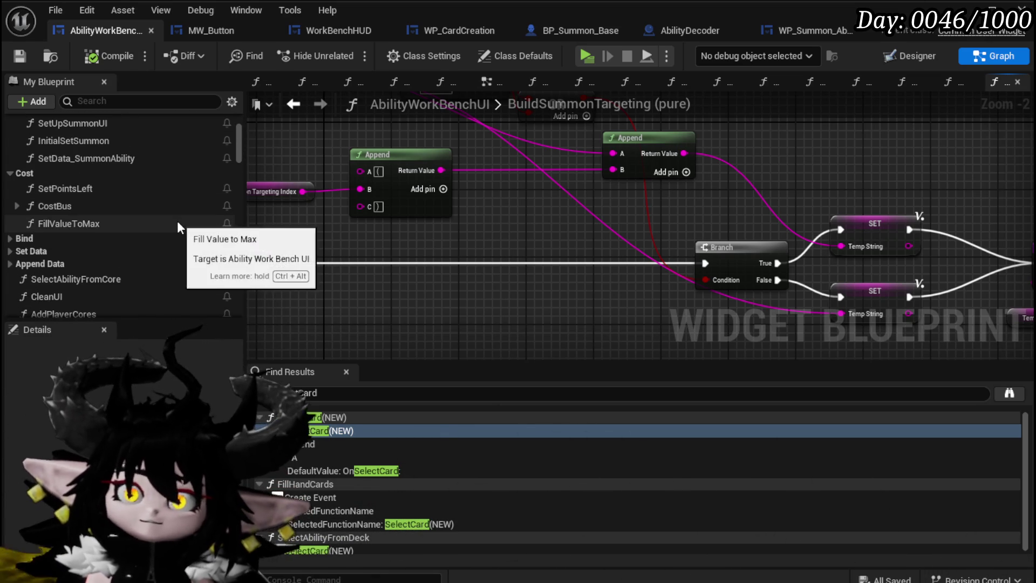
scroll(178, 223, down, 2)
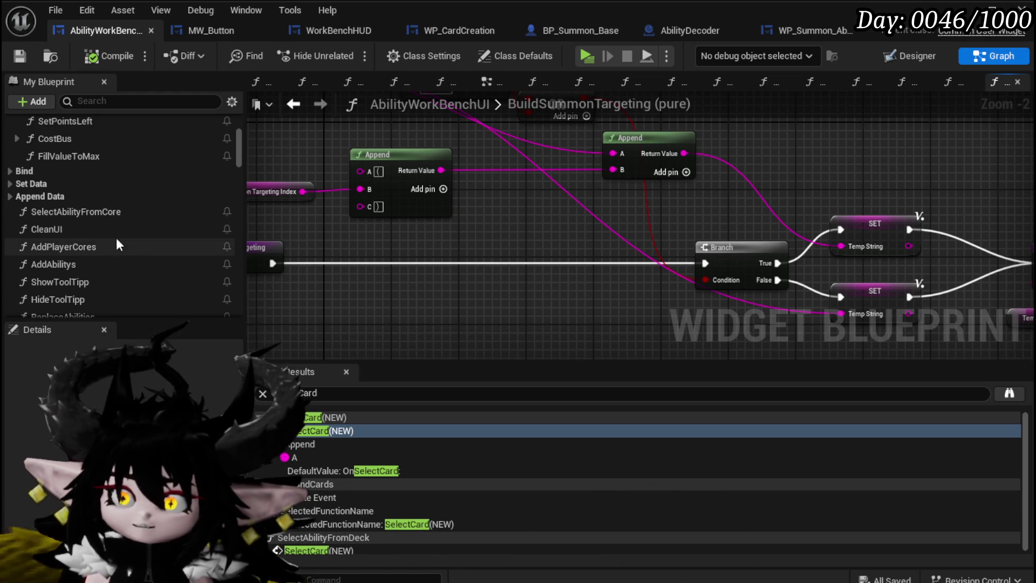
scroll(147, 226, down, 12)
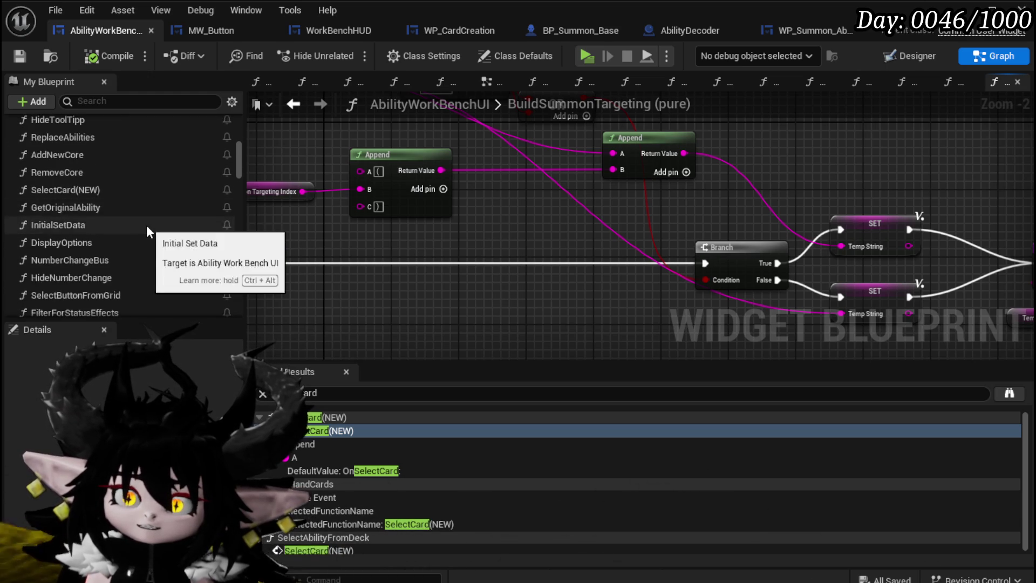
scroll(146, 228, down, 5)
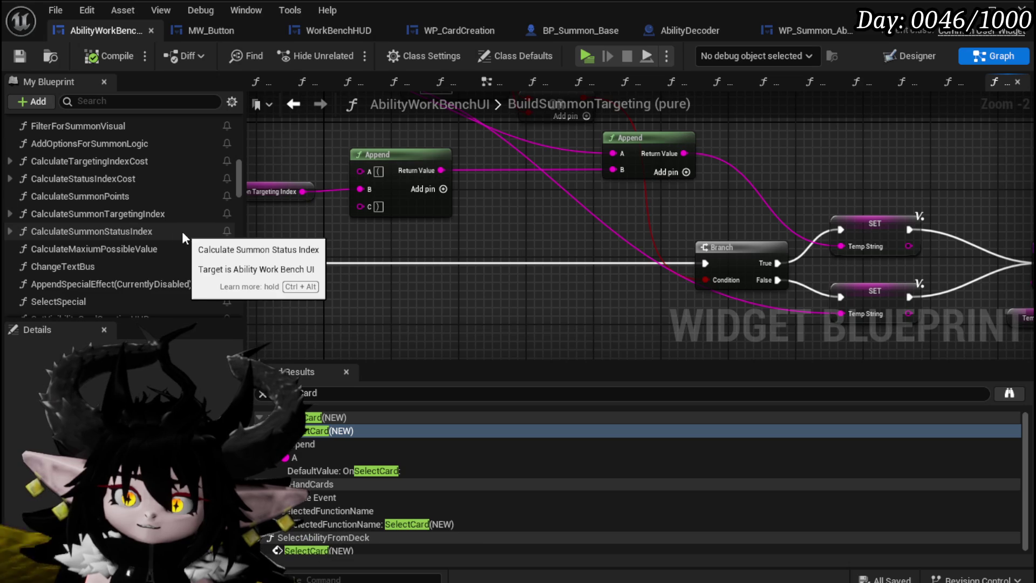
double_click(124, 233)
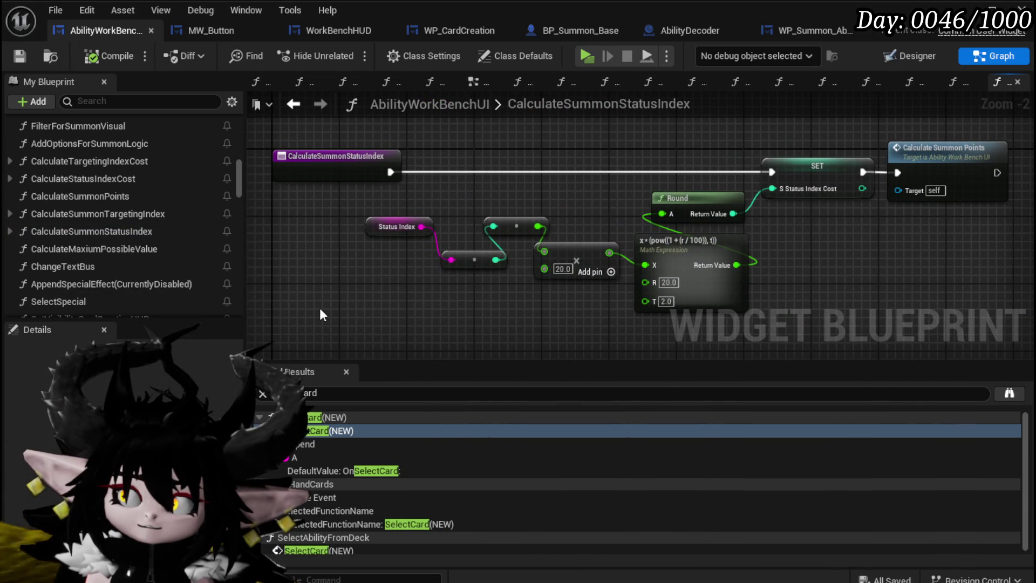
Place an unconnected Set Points Left call below Calculate Summon Points and check the Round and SET nodes.
click(930, 166)
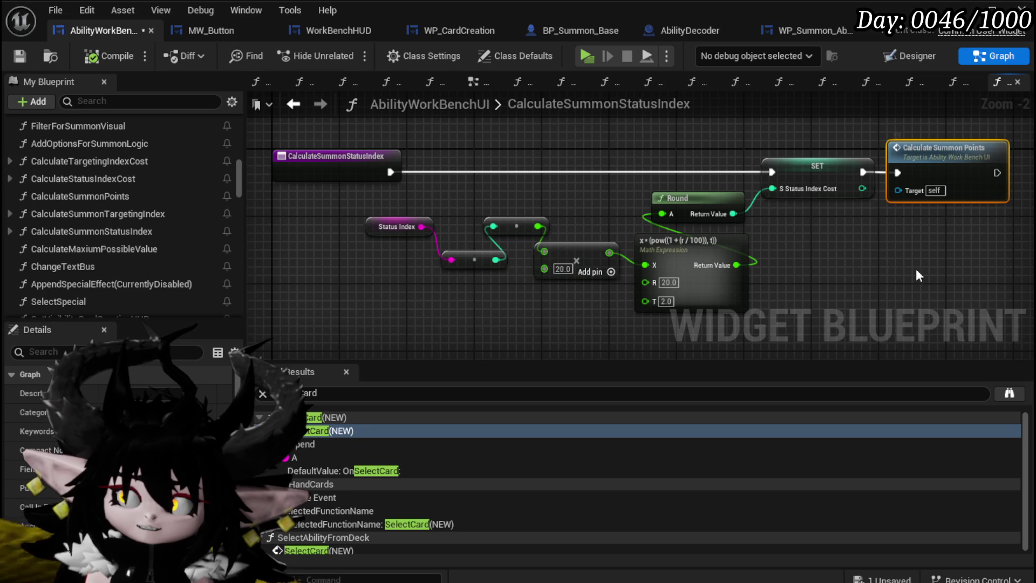
scroll(114, 200, up, 10)
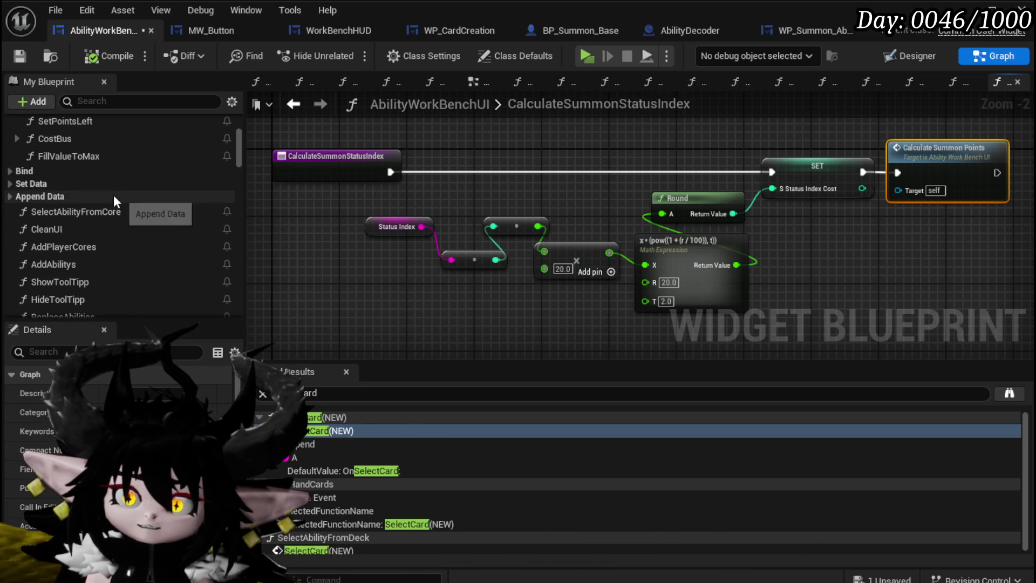
scroll(113, 195, up, 1)
mouse_move(105, 143)
mouse_down()
mouse_move(306, 191)
mouse_move(850, 250)
mouse_move(572, 225)
mouse_move(639, 228)
mouse_move(675, 144)
mouse_up()
drag(490, 165, 595, 208)
click(639, 172)
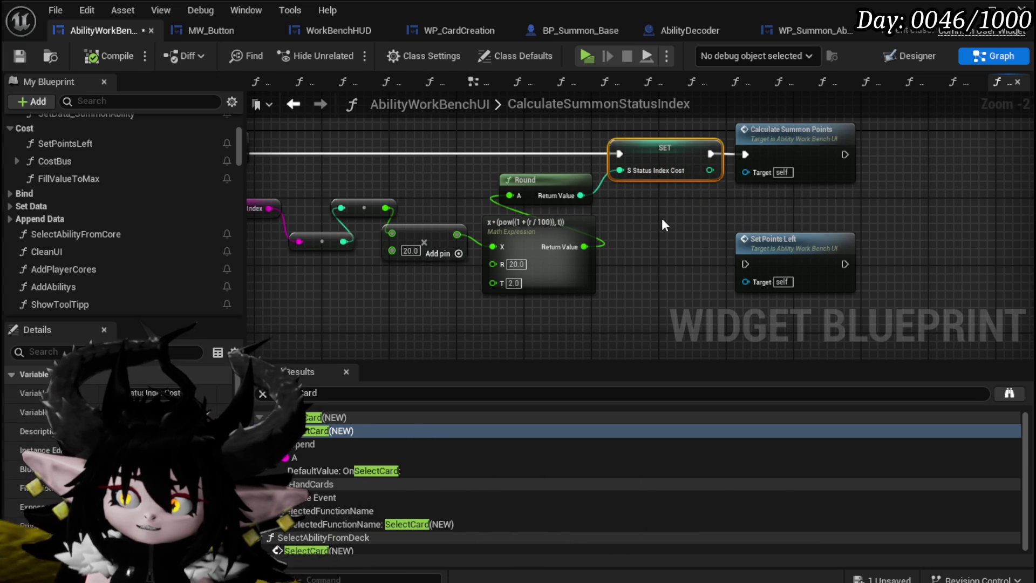
click(661, 218)
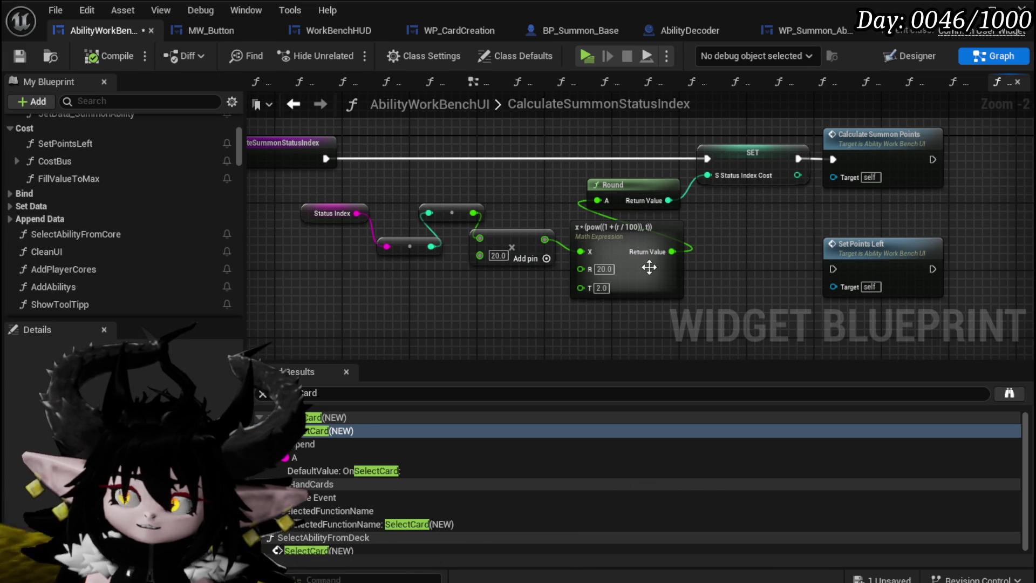
Nudge the node layout and step back to the SetData_StatusIndex graph.
scroll(184, 204, down, 10)
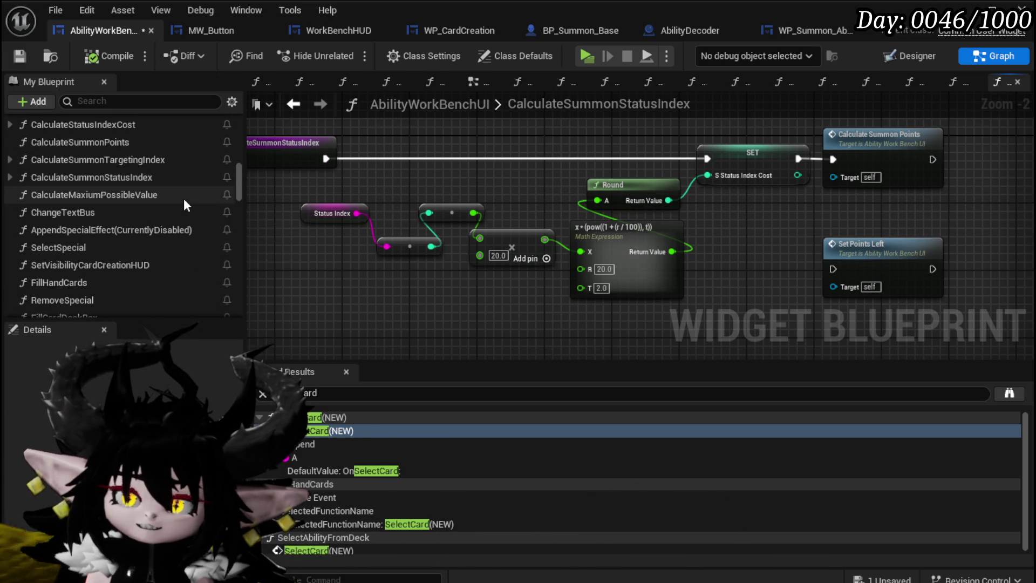
scroll(183, 198, down, 5)
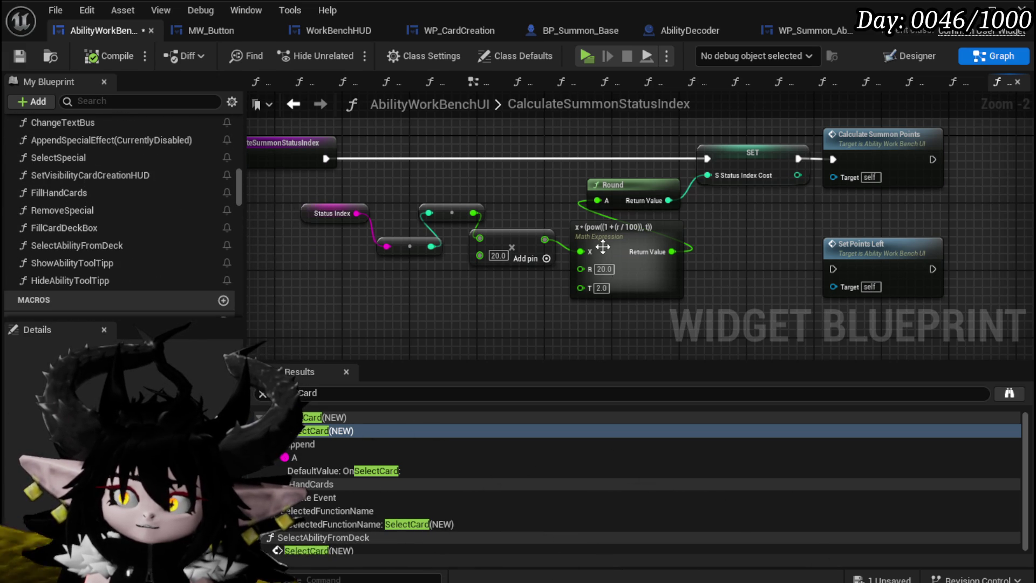
drag(607, 237, 608, 255)
scroll(182, 253, up, 1)
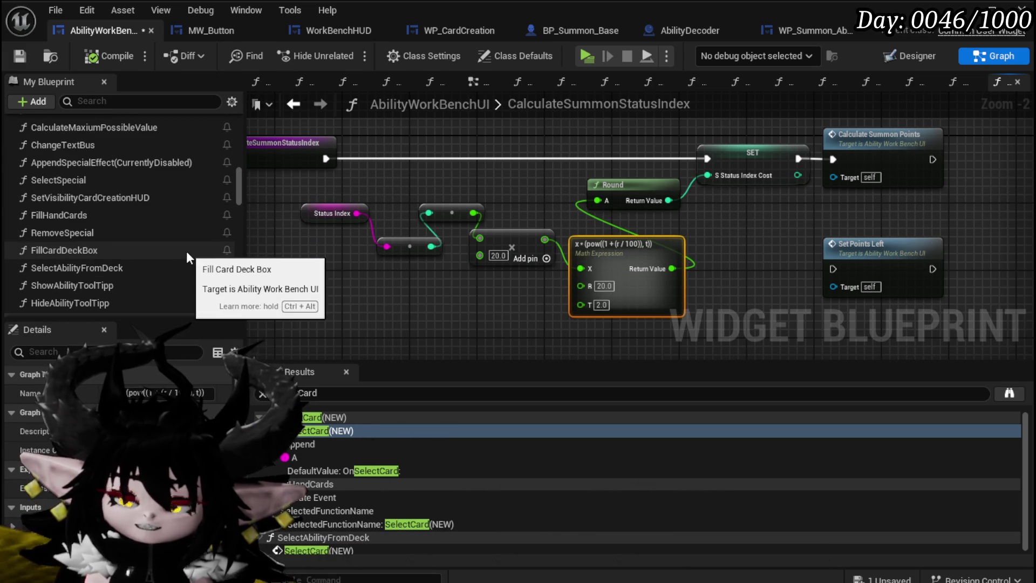
scroll(187, 249, up, 4)
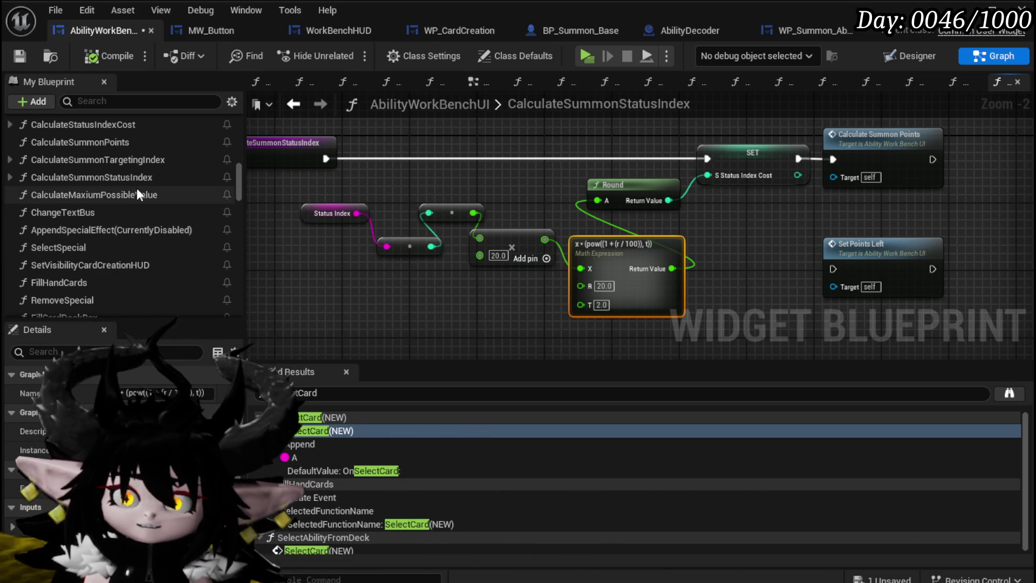
scroll(137, 190, up, 5)
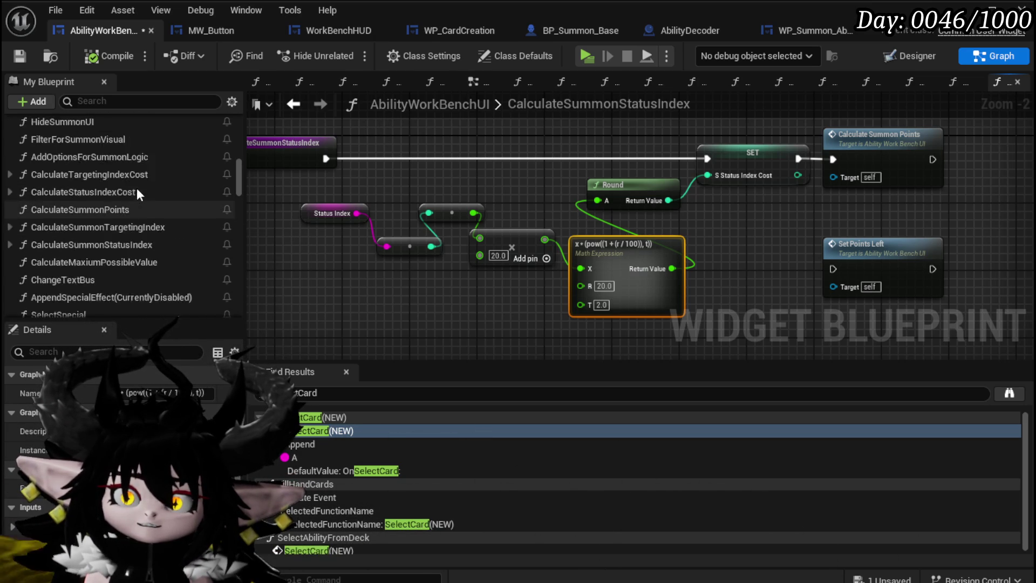
scroll(137, 190, up, 10)
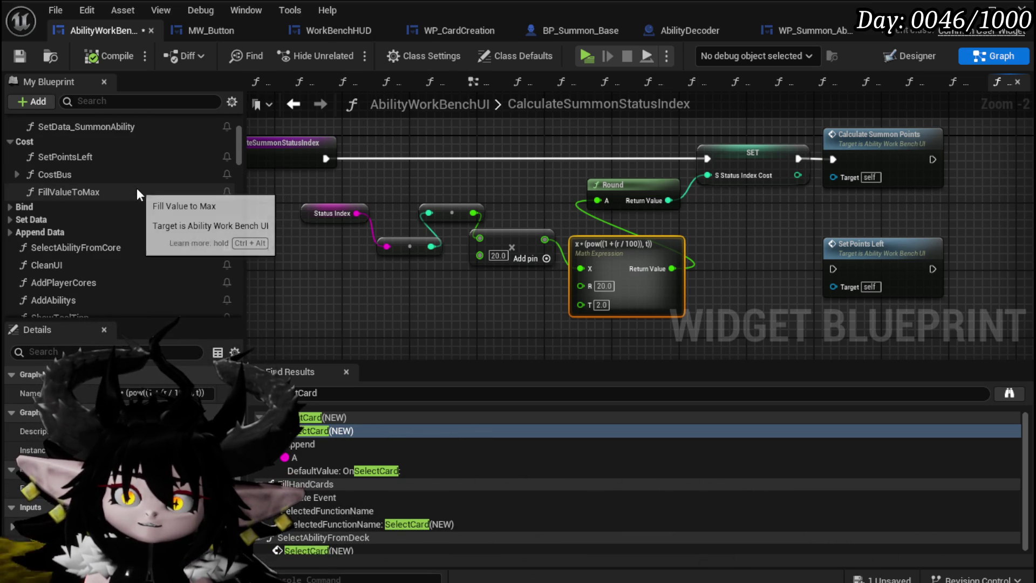
scroll(137, 188, up, 4)
click(294, 104)
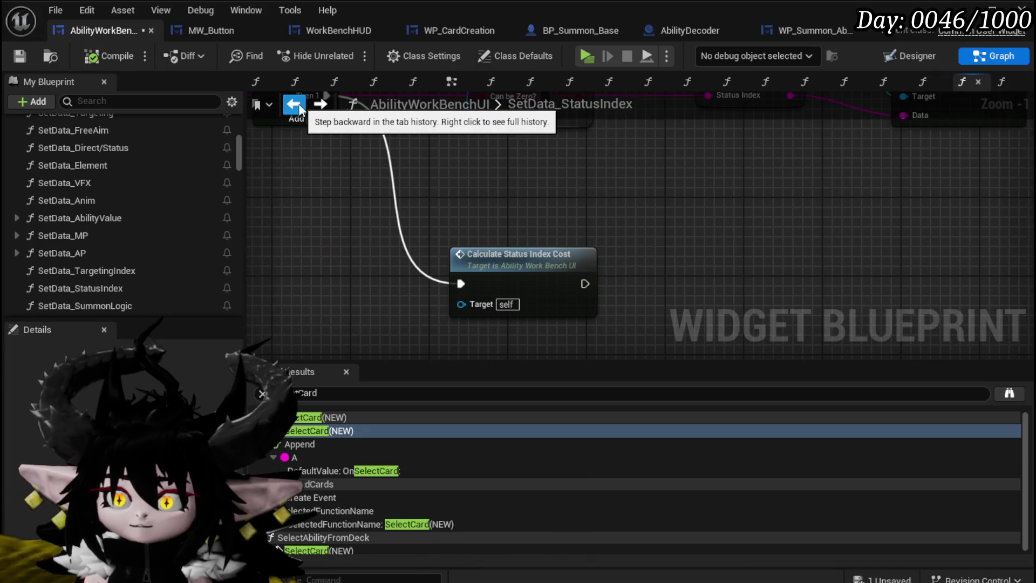
click(294, 105)
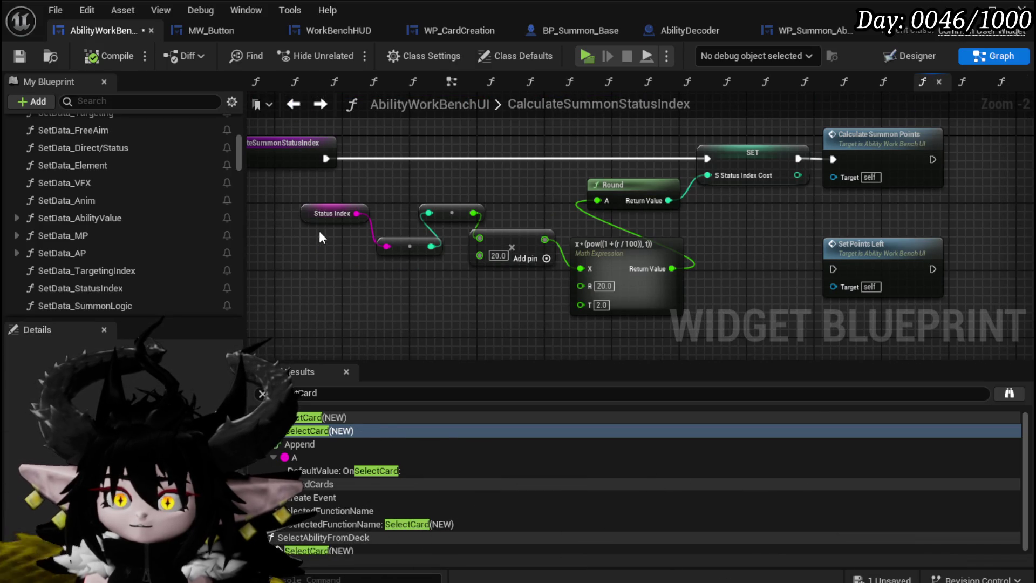
drag(344, 192, 345, 192)
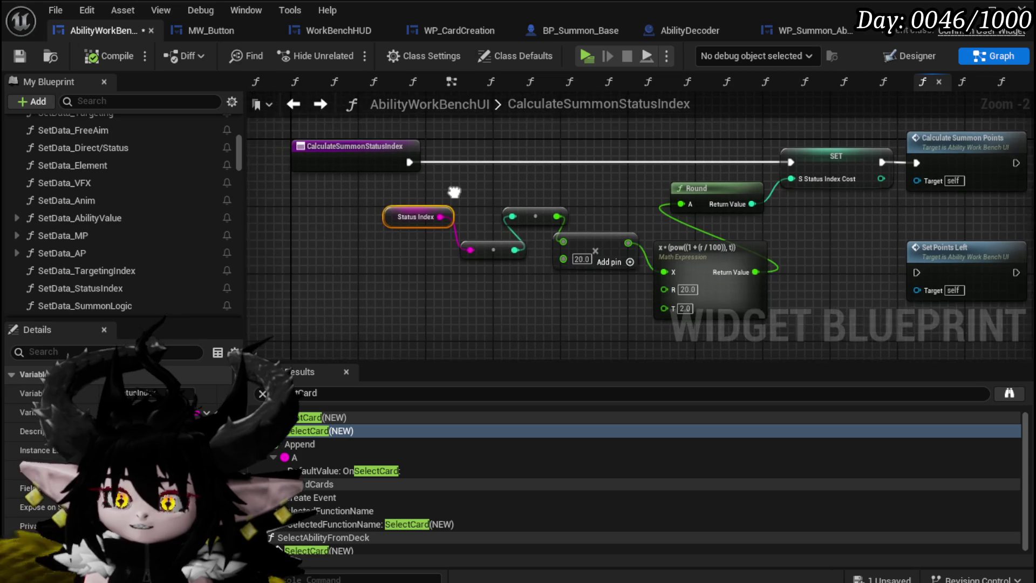
drag(456, 198, 417, 188)
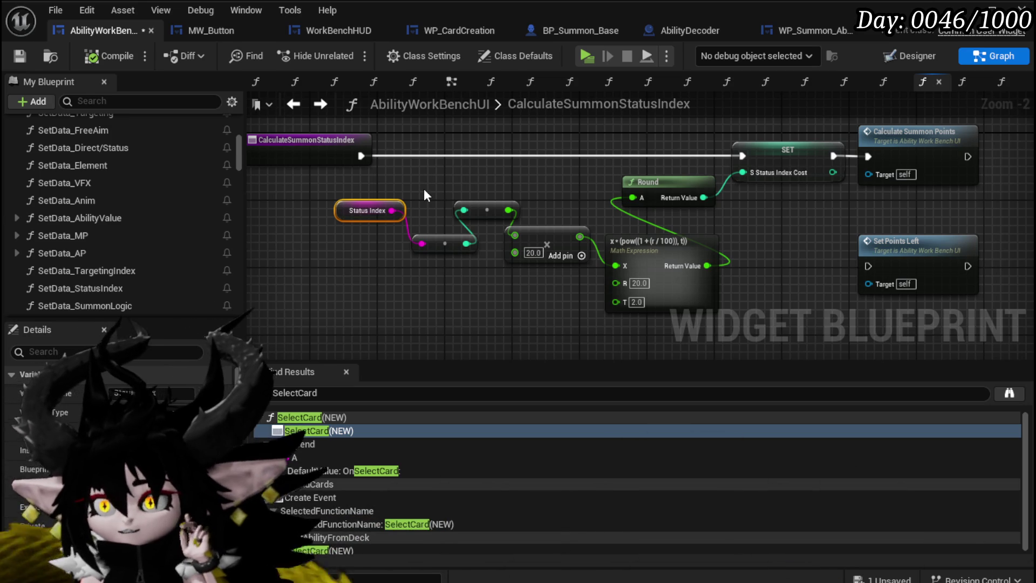
scroll(159, 228, up, 5)
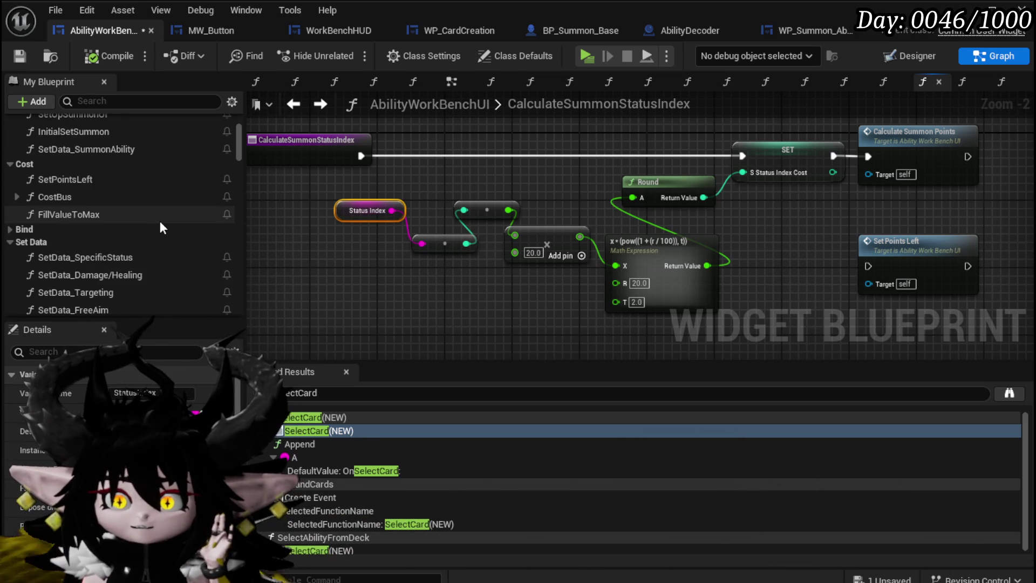
scroll(160, 223, down, 3)
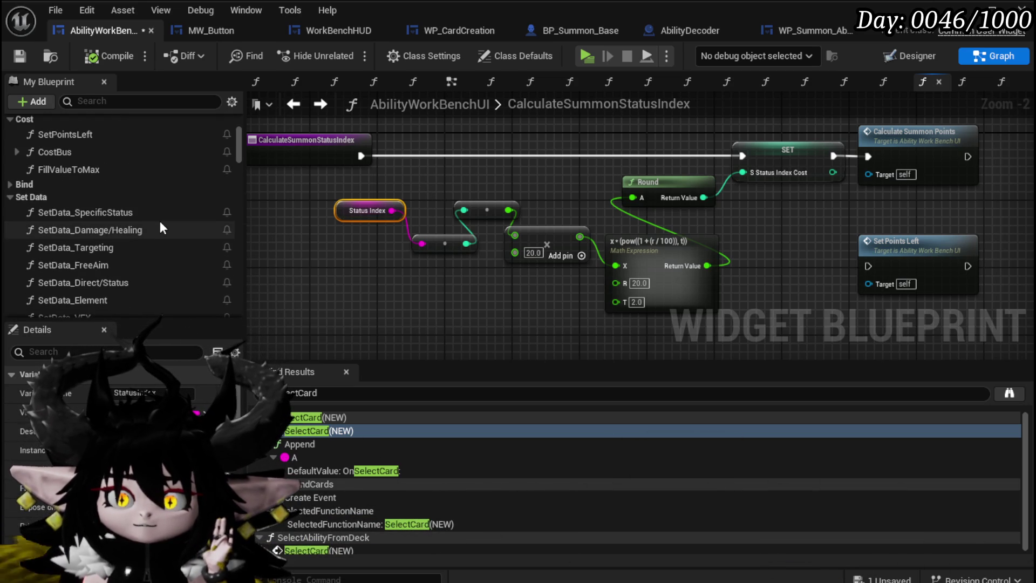
scroll(161, 224, down, 10)
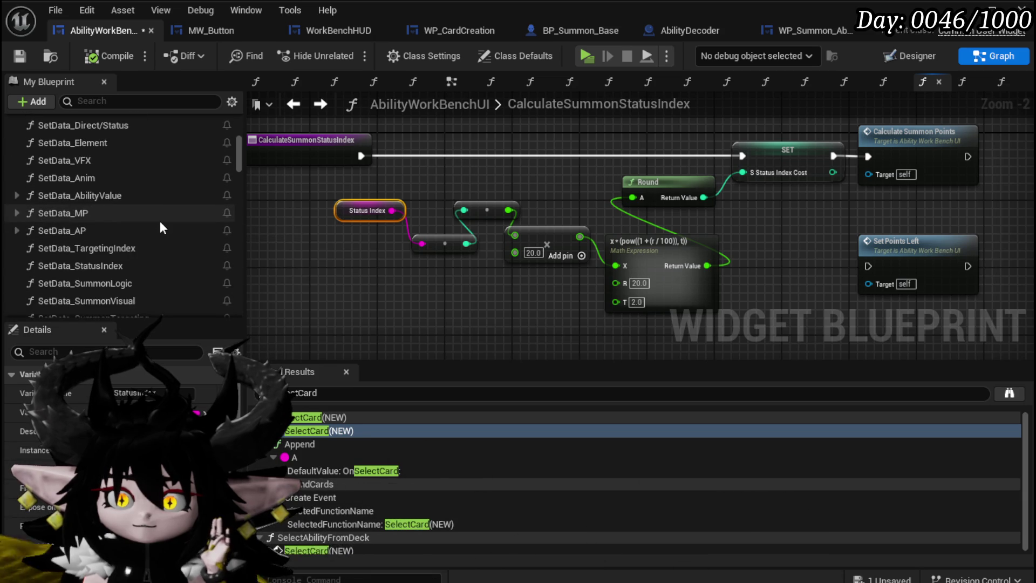
scroll(160, 222, down, 1)
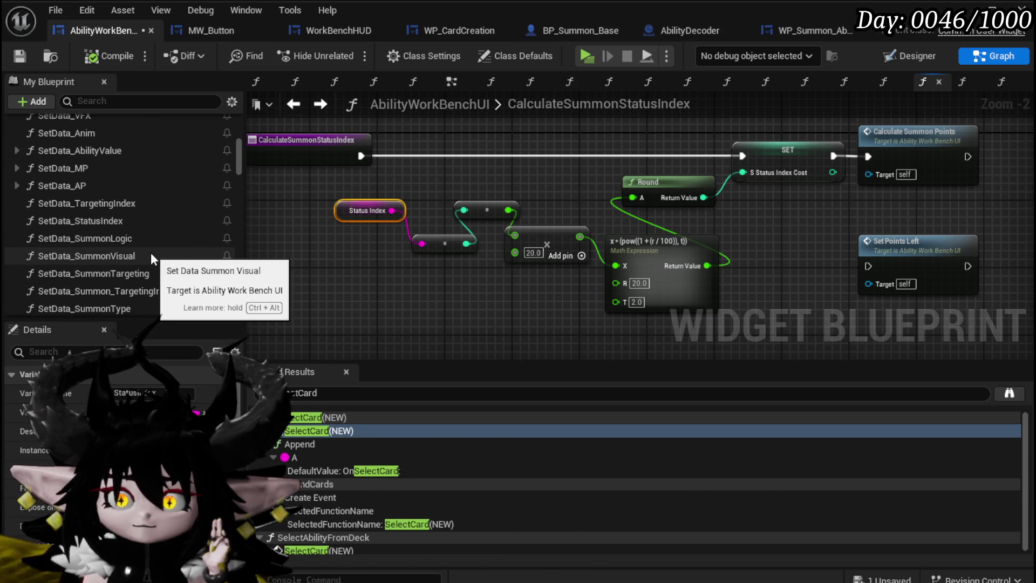
scroll(154, 284, down, 3)
Open SetData_Summon_StatusIndex and move the Calculate Summon Status Index node upward.
double_click(151, 283)
scroll(601, 285, up, 5)
scroll(601, 284, down, 1)
mouse_move(601, 284)
mouse_down()
mouse_move(613, 312)
mouse_move(859, 300)
mouse_move(556, 319)
mouse_up()
drag(718, 246, 738, 154)
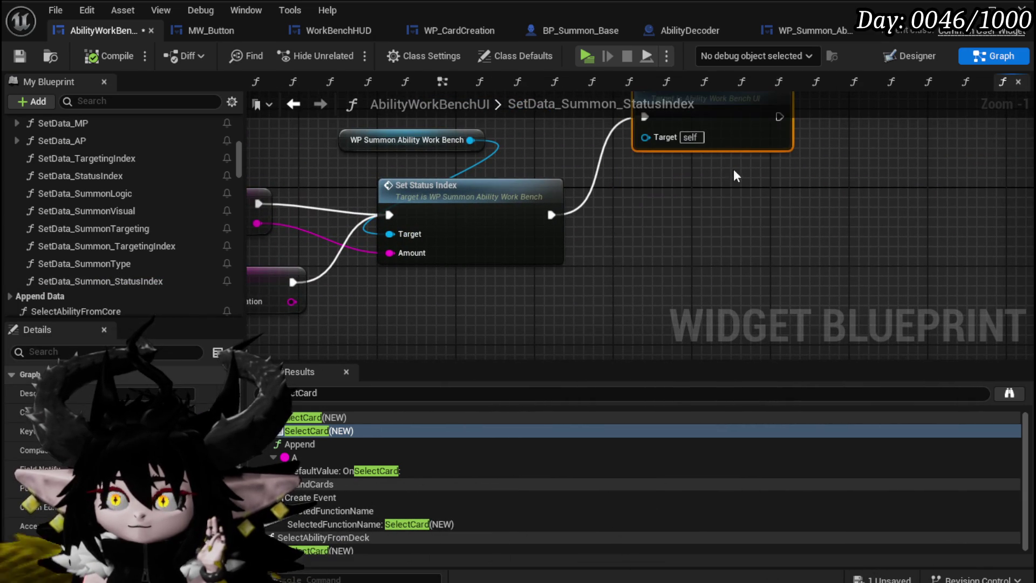
drag(684, 237, 650, 307)
Add a Calculate Status Index Cost node and run it after Set Status Index.
right_click(634, 289)
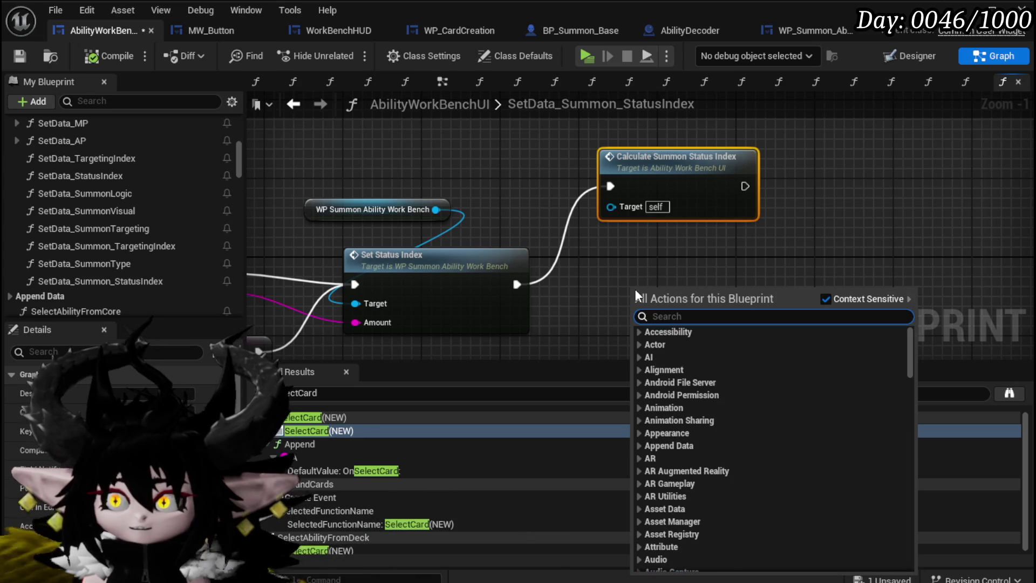
text(Status Index)
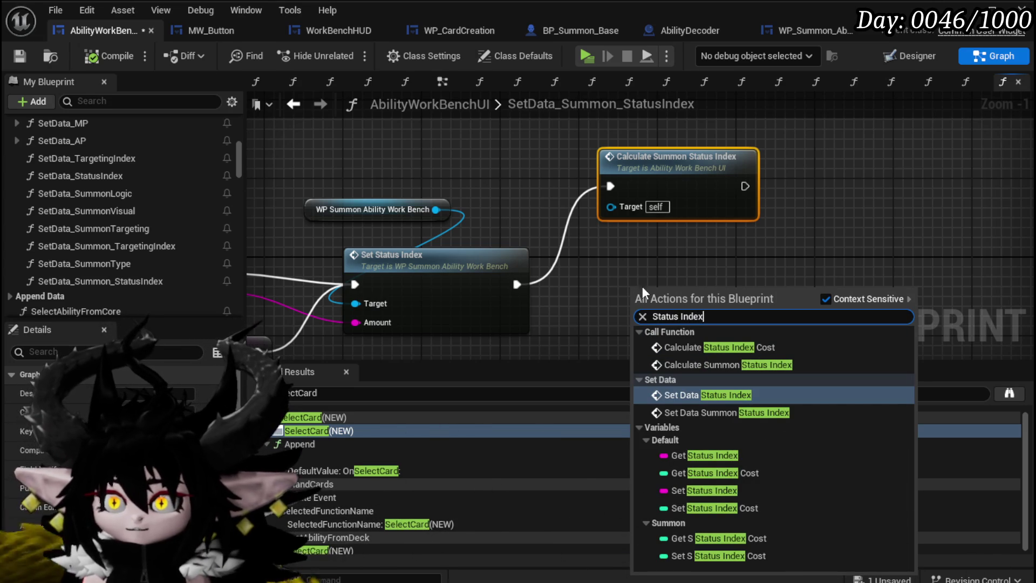
click(763, 347)
drag(673, 264, 651, 258)
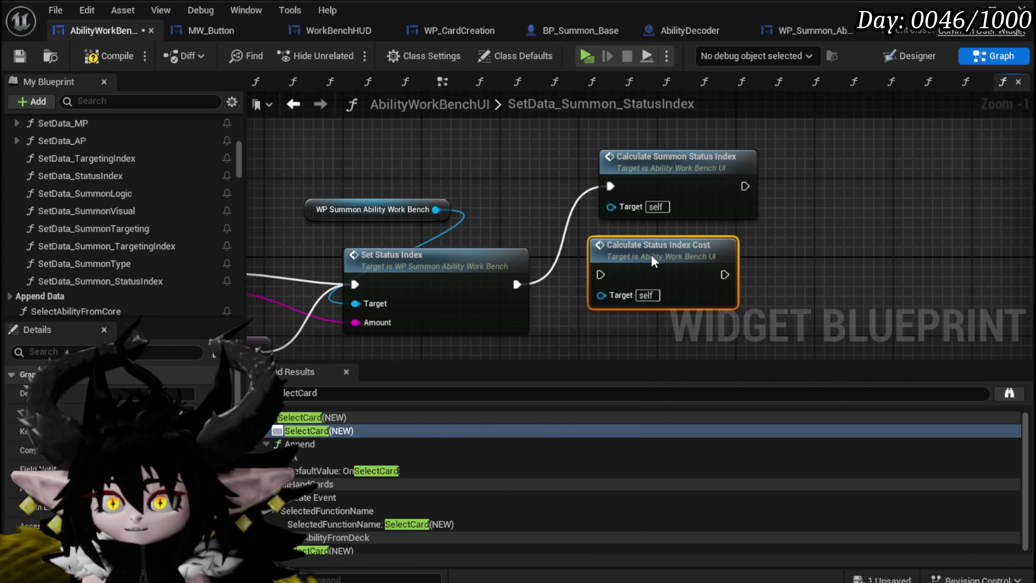
drag(517, 284, 635, 278)
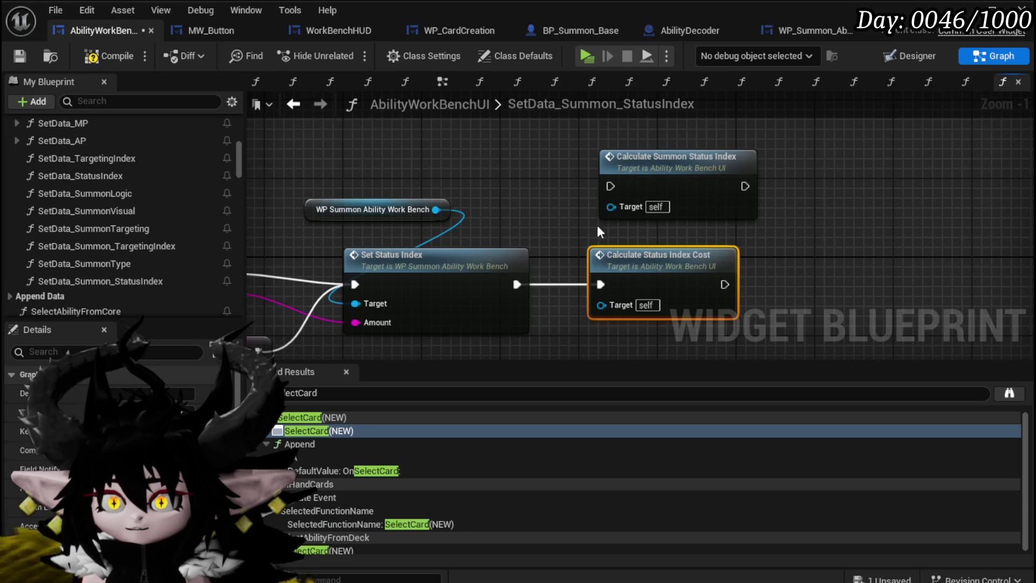
mouse_move(549, 205)
mouse_down()
mouse_move(966, 146)
mouse_move(947, 172)
mouse_move(1030, 145)
mouse_move(573, 169)
mouse_up()
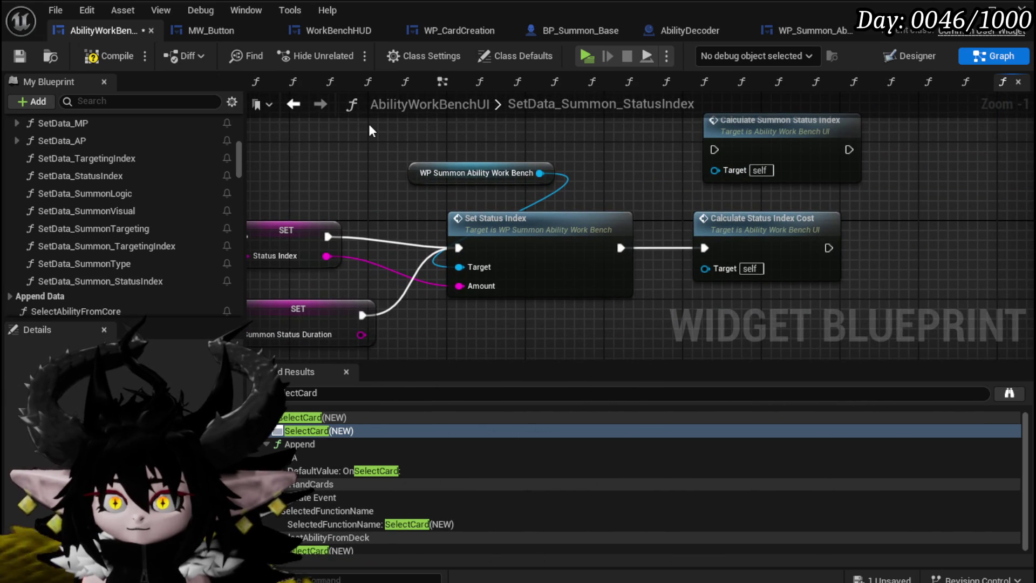
Compile and save, then open WP_Summon_AbilityWorkBench's Set Status Index function.
click(103, 55)
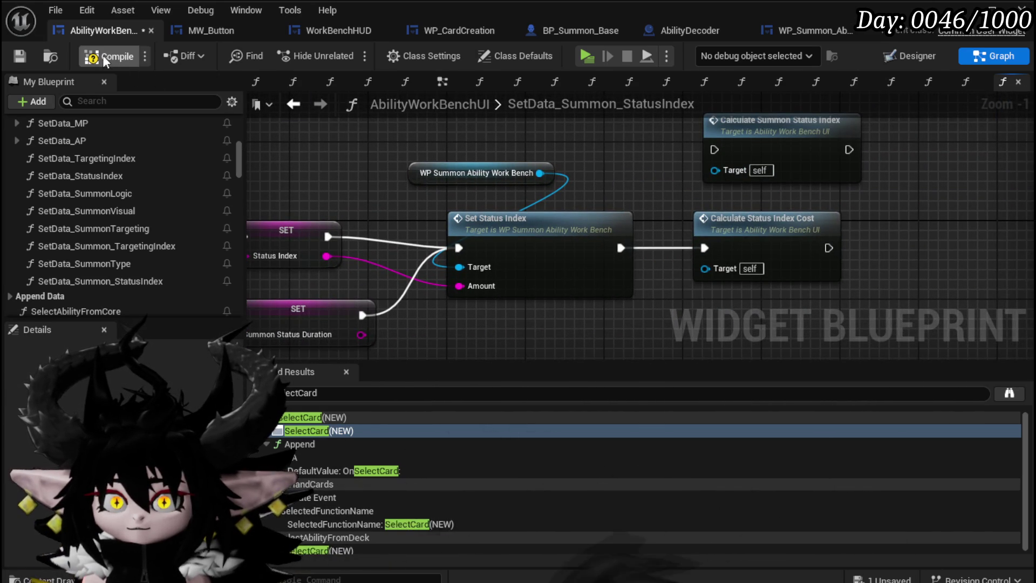
click(20, 56)
mouse_move(533, 328)
mouse_down()
mouse_move(626, 265)
mouse_move(672, 254)
mouse_up()
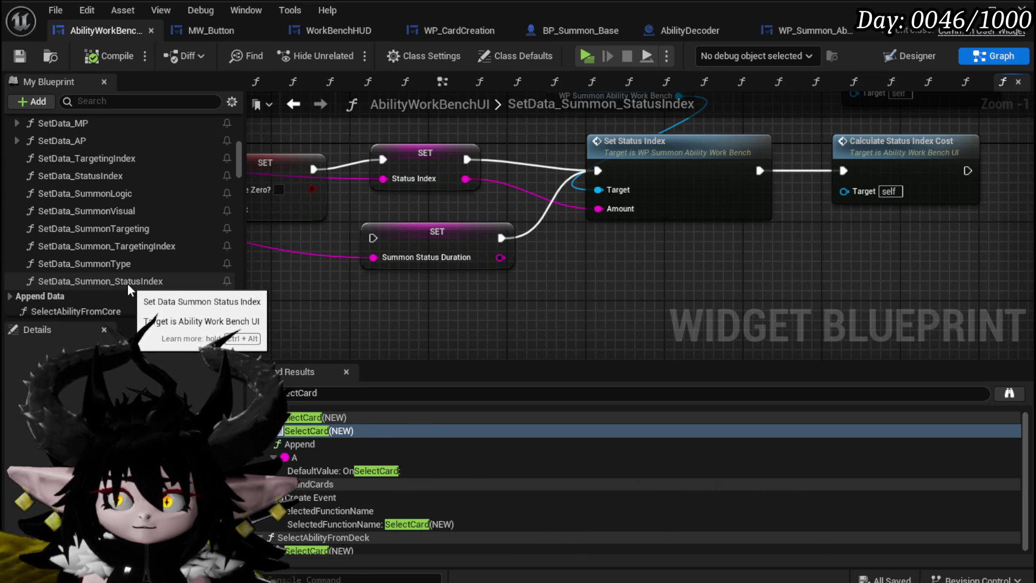
double_click(616, 179)
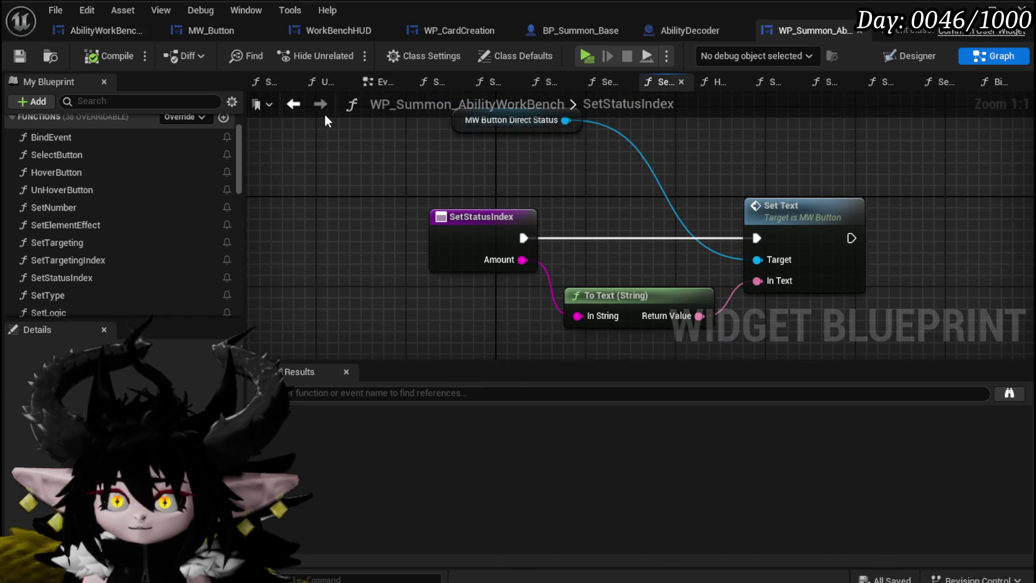
click(294, 104)
click(320, 104)
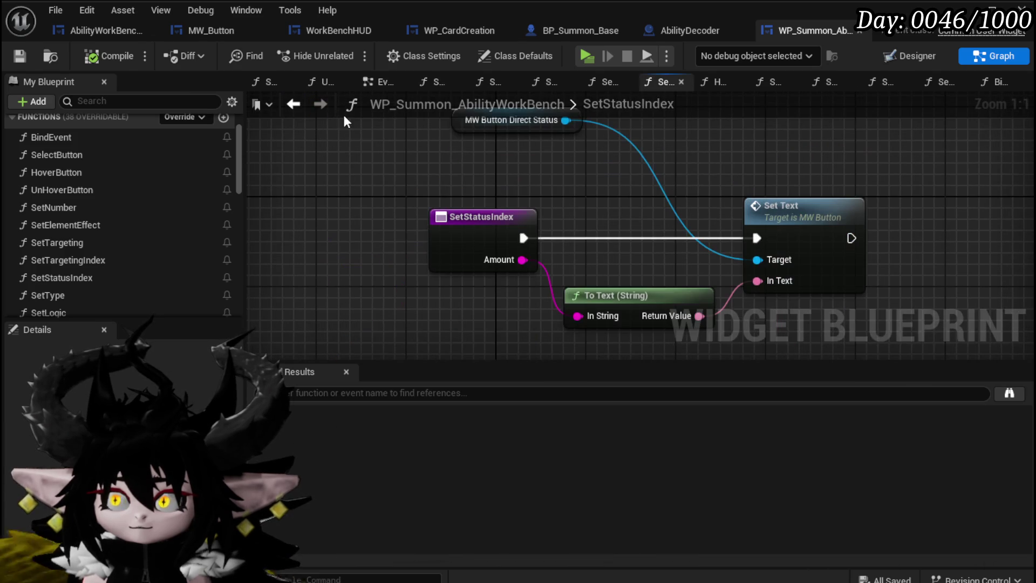
click(137, 32)
scroll(133, 226, down, 5)
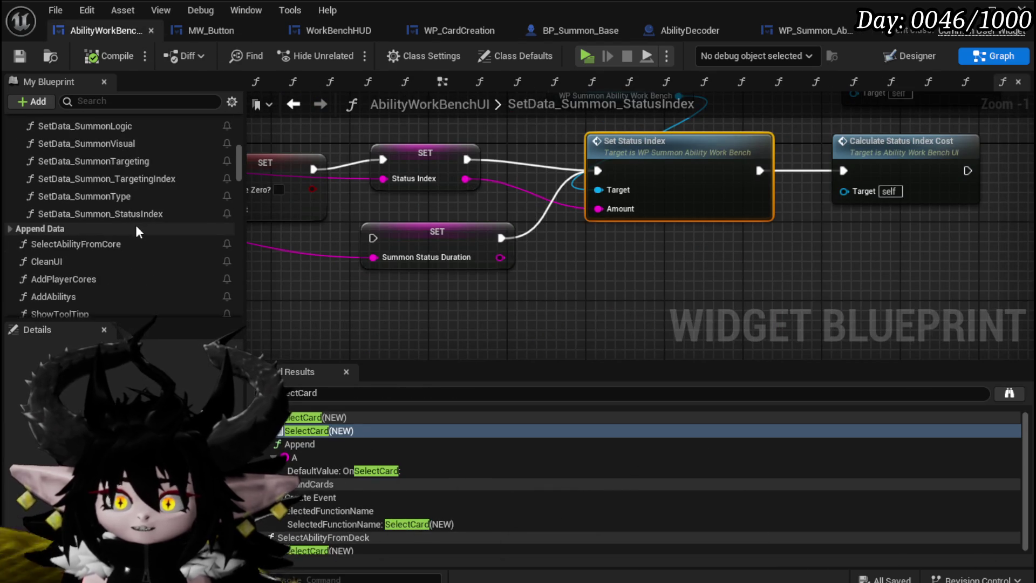
scroll(138, 227, down, 10)
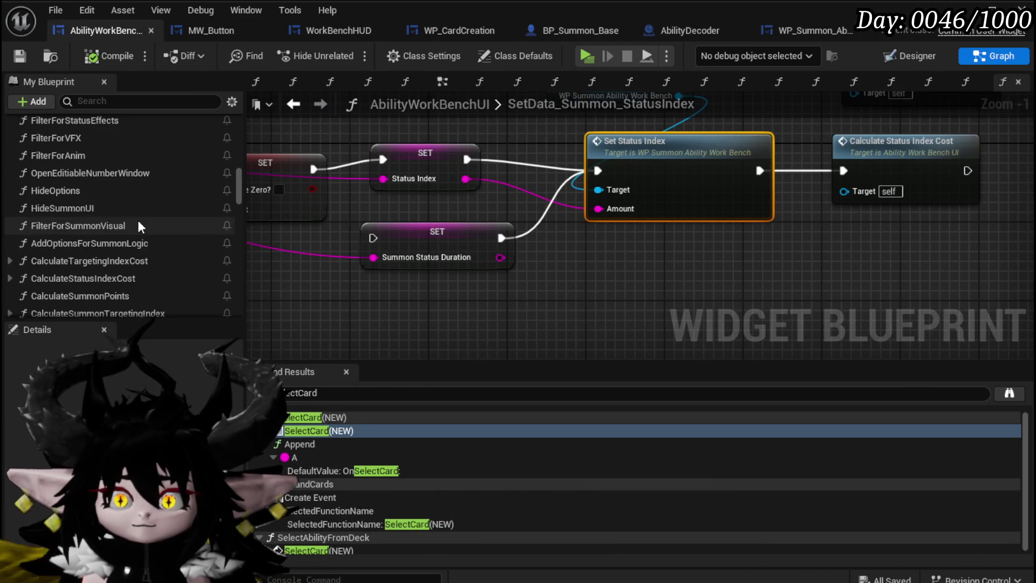
scroll(138, 219, down, 3)
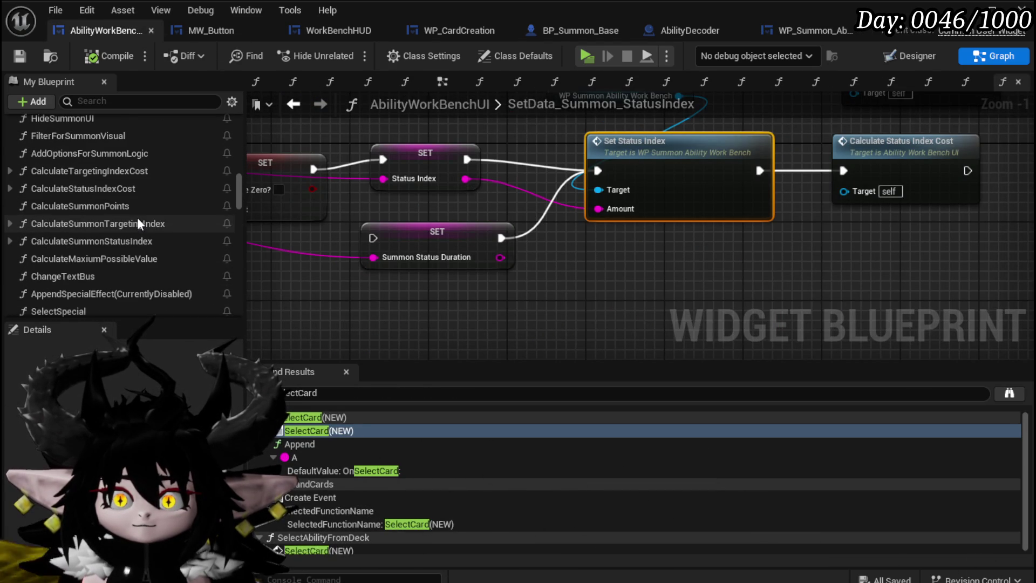
scroll(137, 217, down, 3)
scroll(137, 217, down, 3)
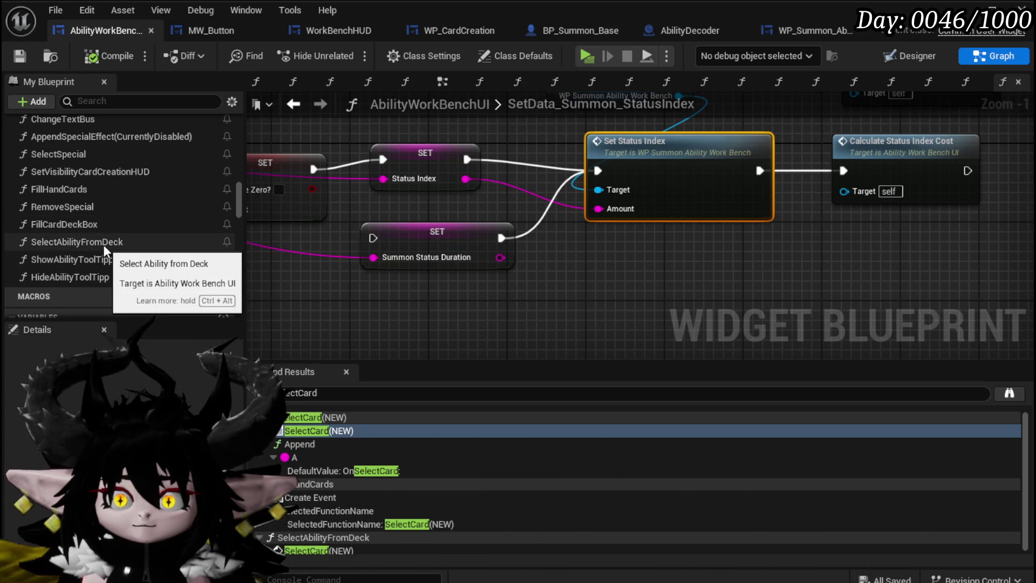
scroll(102, 225, up, 8)
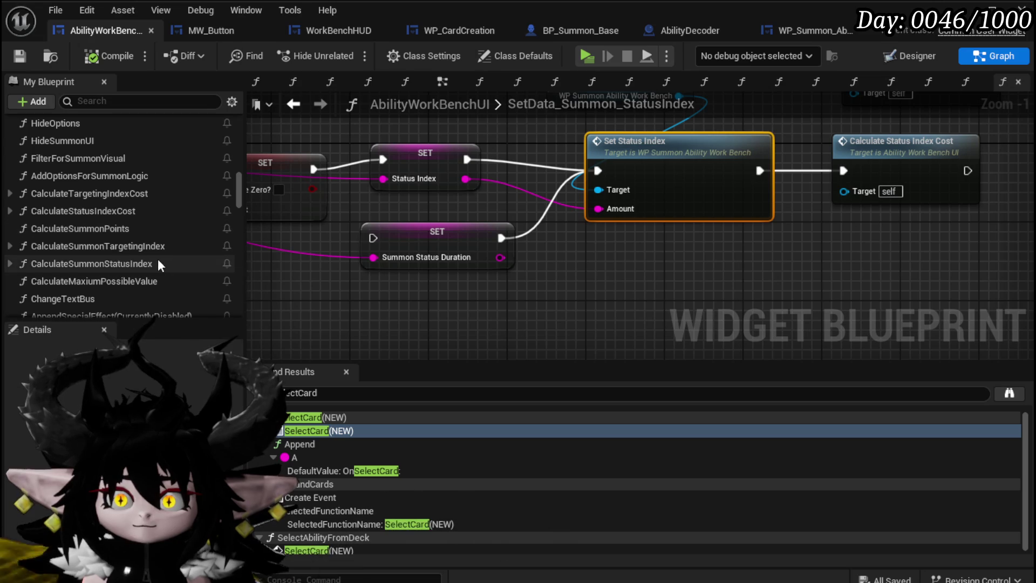
click(109, 259)
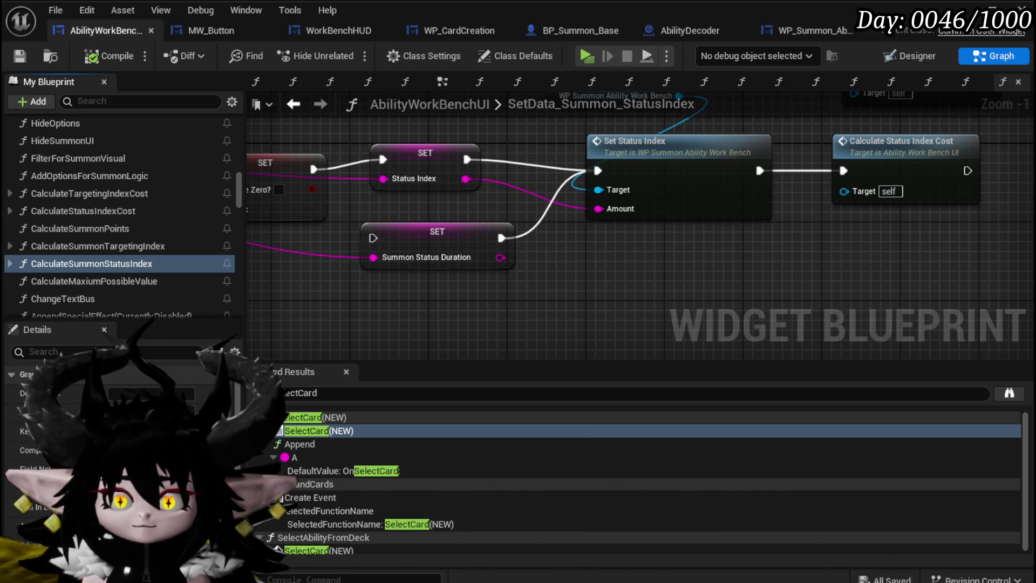
scroll(111, 243, down, 10)
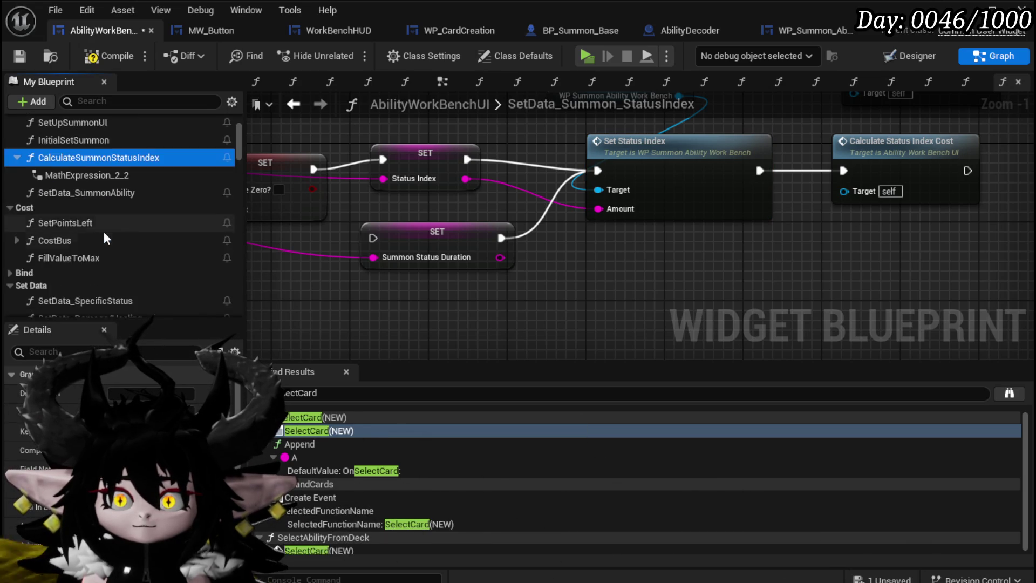
scroll(111, 247, down, 3)
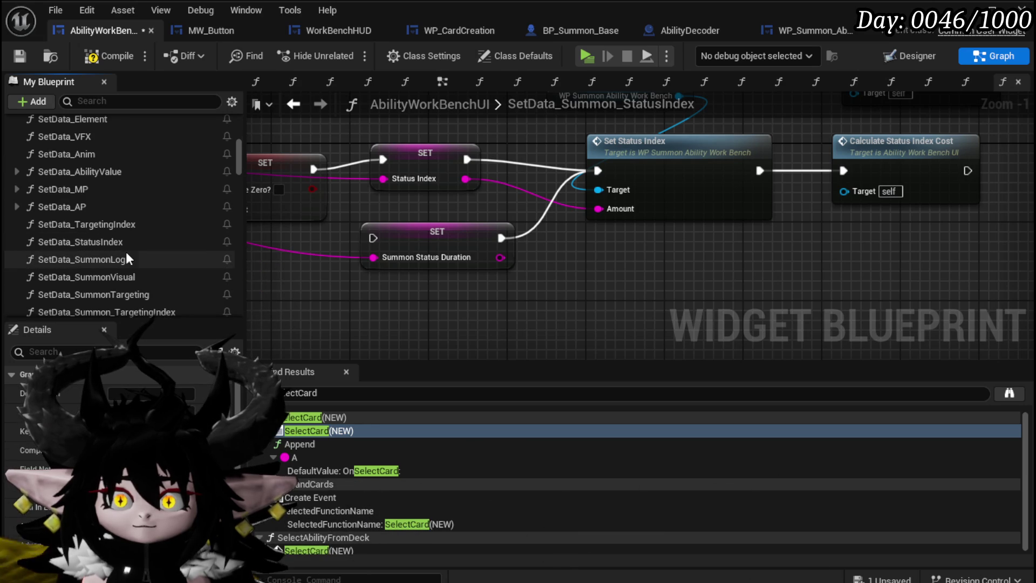
scroll(125, 251, up, 5)
click(9, 196)
scroll(86, 243, down, 3)
scroll(93, 254, down, 5)
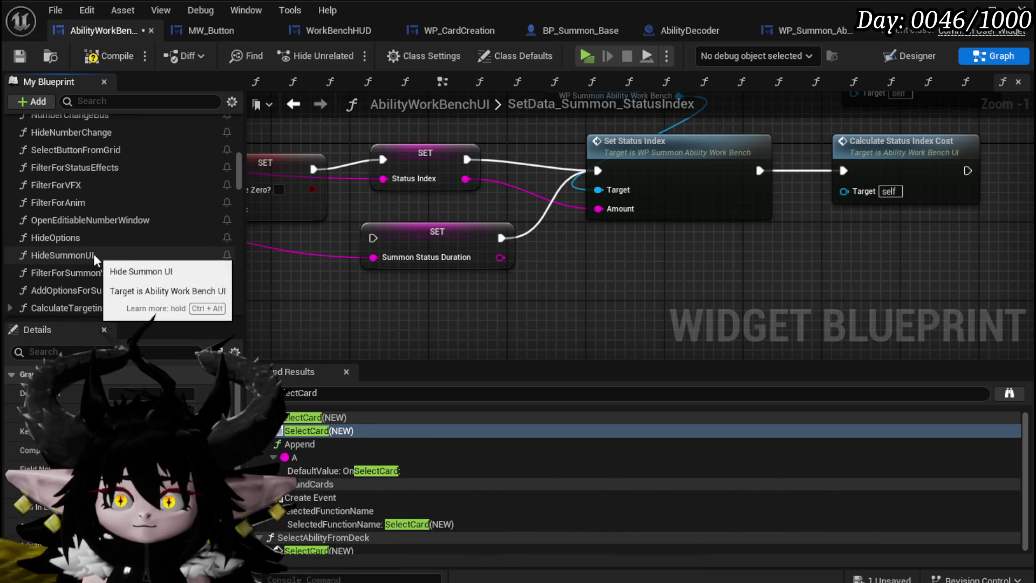
click(109, 273)
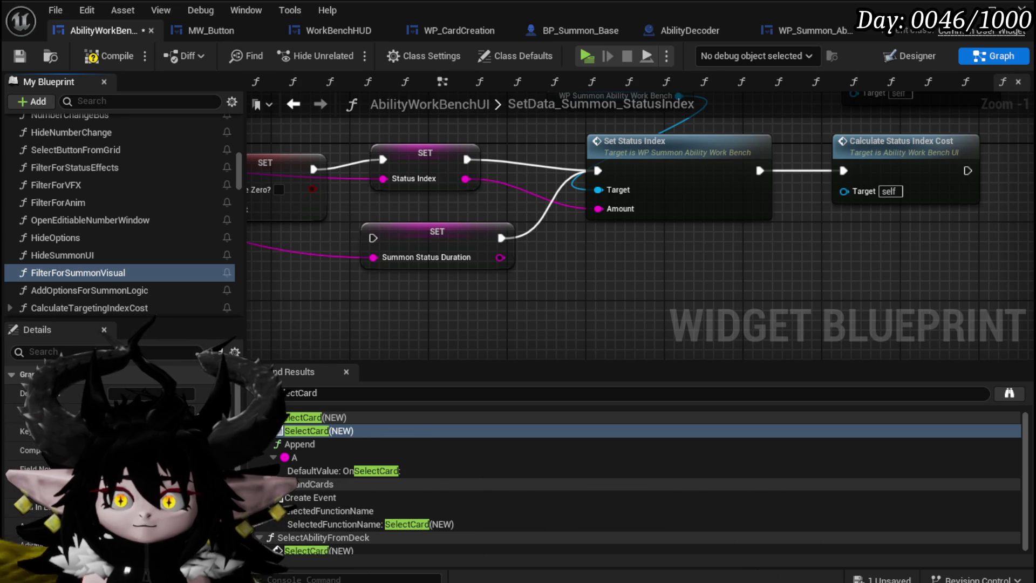
scroll(105, 302, down, 8)
scroll(109, 253, up, 10)
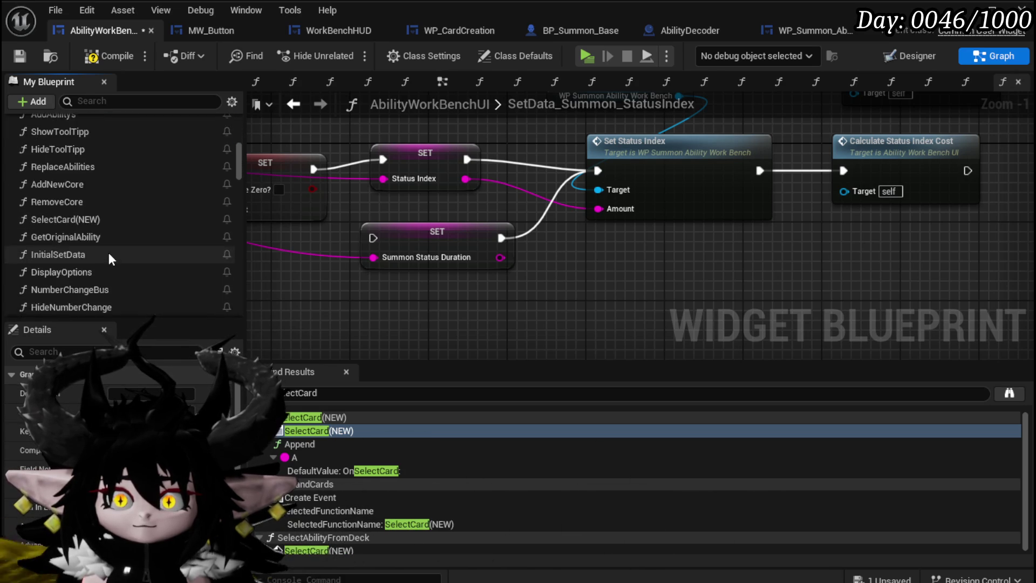
scroll(108, 253, down, 2)
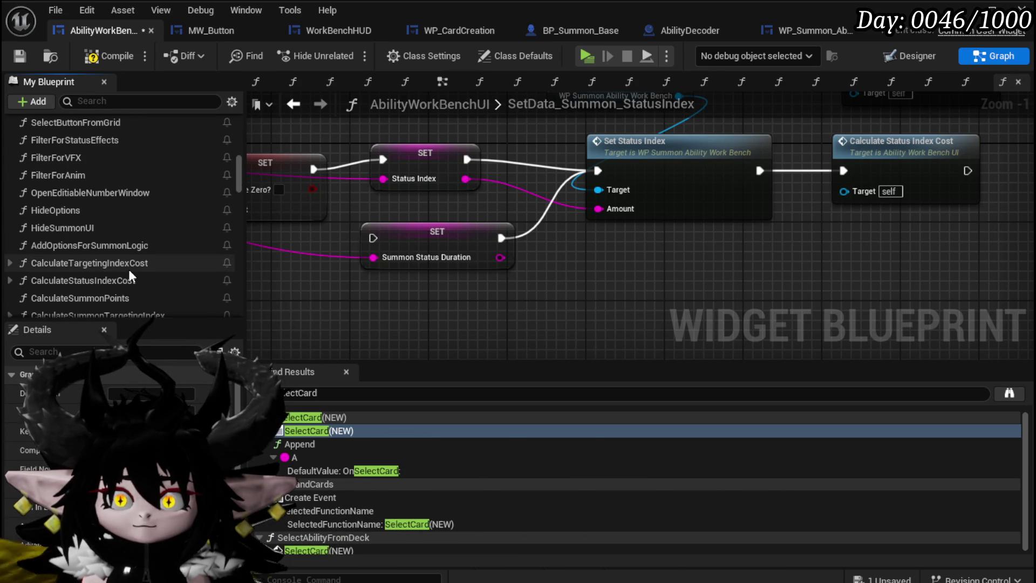
scroll(111, 280, down, 1)
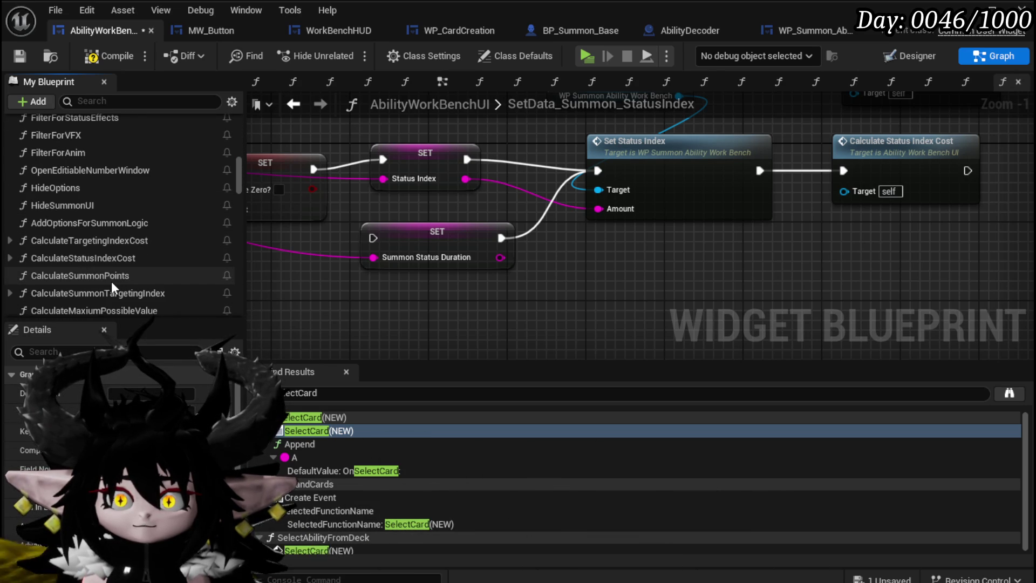
click(111, 275)
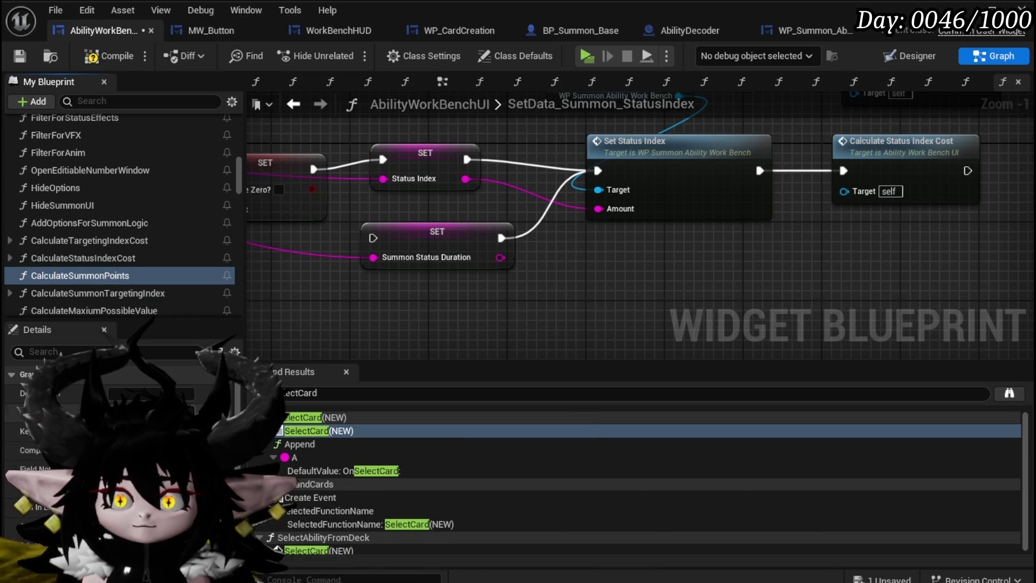
scroll(121, 253, down, 10)
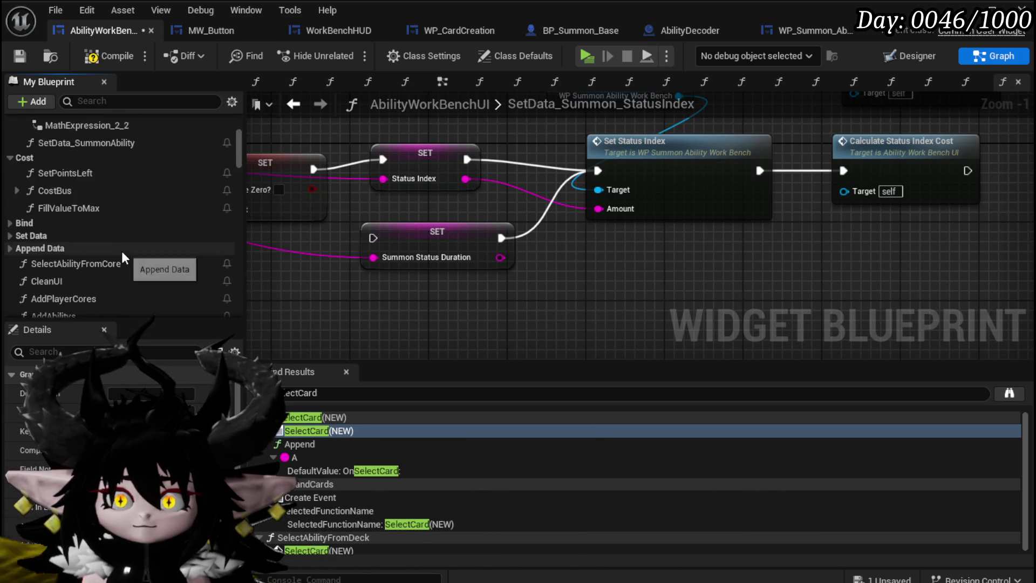
scroll(122, 254, down, 5)
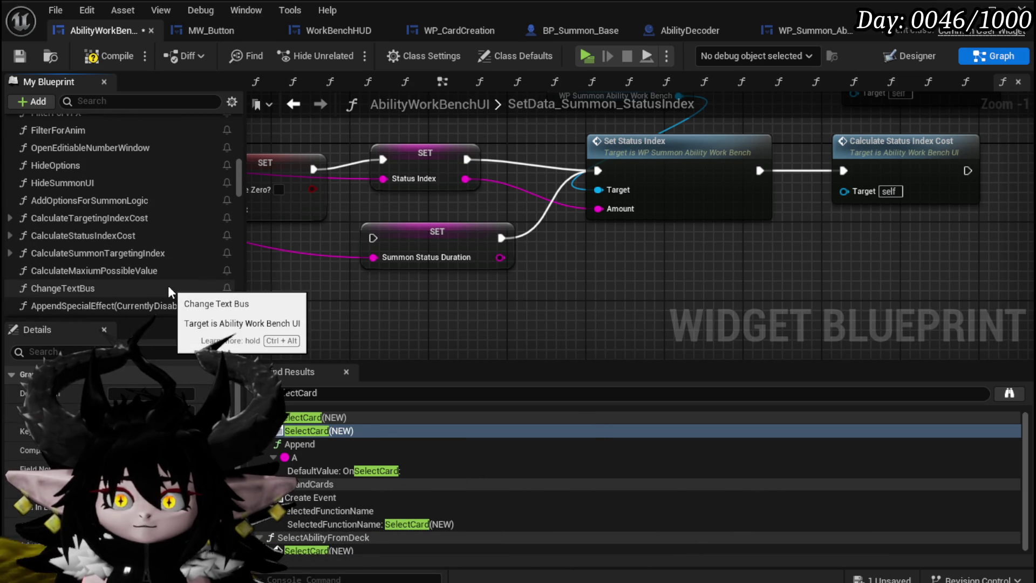
scroll(168, 291, down, 1)
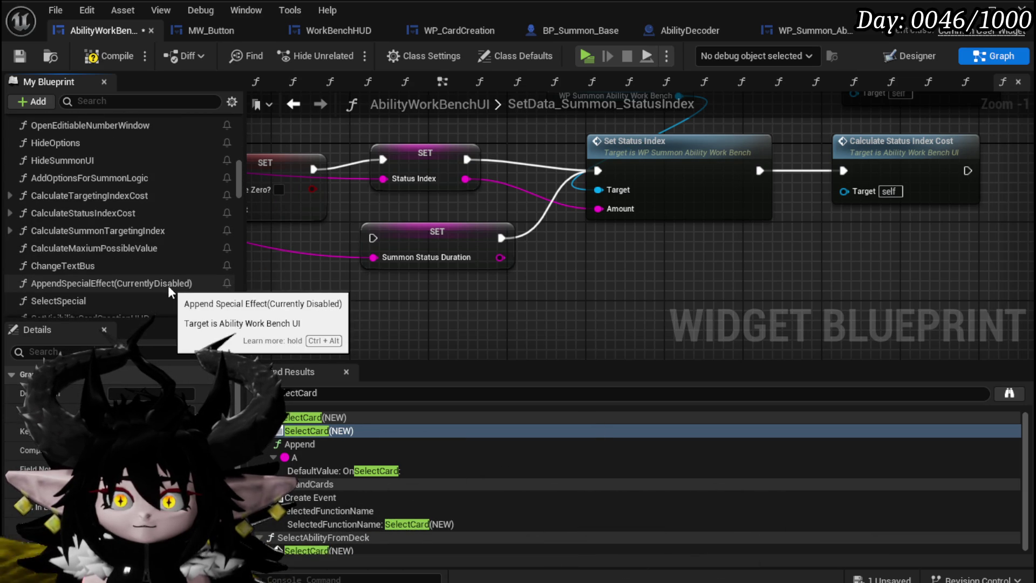
scroll(169, 292, down, 1)
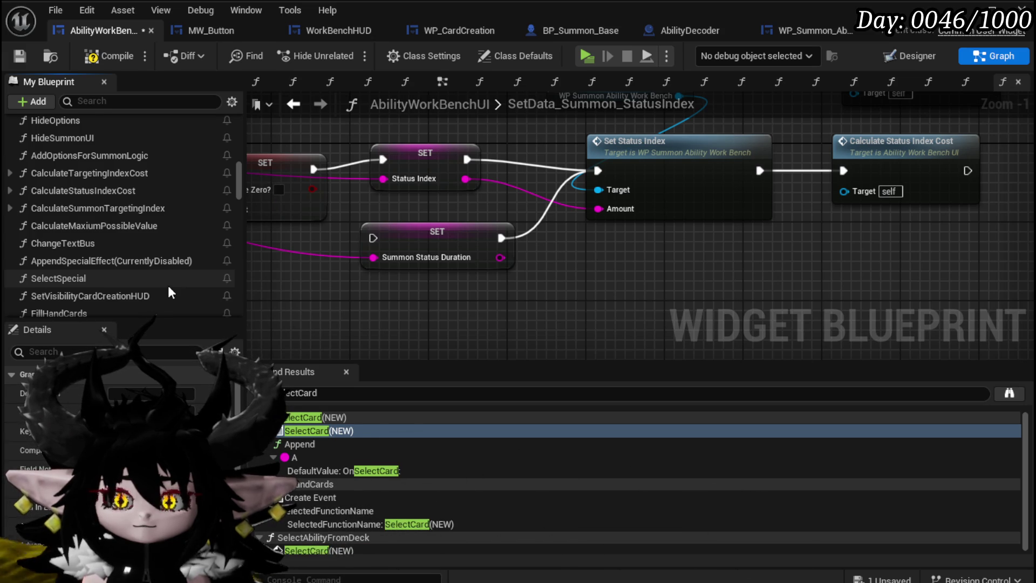
scroll(170, 292, down, 1)
scroll(168, 291, up, 3)
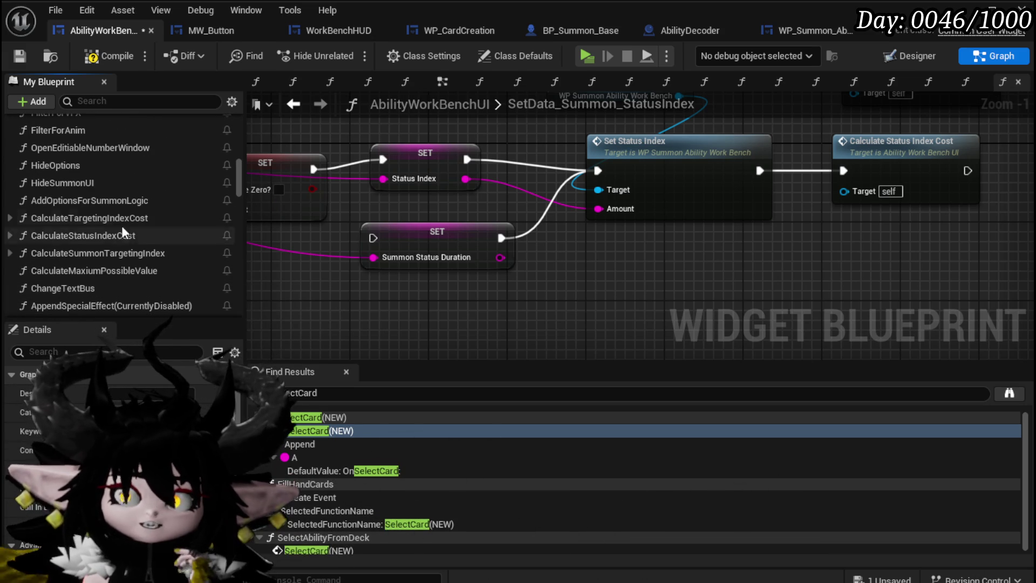
click(99, 183)
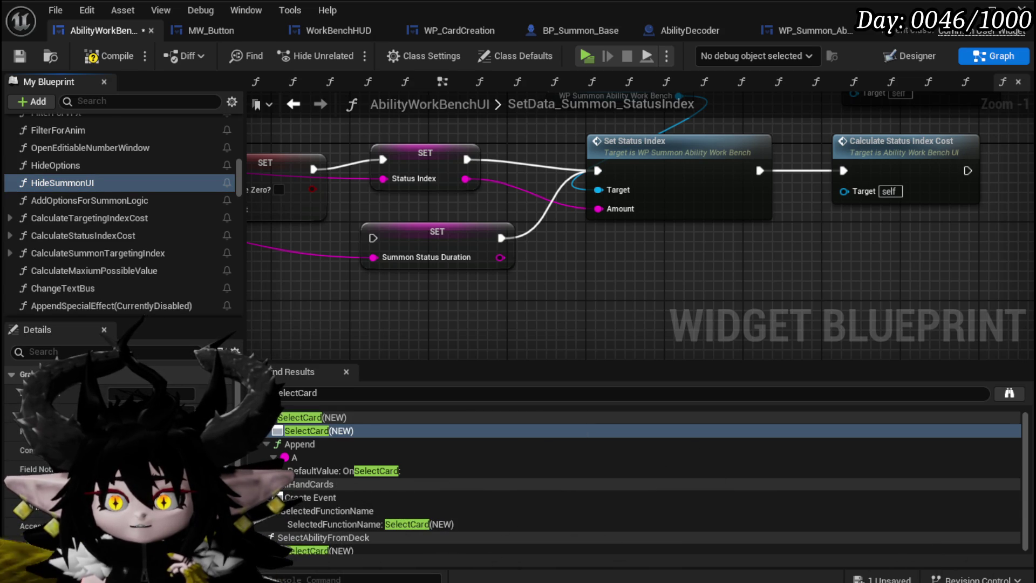
scroll(144, 206, up, 2)
scroll(143, 206, down, 5)
scroll(48, 189, up, 1)
click(17, 206)
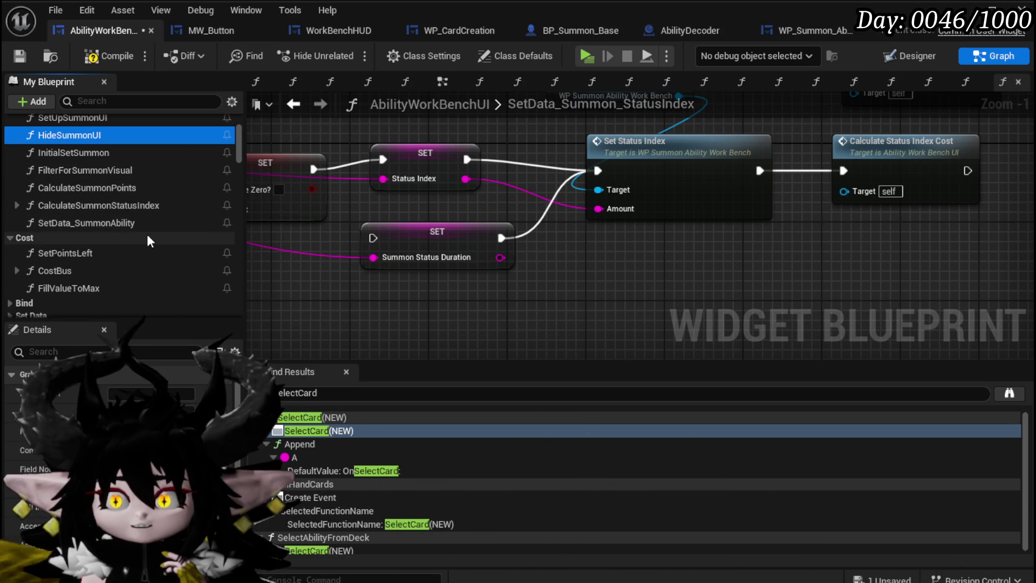
scroll(147, 235, down, 5)
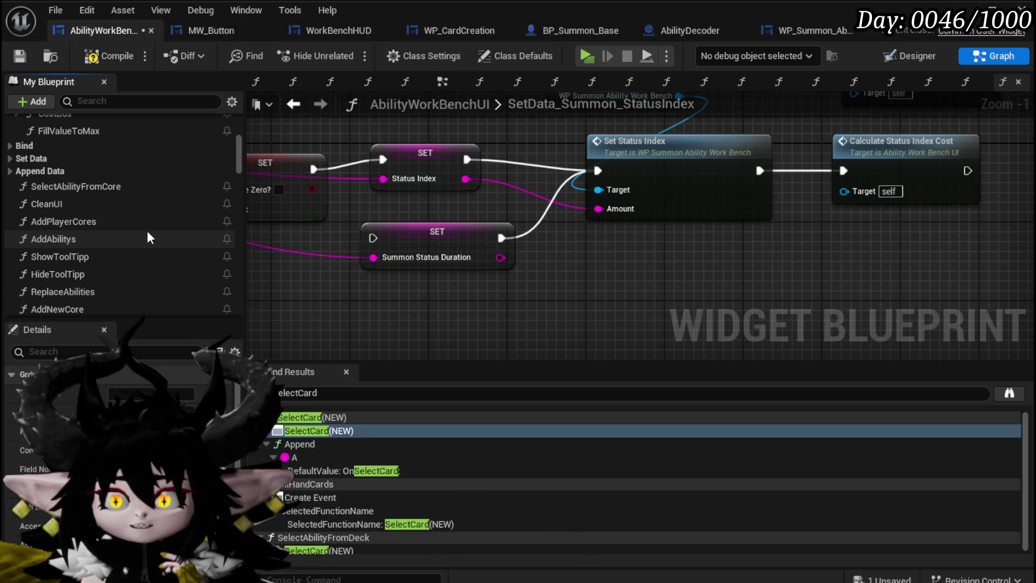
scroll(148, 237, down, 5)
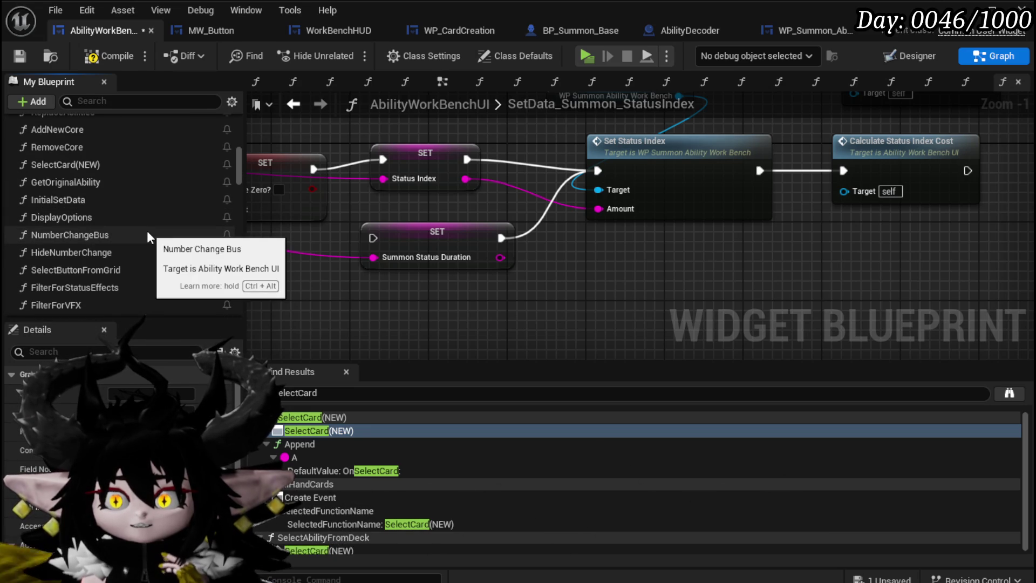
scroll(147, 231, down, 2)
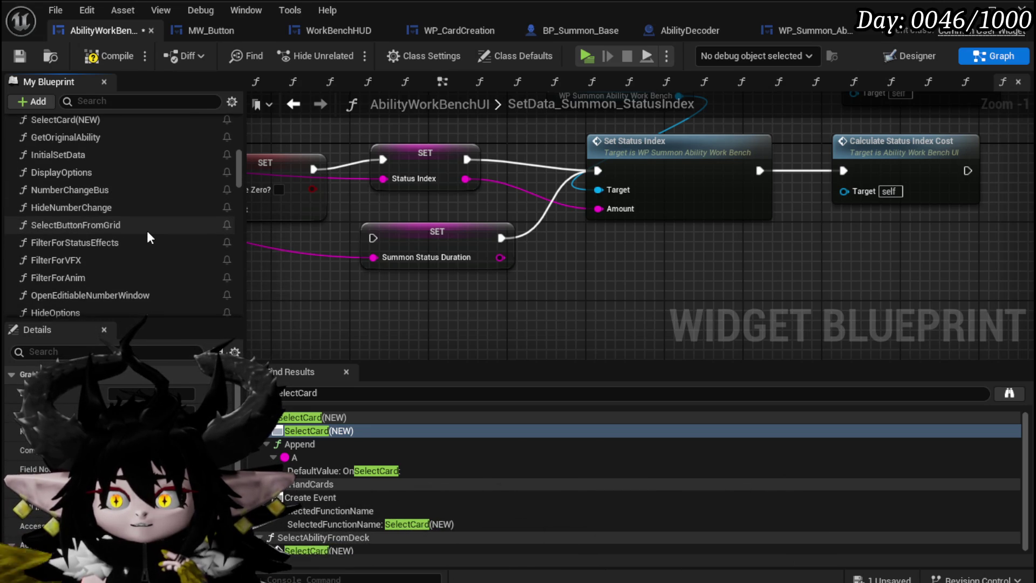
scroll(146, 231, down, 1)
scroll(147, 231, down, 1)
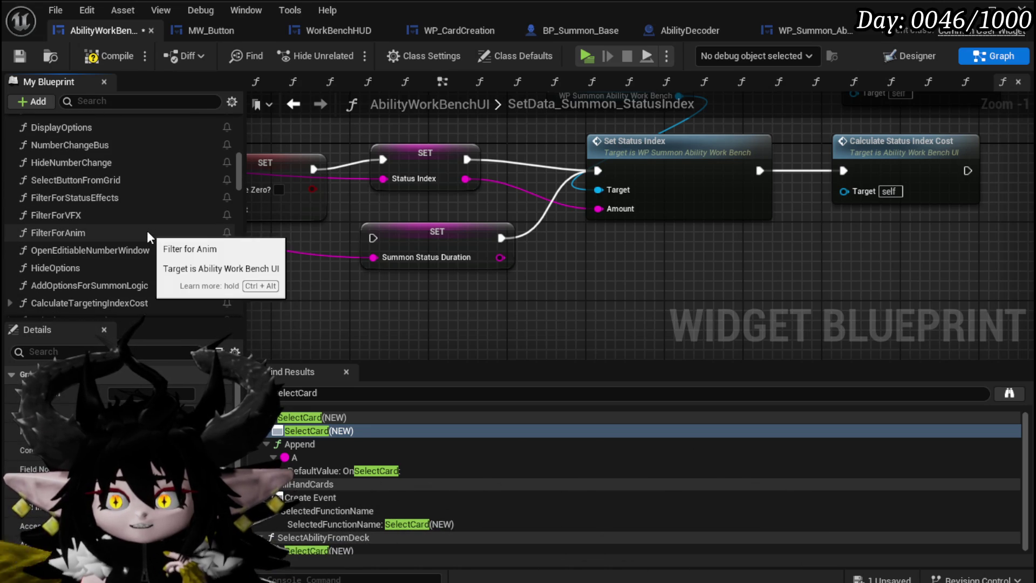
click(110, 288)
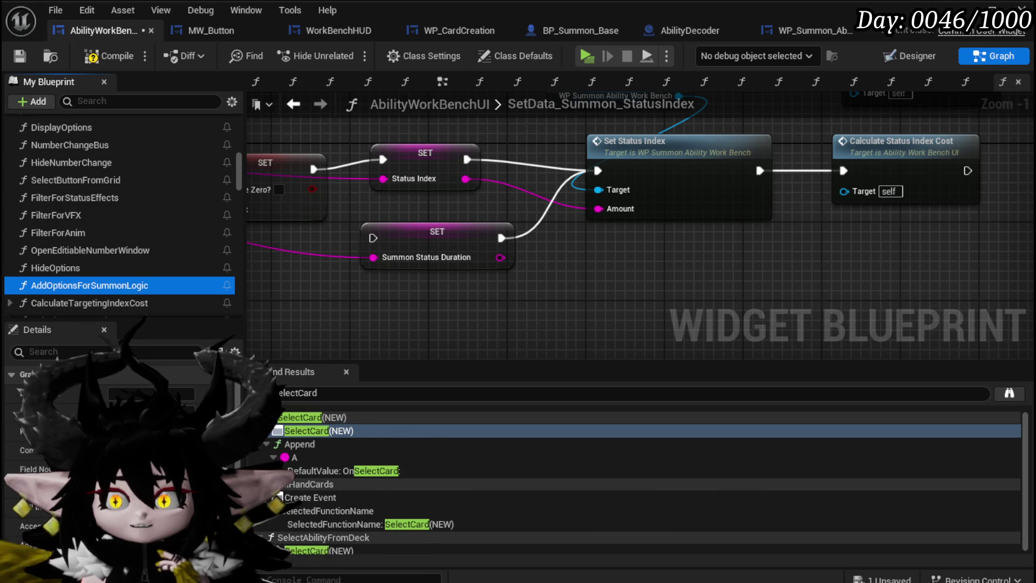
scroll(137, 392, down, 3)
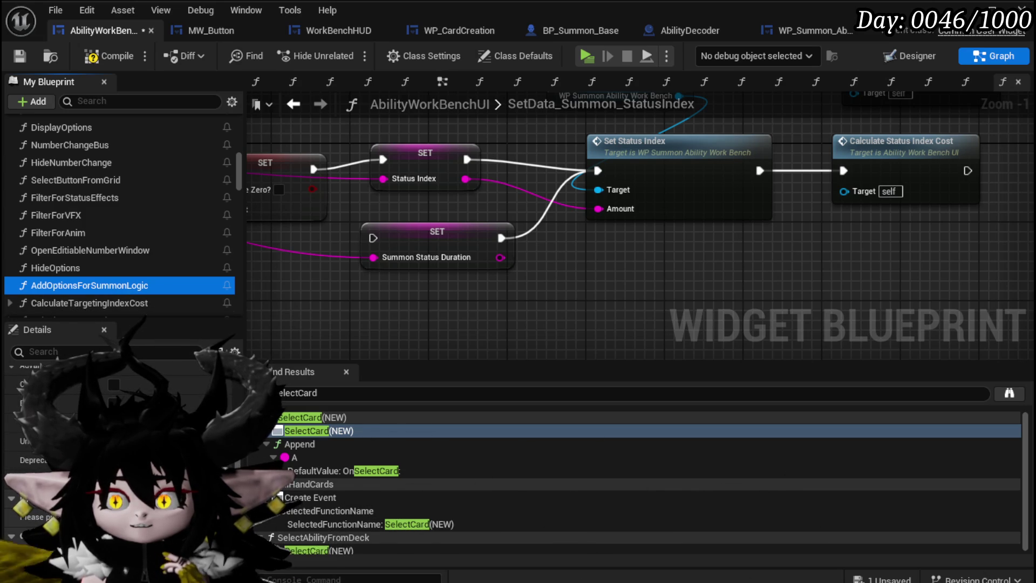
scroll(105, 270, down, 3)
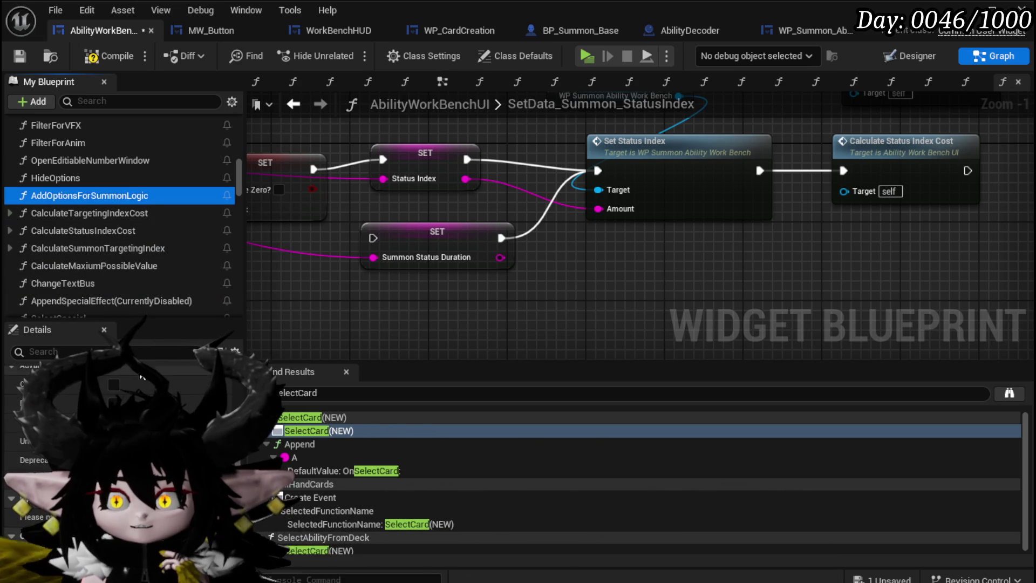
scroll(152, 382, up, 5)
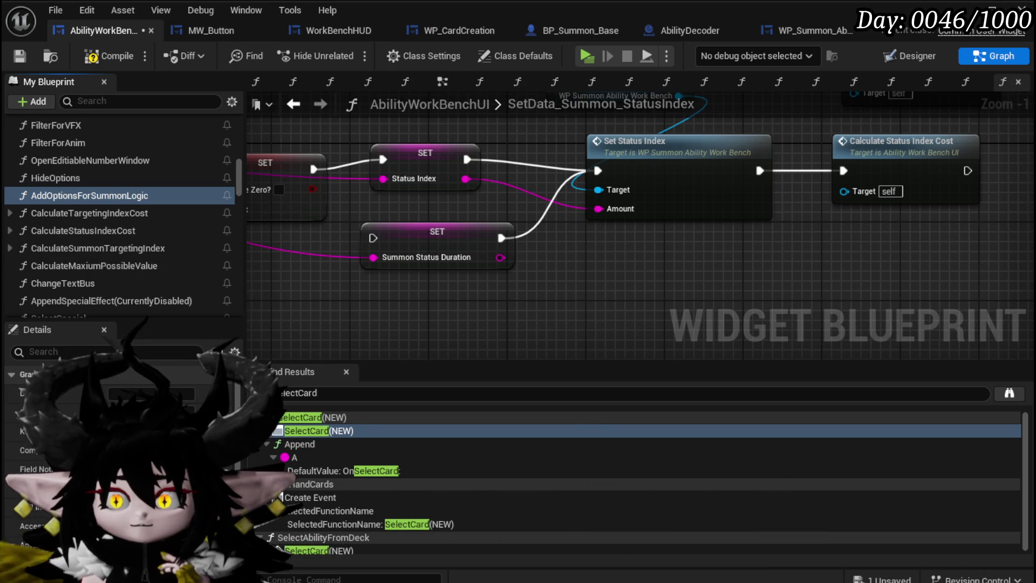
scroll(67, 277, down, 10)
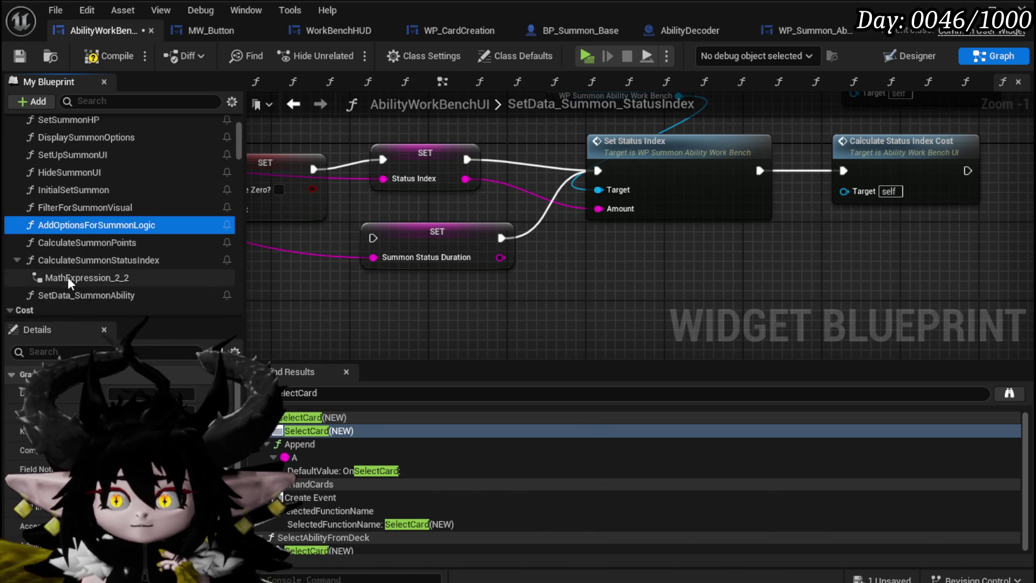
scroll(109, 296, down, 10)
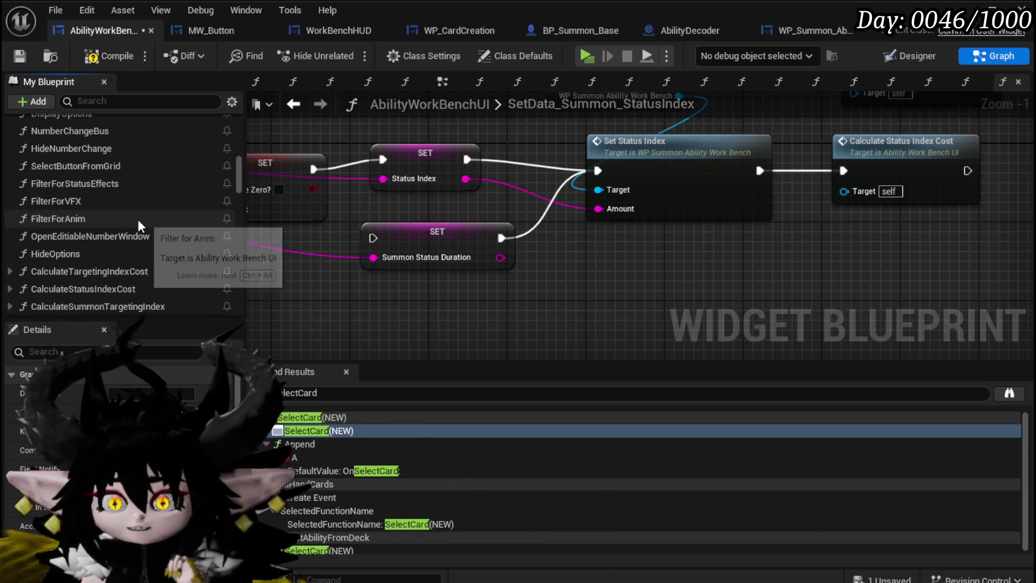
scroll(138, 225, down, 2)
scroll(138, 224, down, 3)
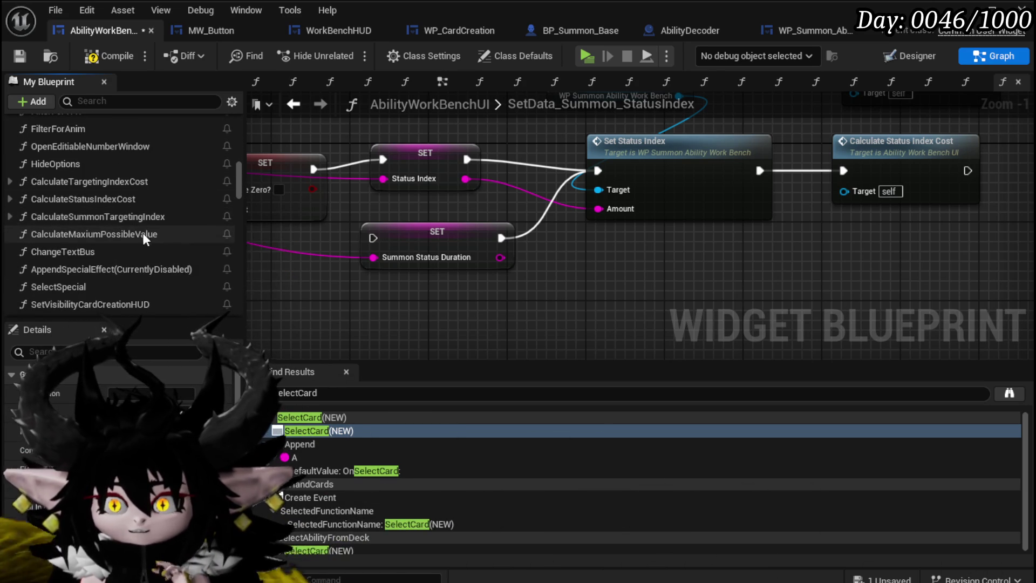
scroll(143, 236, down, 1)
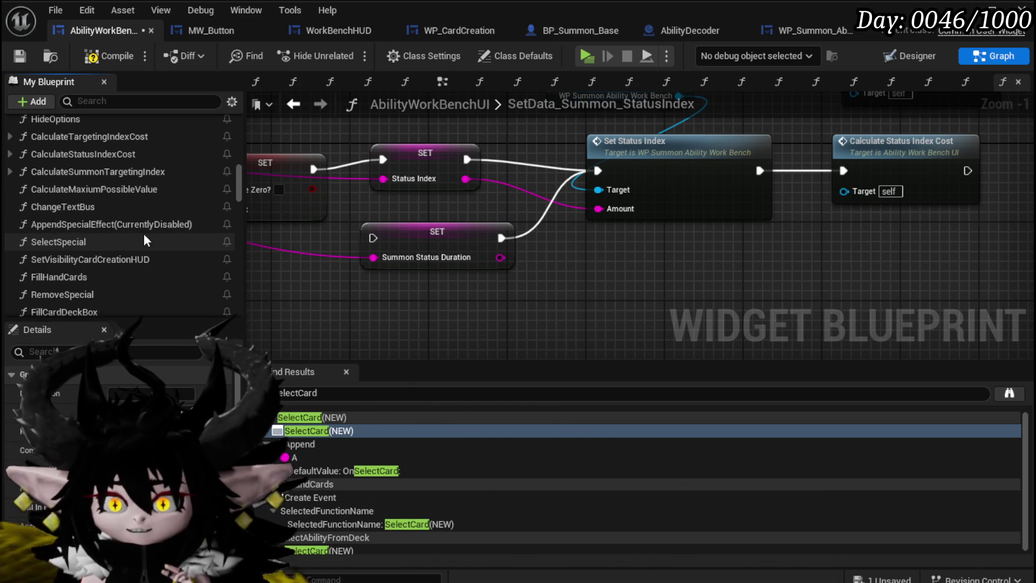
scroll(144, 238, up, 6)
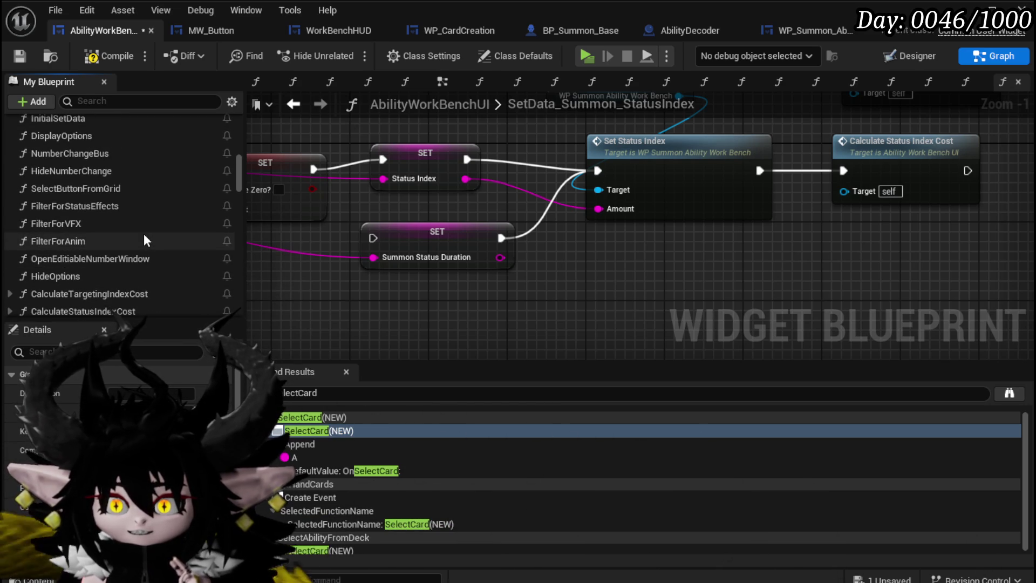
scroll(144, 233, up, 6)
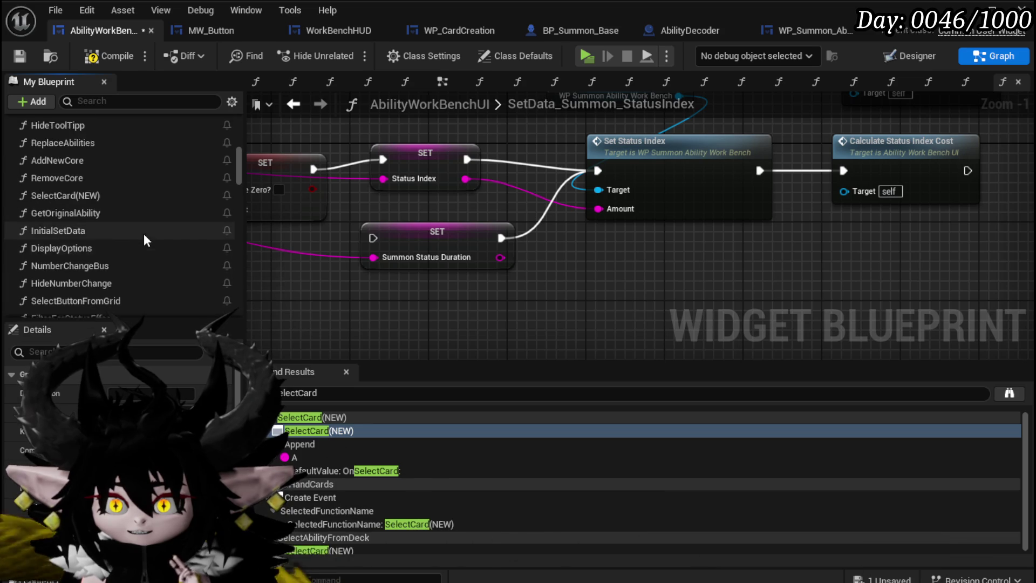
scroll(144, 234, up, 3)
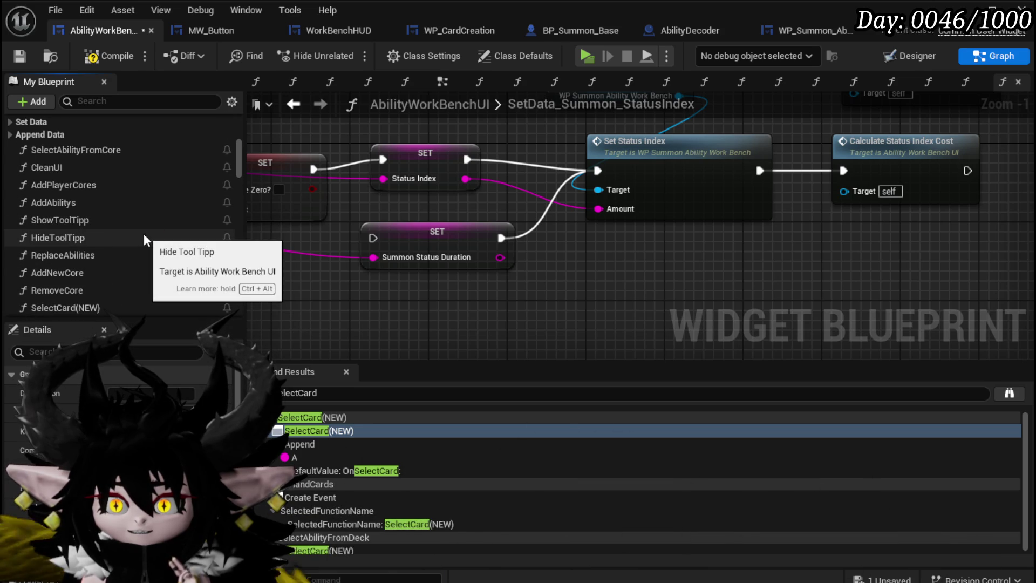
scroll(144, 233, down, 2)
scroll(143, 234, up, 2)
scroll(143, 234, down, 2)
scroll(144, 234, down, 3)
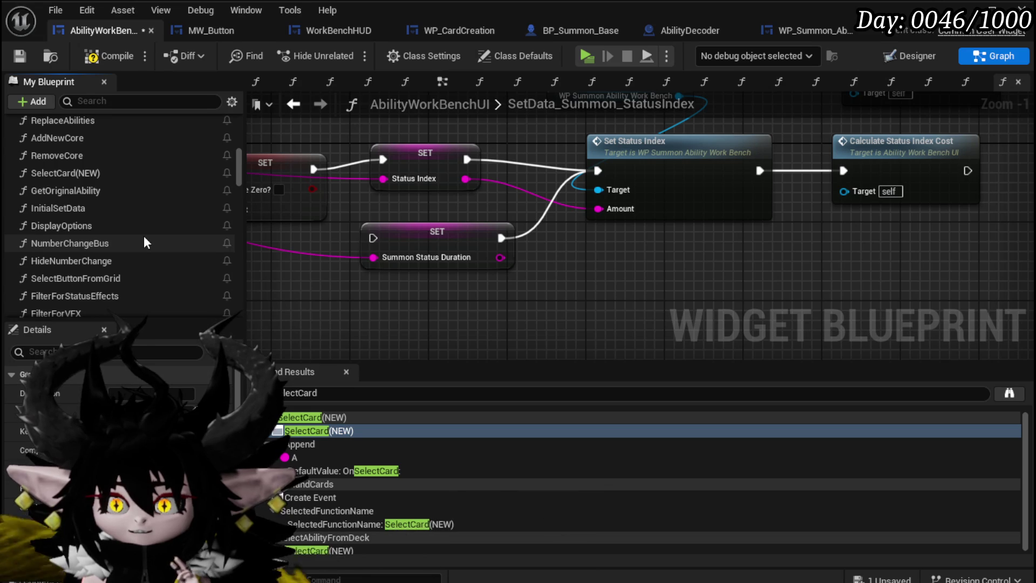
scroll(143, 242, down, 2)
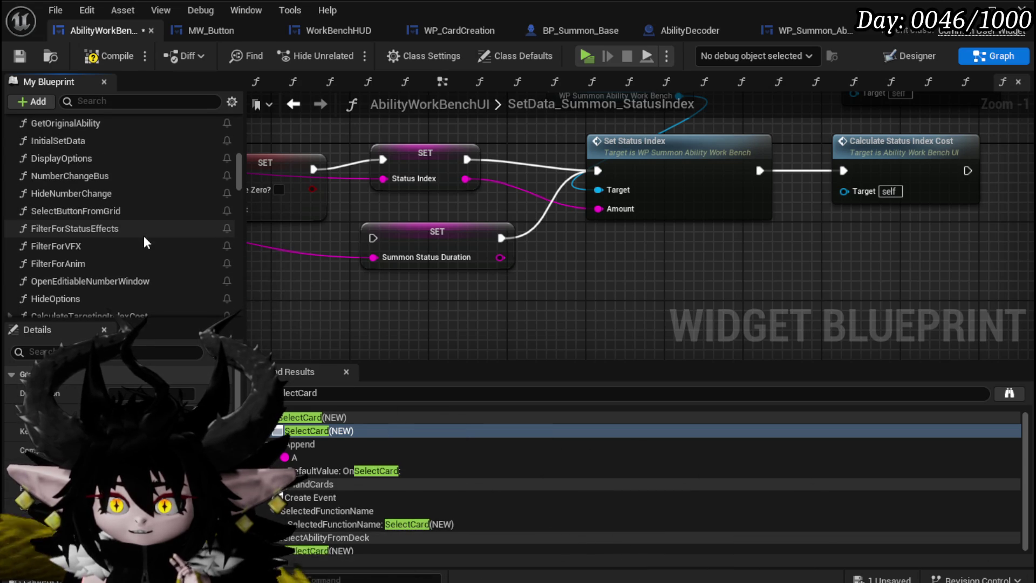
scroll(143, 236, down, 2)
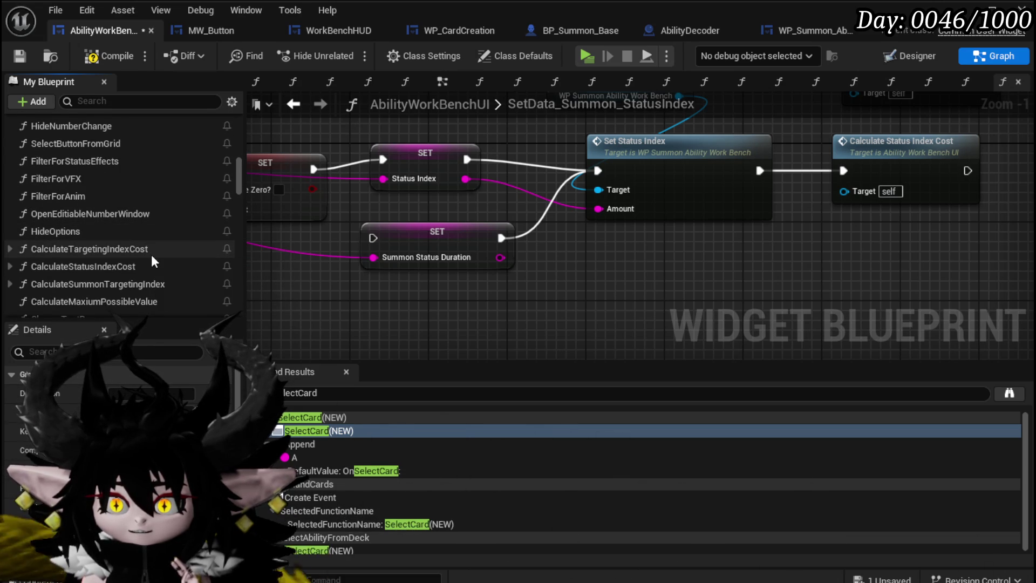
scroll(151, 259, down, 1)
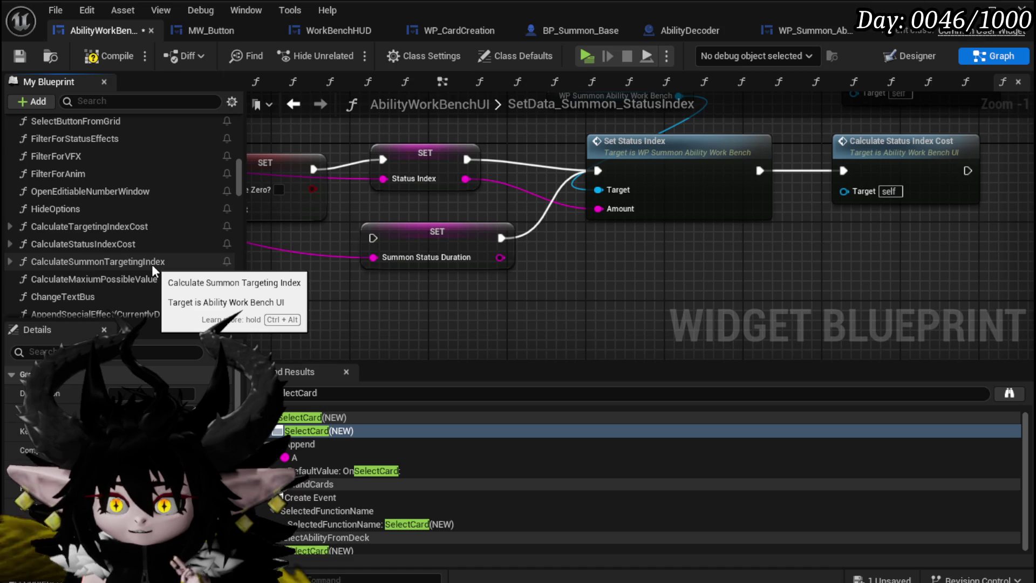
Open CalculateSummonTargetingIndex and examine its SET, Add and Calculate Summon Points nodes.
double_click(87, 262)
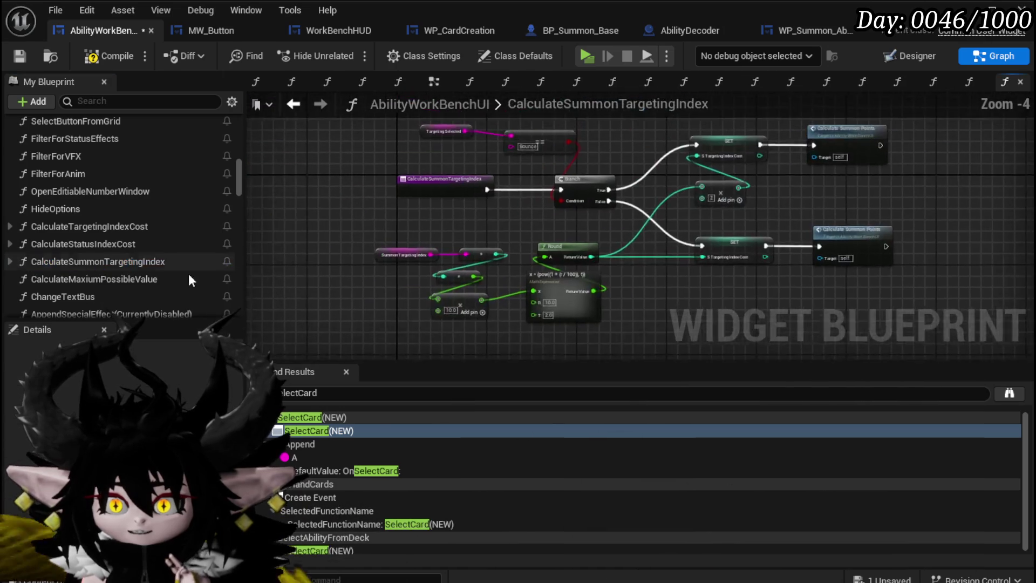
scroll(655, 300, up, 5)
mouse_move(510, 238)
mouse_down()
mouse_move(505, 285)
mouse_move(714, 235)
mouse_up()
scroll(505, 285, down, 2)
drag(571, 331, 617, 155)
drag(430, 256, 633, 216)
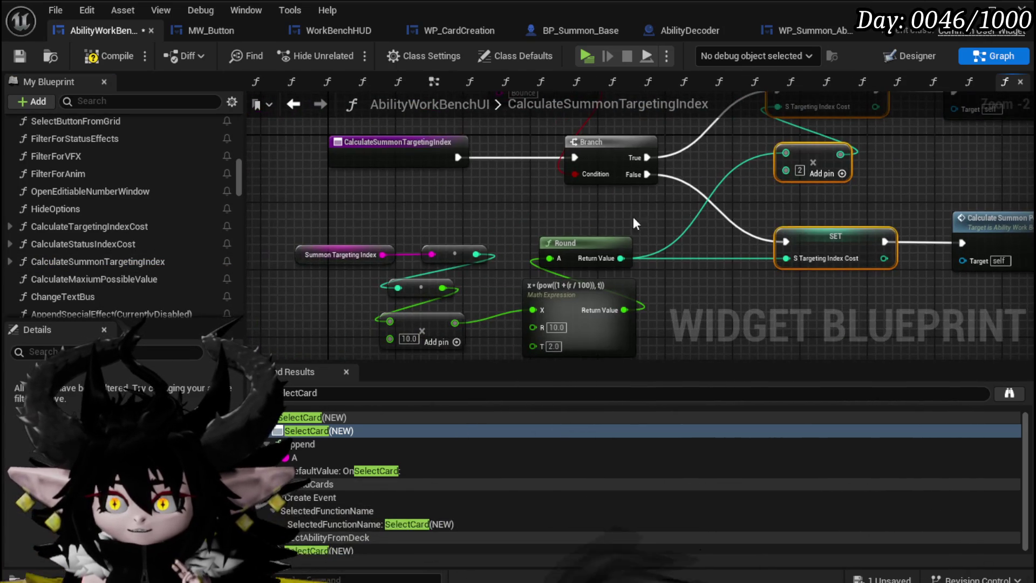
click(319, 258)
drag(518, 224, 254, 235)
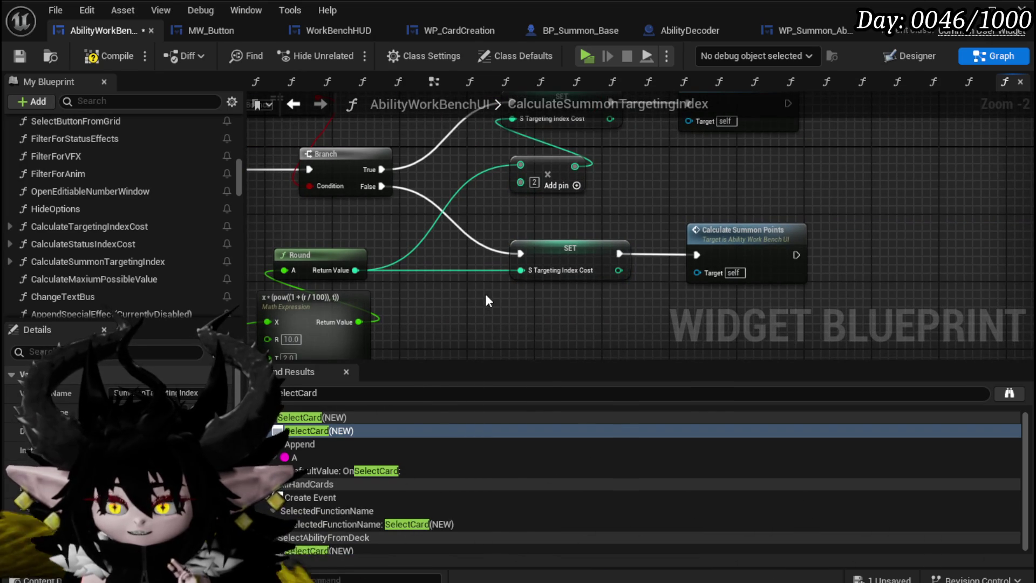
click(539, 272)
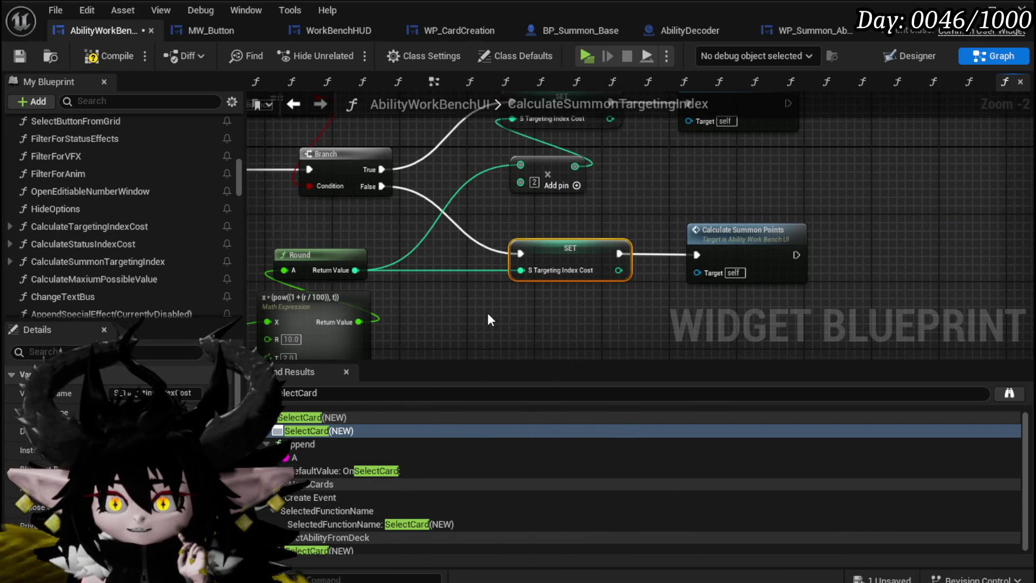
Add a TargetingIndex_Cost setter fed by Round on the Branch's False path.
click(122, 103)
text(Targ)
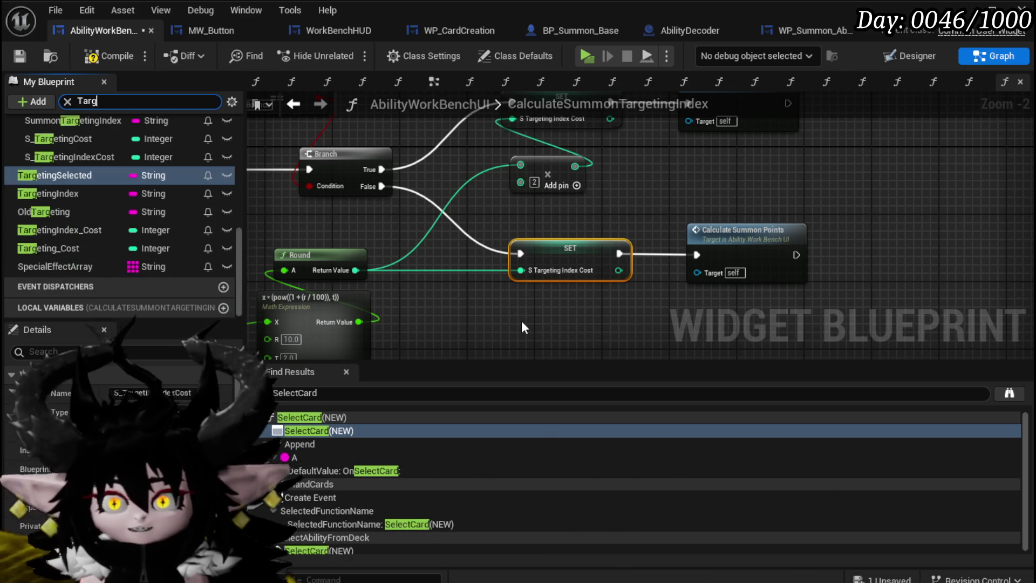
text(eting Co)
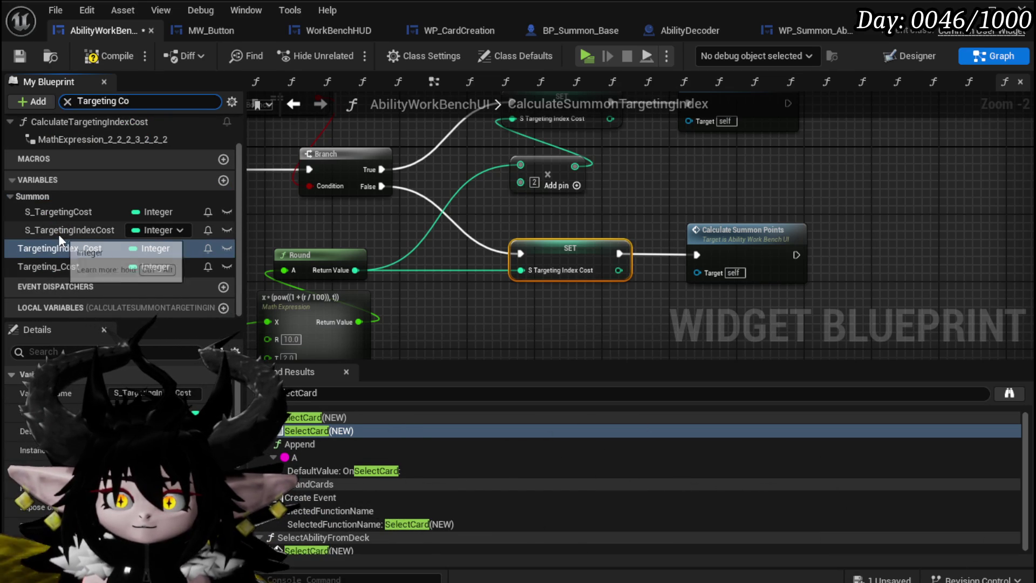
mouse_move(60, 266)
mouse_down()
mouse_move(242, 305)
mouse_move(499, 311)
mouse_up()
click(527, 345)
mouse_move(467, 272)
mouse_down()
mouse_move(669, 216)
mouse_move(794, 281)
mouse_move(456, 237)
mouse_up()
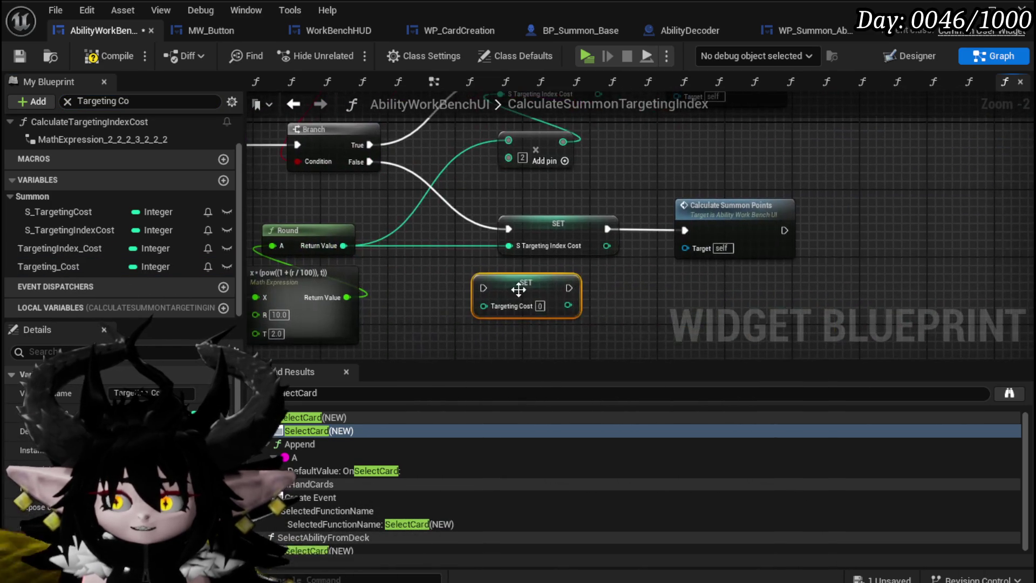
key(Delete)
drag(95, 251, 529, 286)
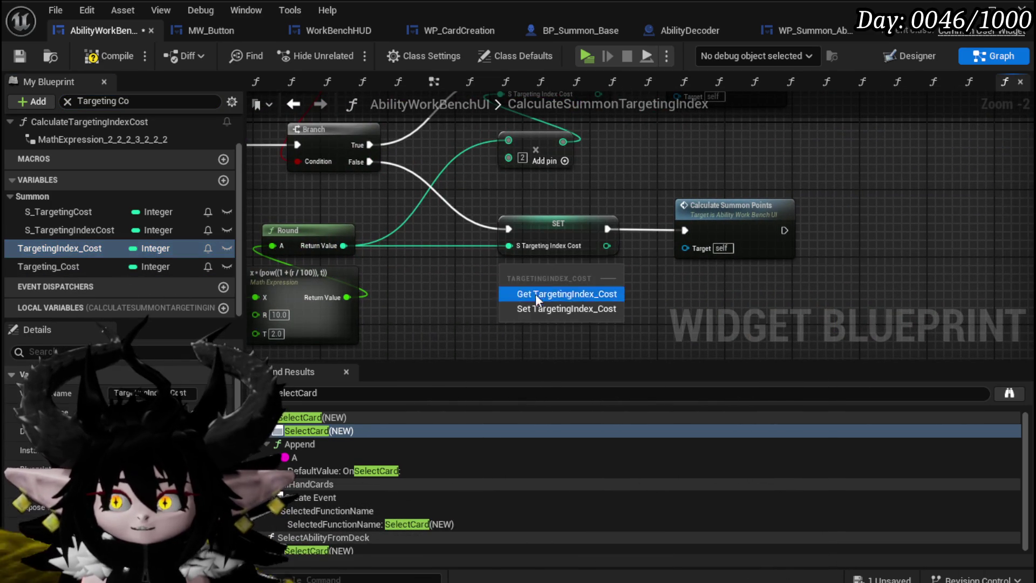
click(572, 306)
drag(509, 246, 507, 289)
mouse_move(370, 162)
mouse_down()
mouse_move(370, 206)
mouse_move(507, 315)
mouse_up()
click(520, 231)
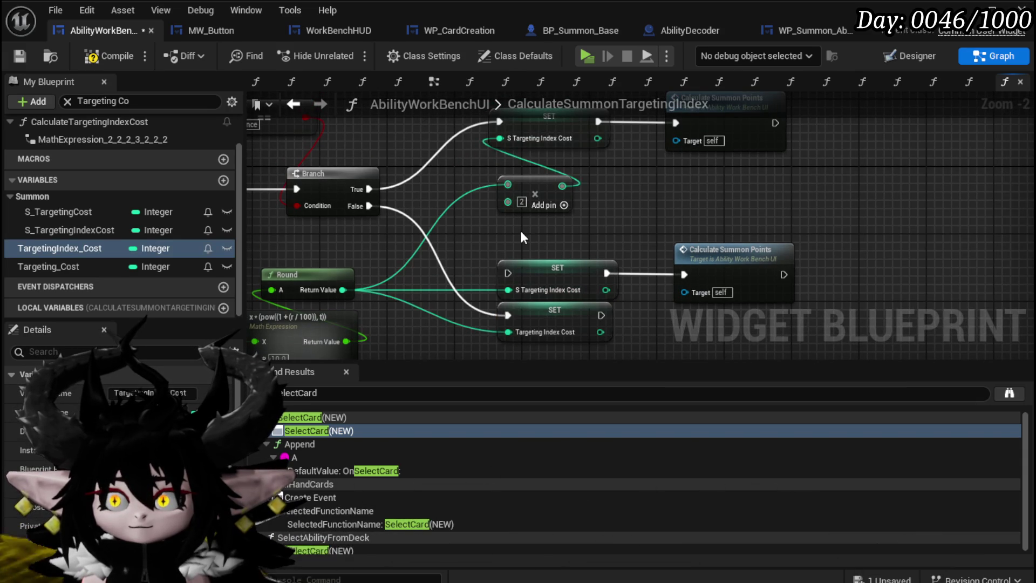
Duplicate the setter for the True path, fed by Add and continuing into Calculate Summon Points.
drag(461, 352, 461, 287)
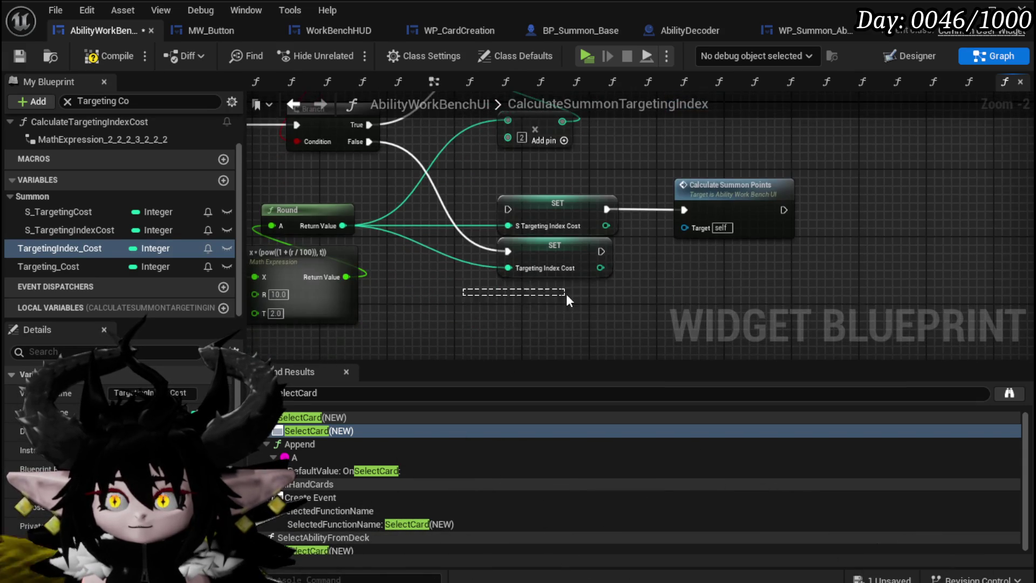
click(587, 260)
drag(653, 200, 631, 302)
key(ctrl+c)
key(ctrl+v)
mouse_move(595, 220)
mouse_down()
mouse_move(773, 272)
mouse_move(655, 274)
mouse_up()
mouse_move(792, 268)
mouse_down()
mouse_move(594, 128)
mouse_move(607, 140)
mouse_up()
drag(484, 156, 519, 139)
mouse_move(592, 253)
mouse_down()
mouse_move(608, 256)
mouse_move(533, 193)
mouse_move(533, 205)
mouse_move(519, 156)
mouse_up()
drag(619, 137, 712, 188)
drag(734, 189, 743, 147)
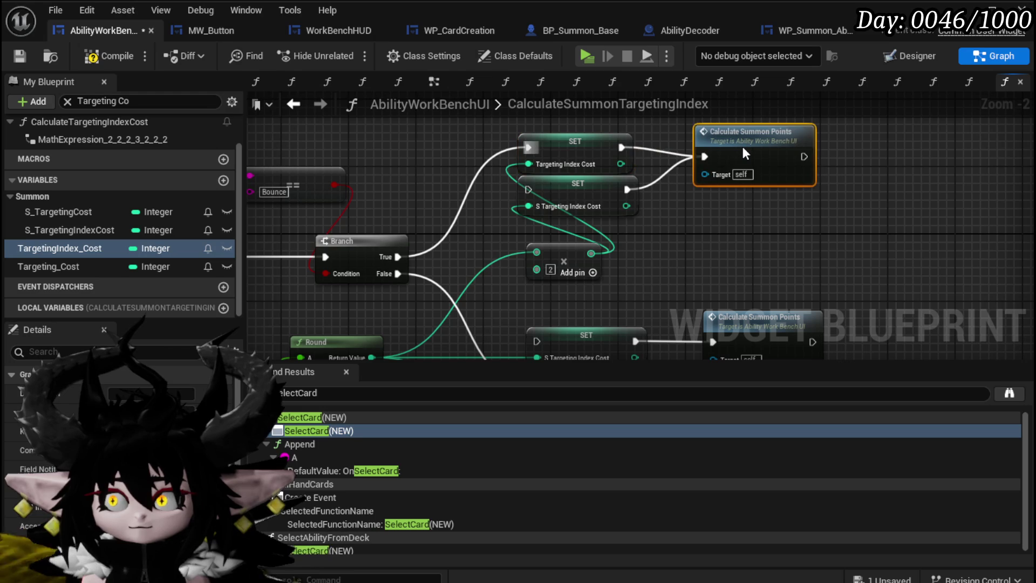
Compile and save the blueprint.
scroll(684, 223, down, 1)
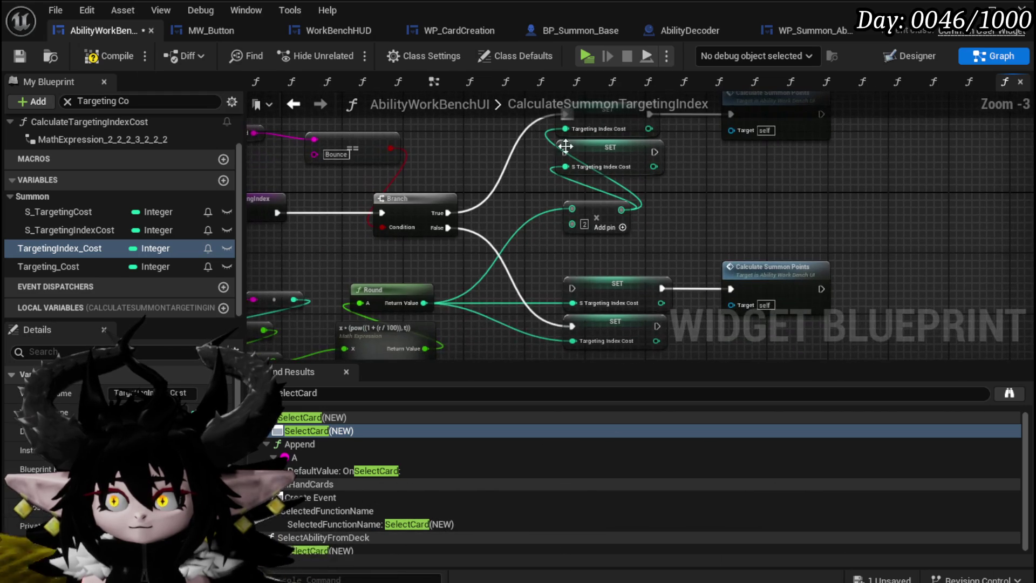
click(90, 57)
key(ctrl+s)
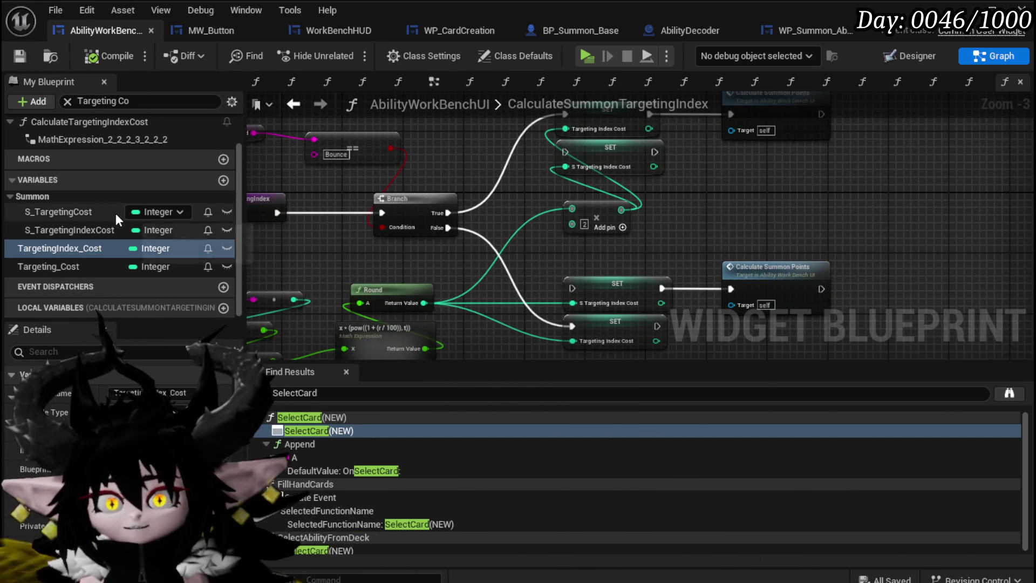
click(324, 229)
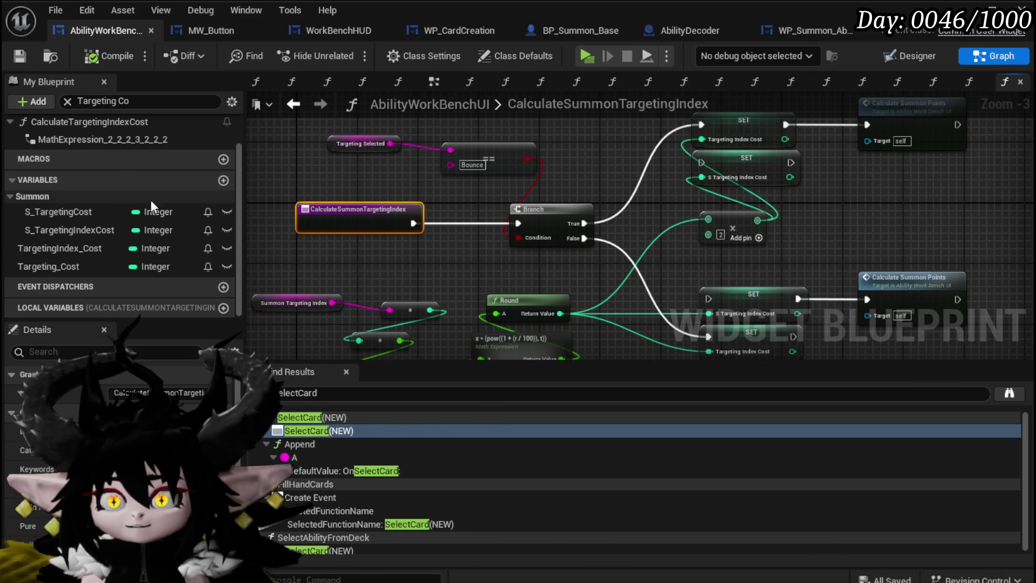
Clear the My Blueprint variable search and expand the Functions list.
scroll(122, 195, up, 2)
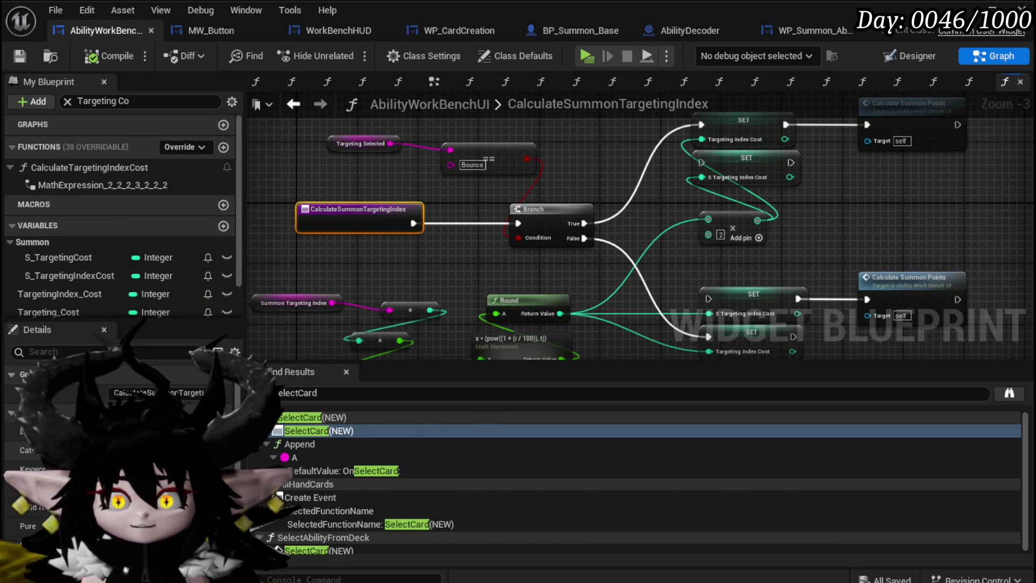
click(59, 248)
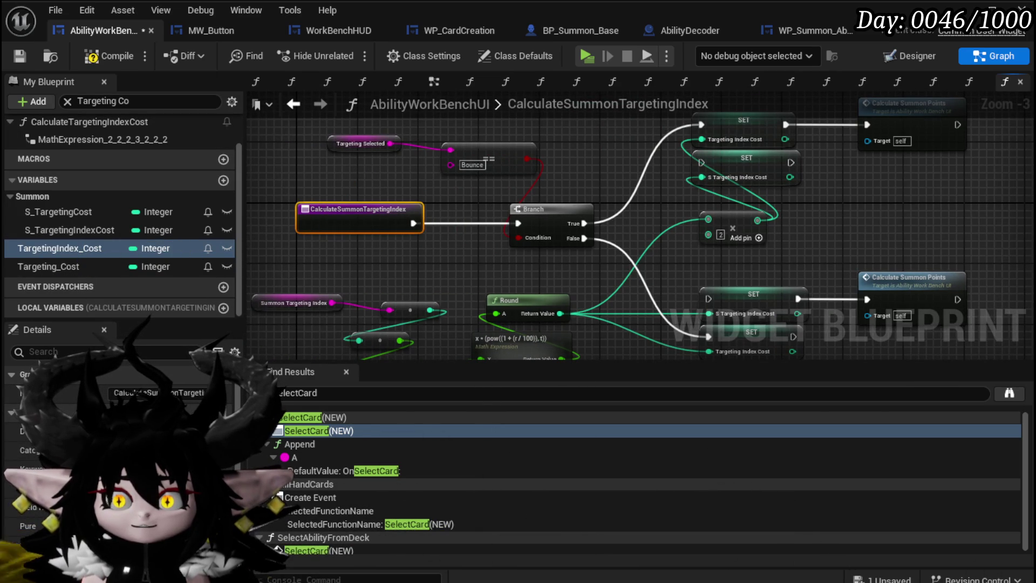
scroll(108, 205, up, 2)
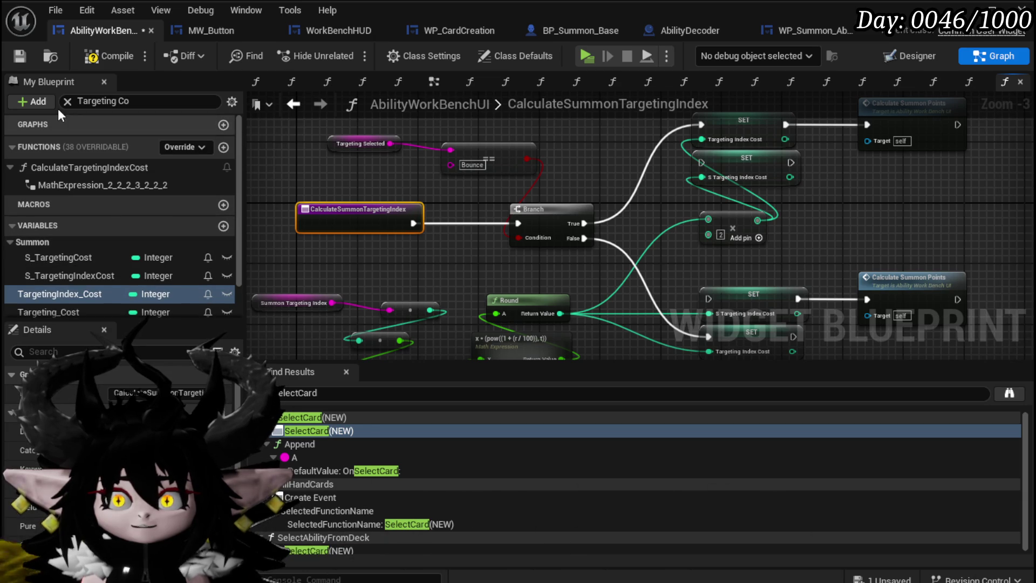
key(Escape)
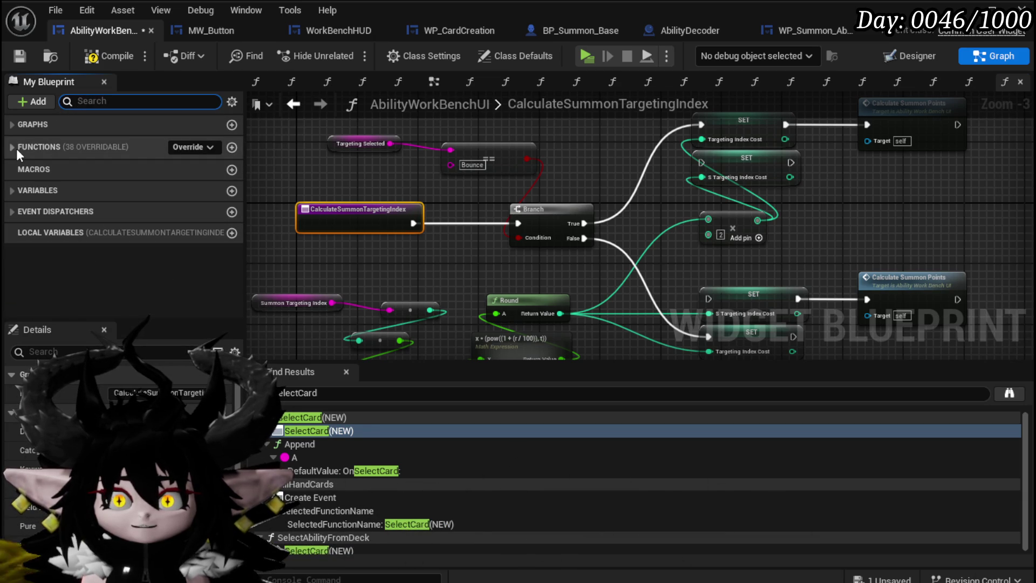
click(16, 148)
scroll(124, 221, down, 3)
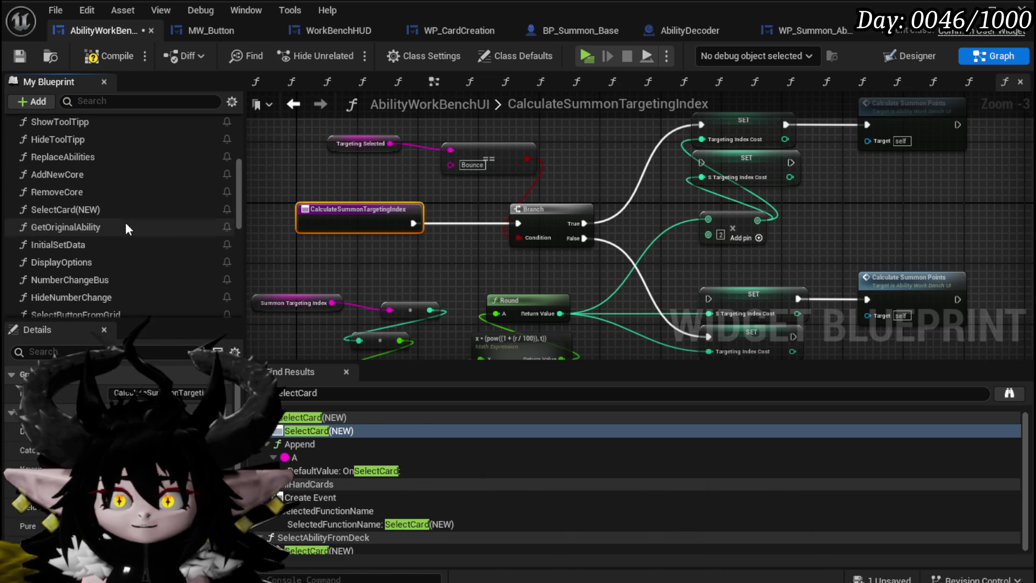
scroll(96, 202, down, 2)
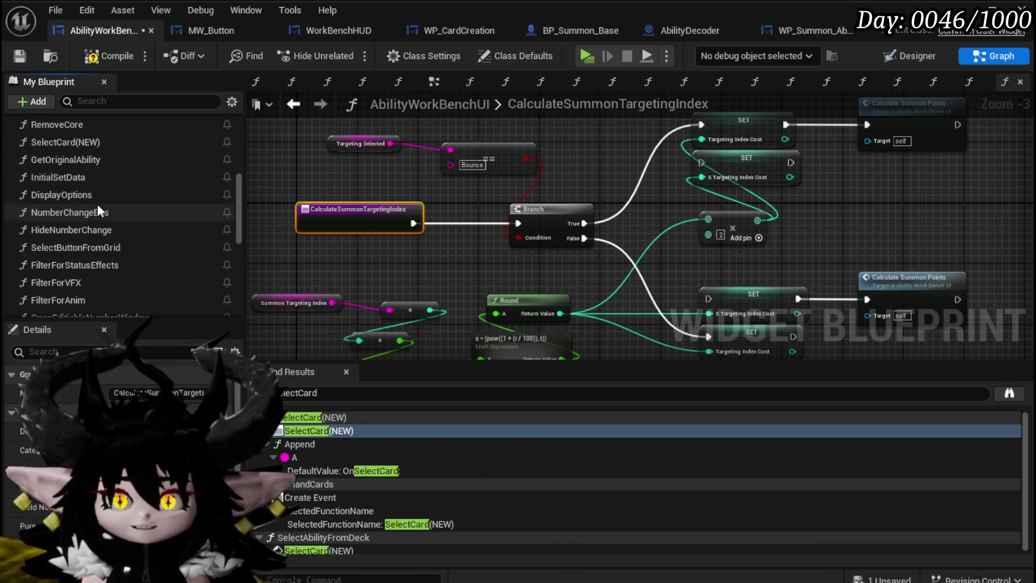
scroll(98, 204, down, 5)
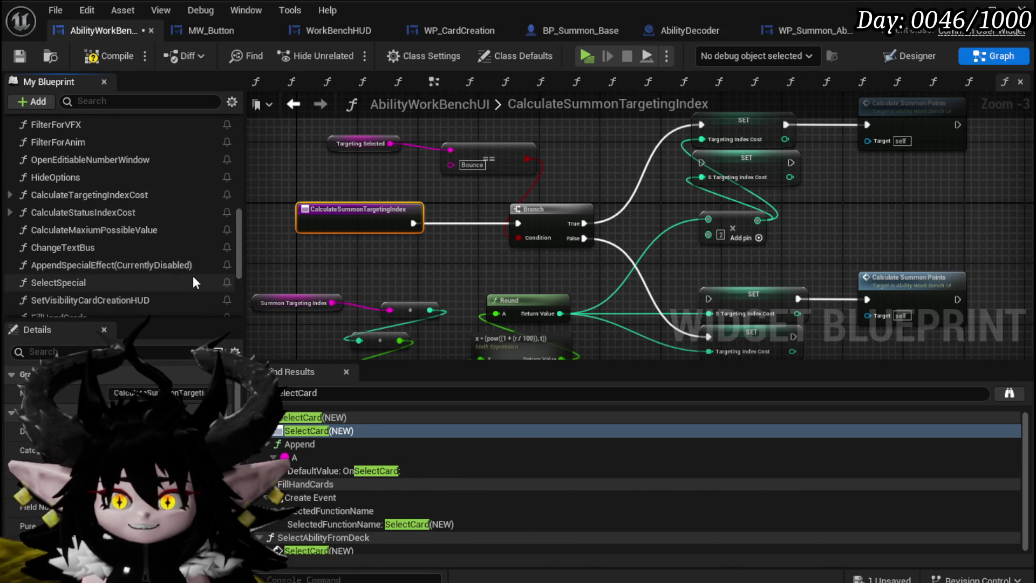
scroll(192, 276, down, 1)
scroll(108, 163, up, 4)
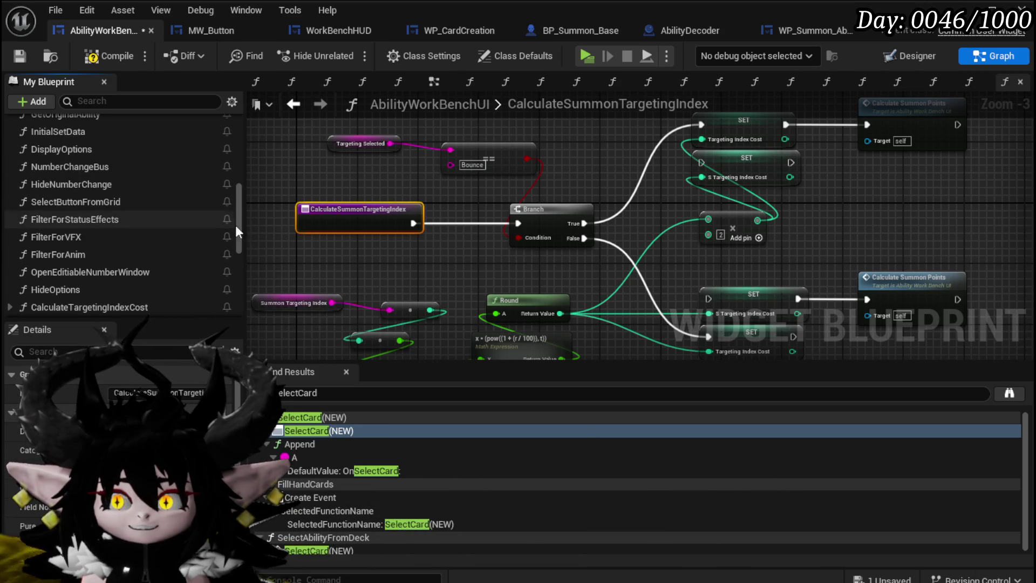
scroll(75, 166, up, 3)
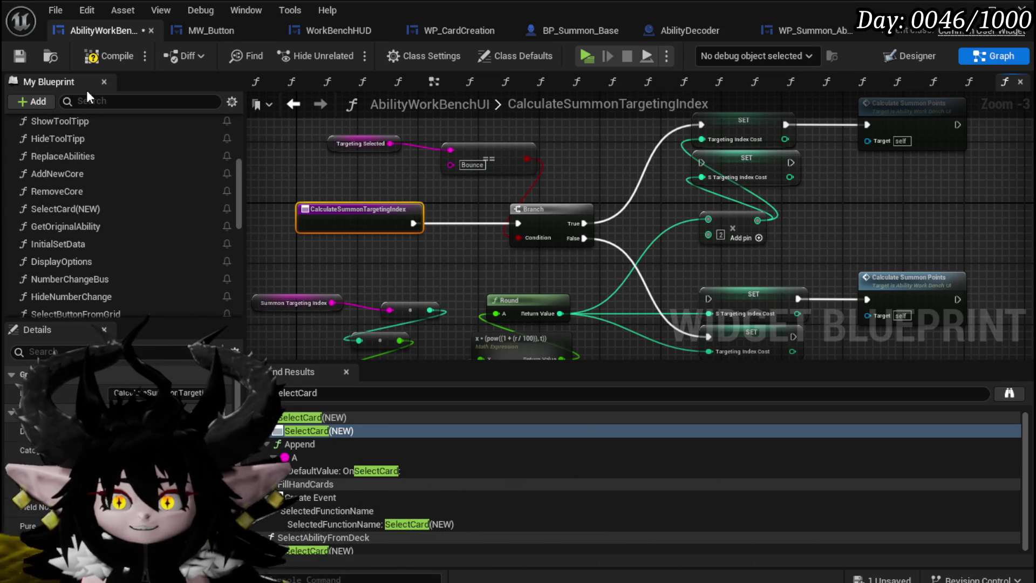
Find SetData_SummonTargeting by searching 'Targe' and change its Category to Summon.
text(Targe)
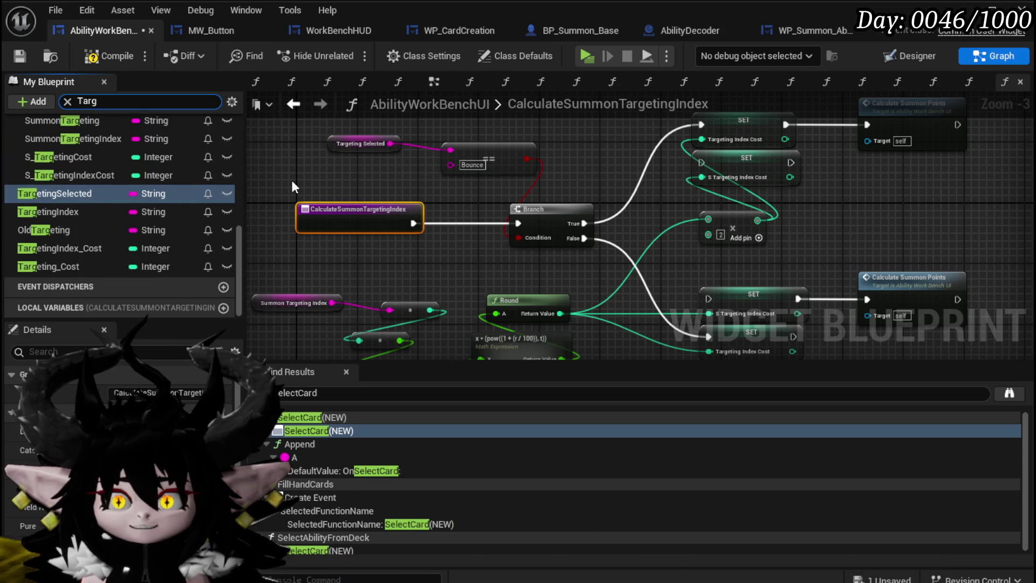
scroll(162, 178, up, 5)
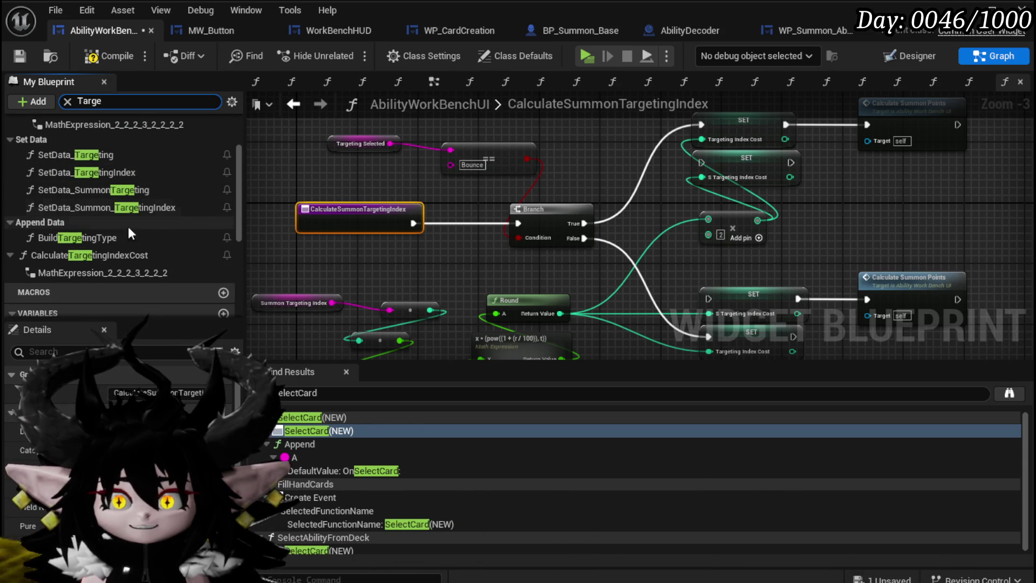
scroll(109, 238, up, 1)
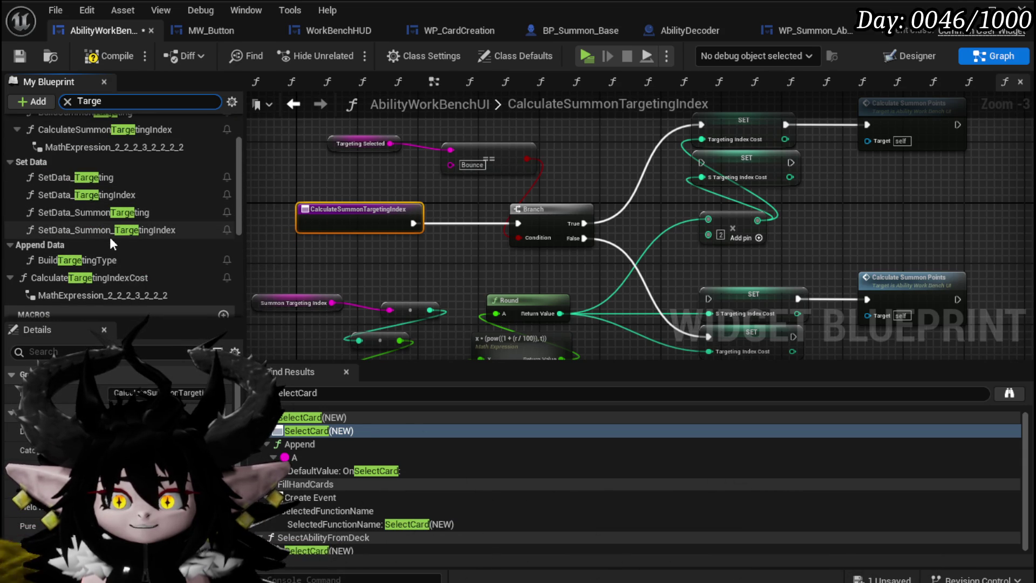
click(72, 211)
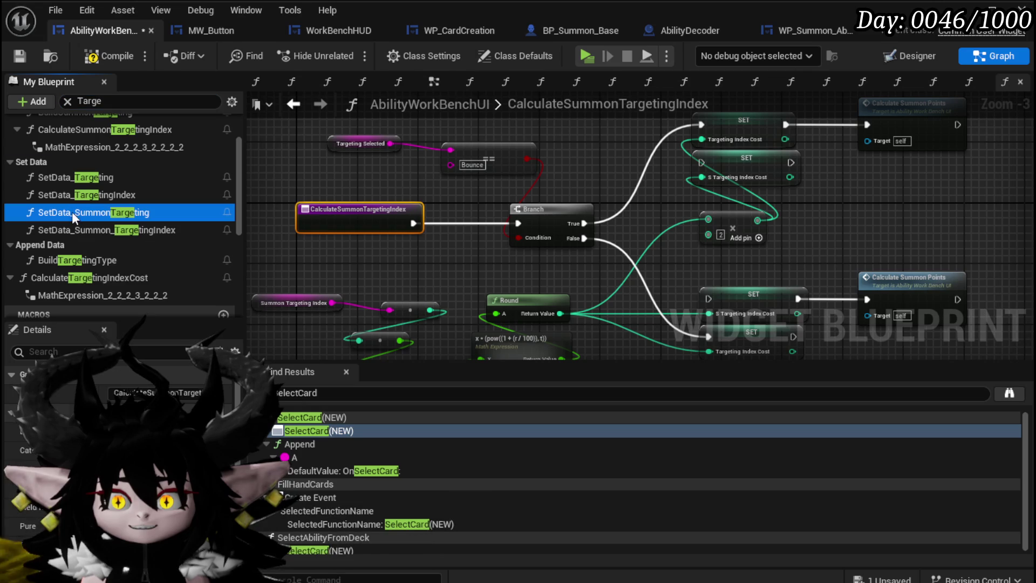
click(151, 413)
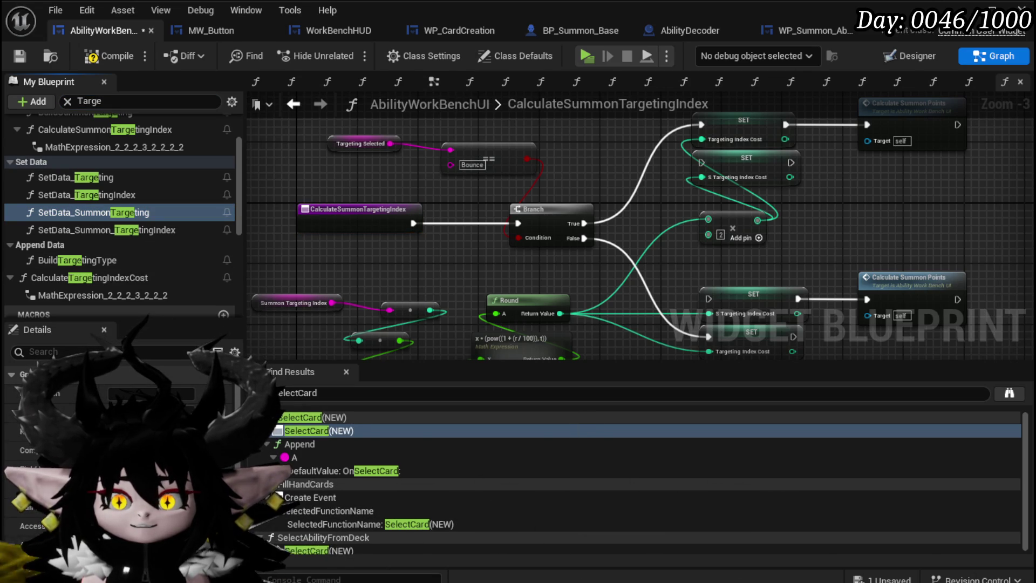
key(Delete)
scroll(92, 243, up, 5)
key(ctrl+z)
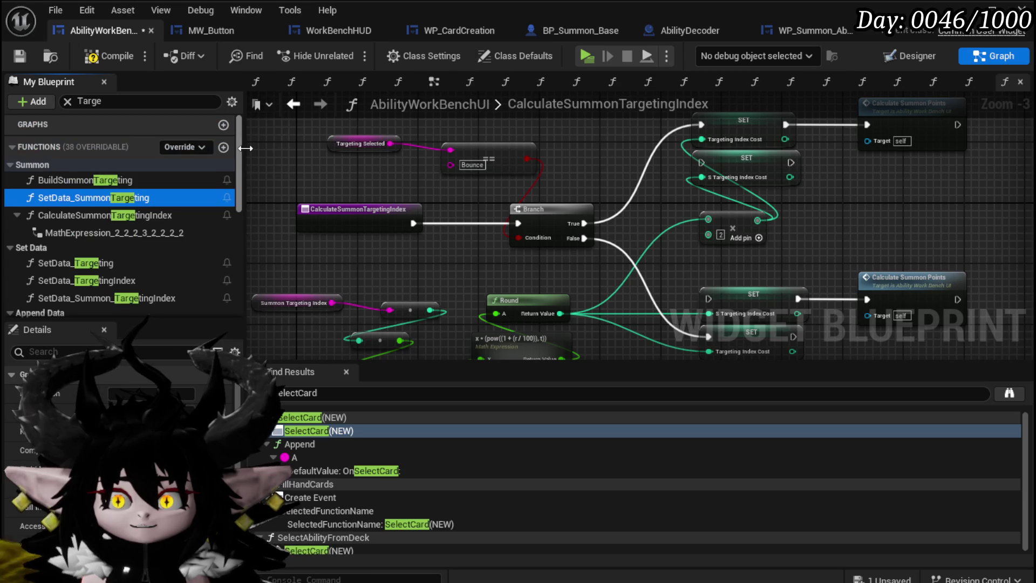
double_click(53, 199)
Add a Targeting_Cost SET node with value 50 beside the Switch on String nodes.
scroll(623, 284, up, 4)
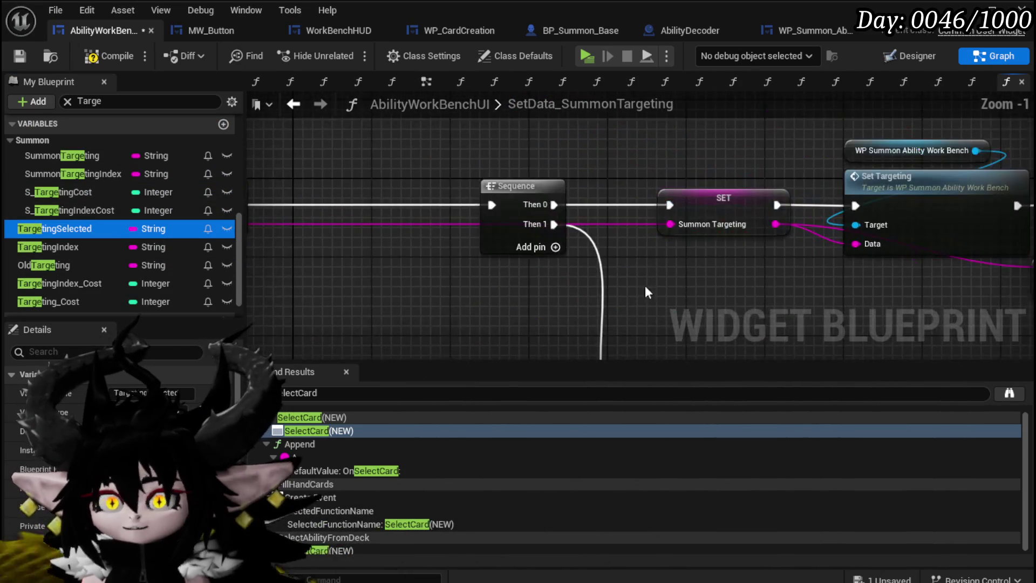
scroll(377, 278, down, 4)
scroll(579, 316, up, 4)
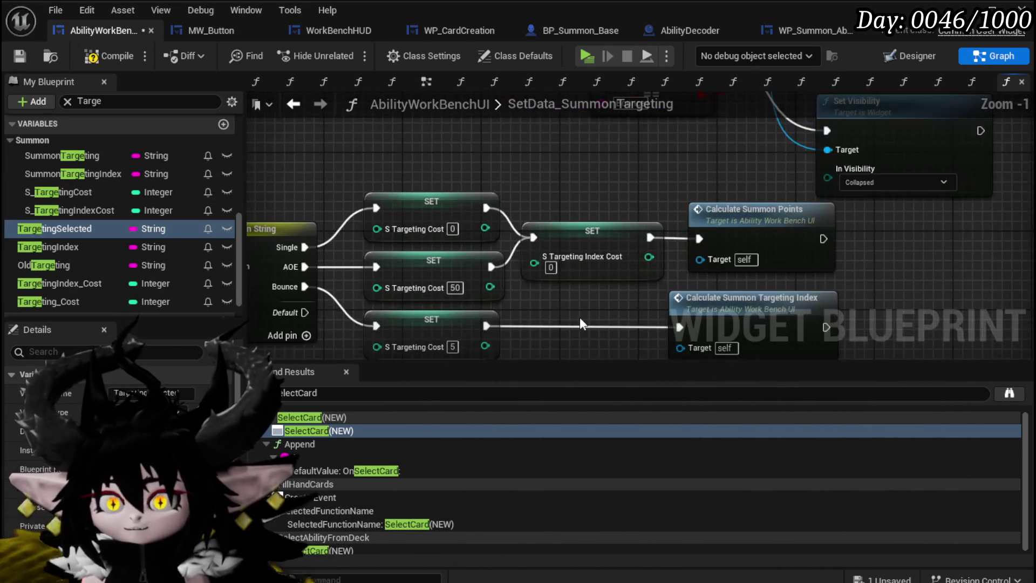
drag(621, 262, 624, 93)
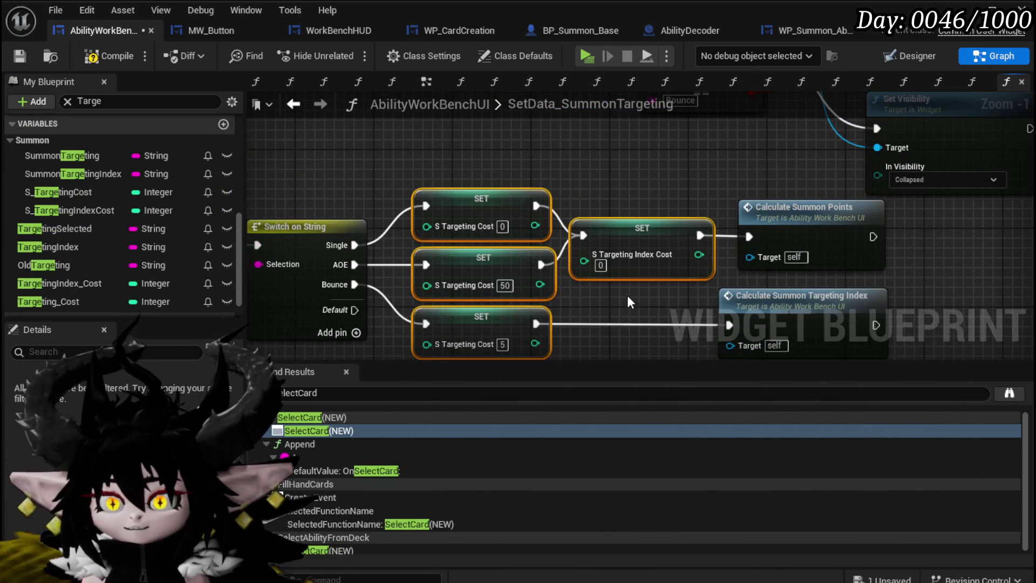
click(601, 334)
scroll(600, 333, down, 2)
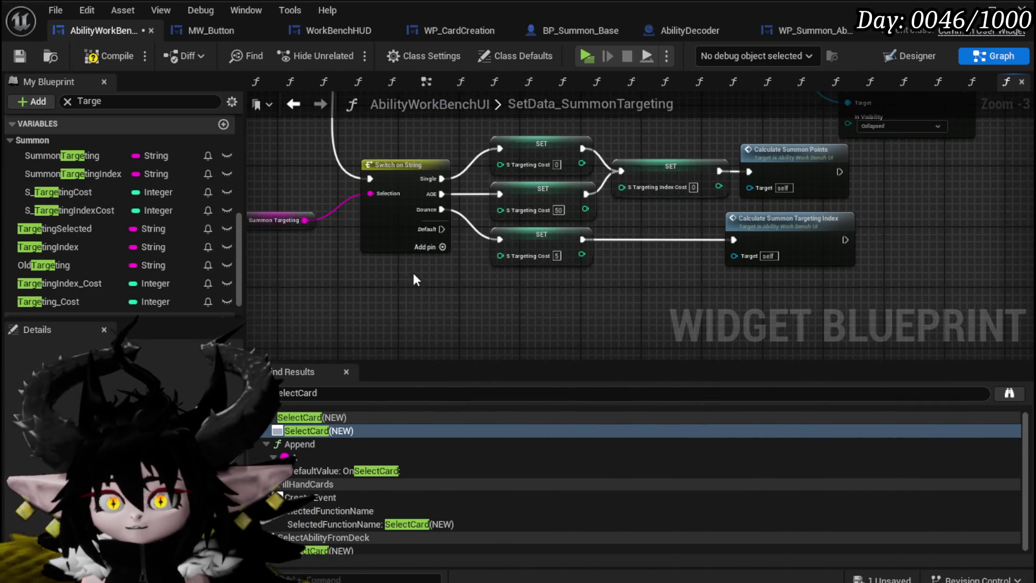
drag(414, 272, 458, 296)
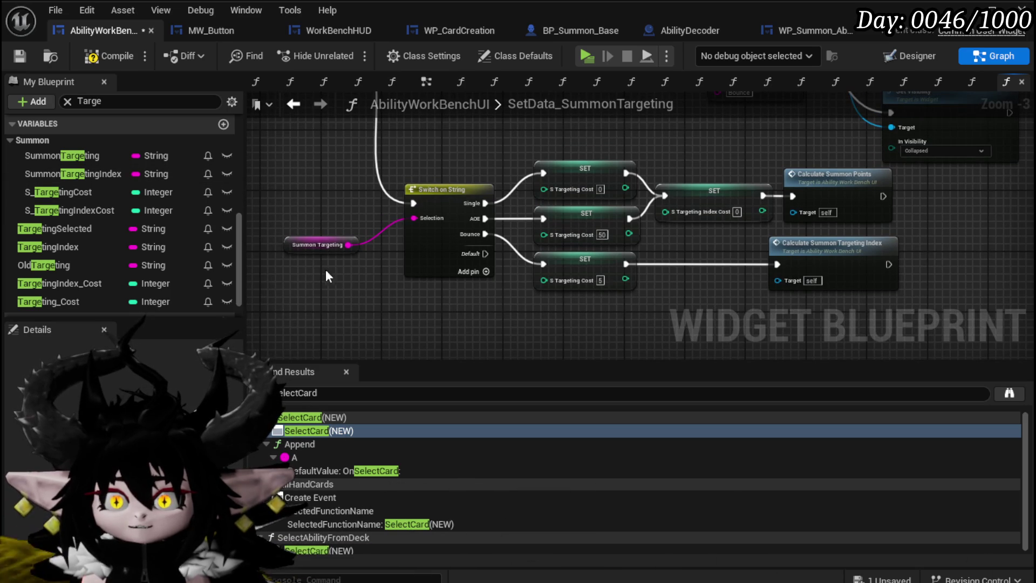
scroll(129, 238, down, 2)
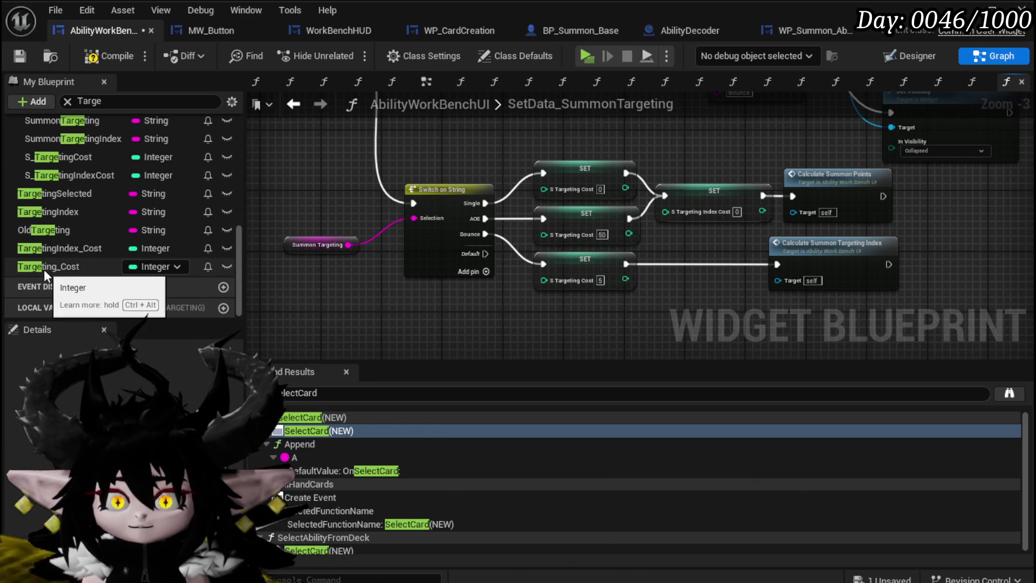
mouse_move(44, 269)
mouse_down()
mouse_move(519, 321)
mouse_move(533, 299)
mouse_move(536, 317)
mouse_up()
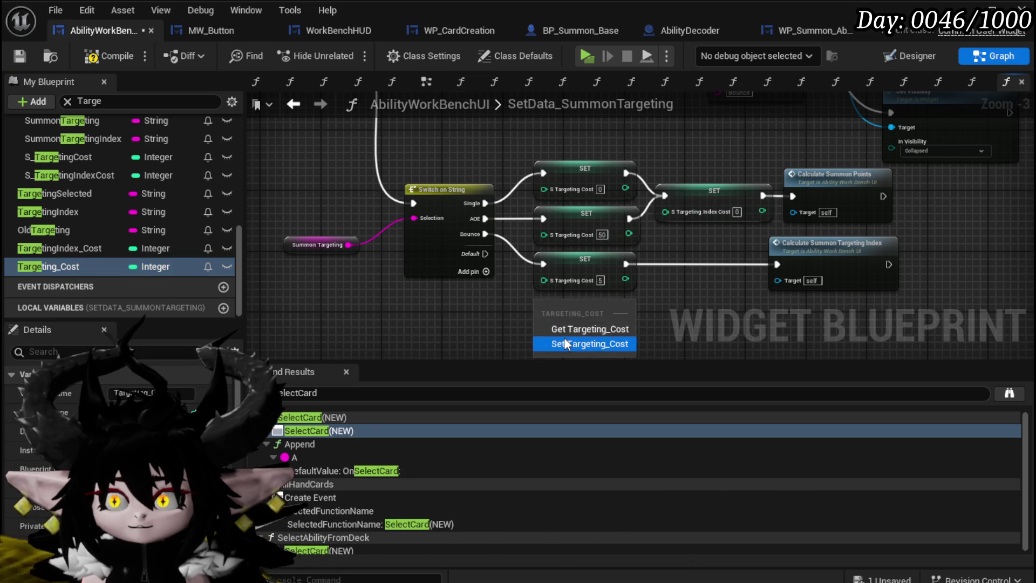
click(567, 343)
scroll(602, 321, up, 2)
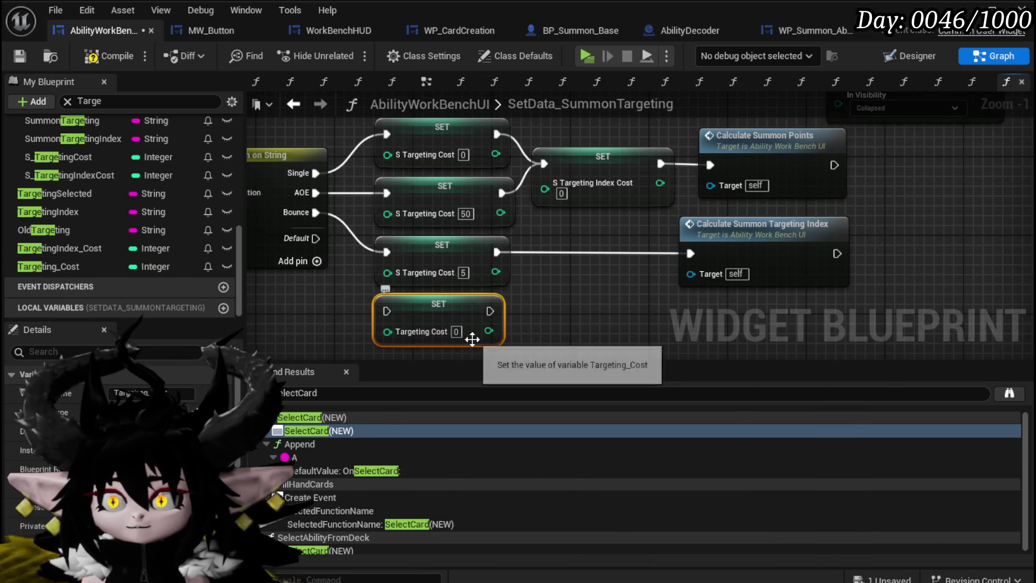
click(461, 332)
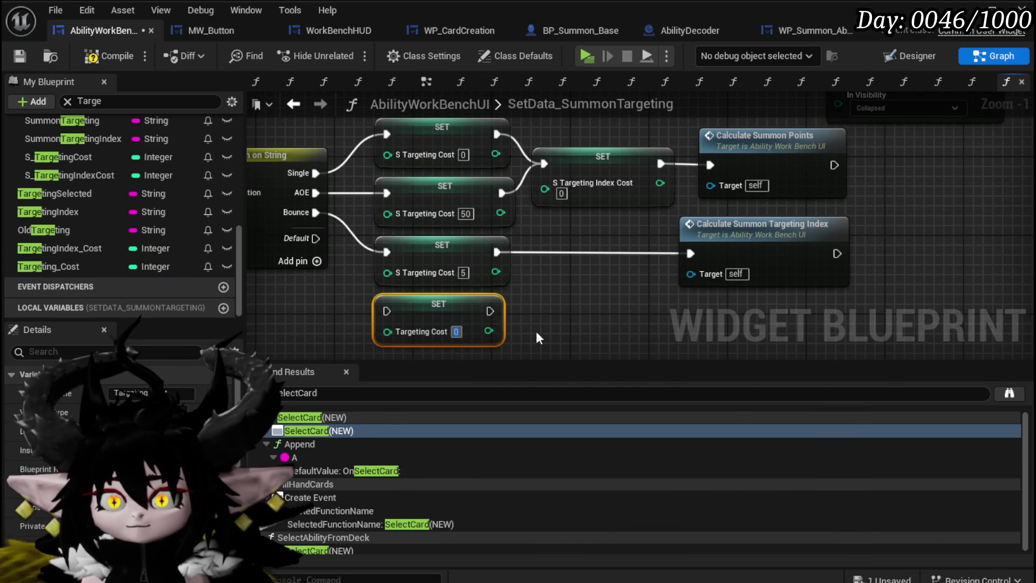
text(50)
key(Return)
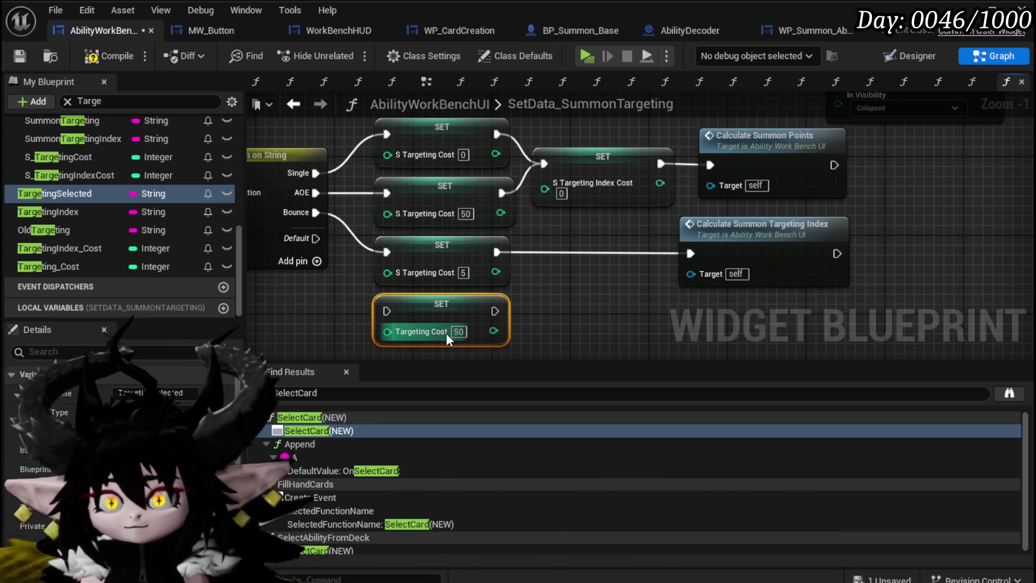
Duplicate it as a Targeting Cost 5 SET wired from Bounce into Calculate Summon Targeting Index.
key(ctrl+c)
key(ctrl+v)
drag(464, 345, 487, 313)
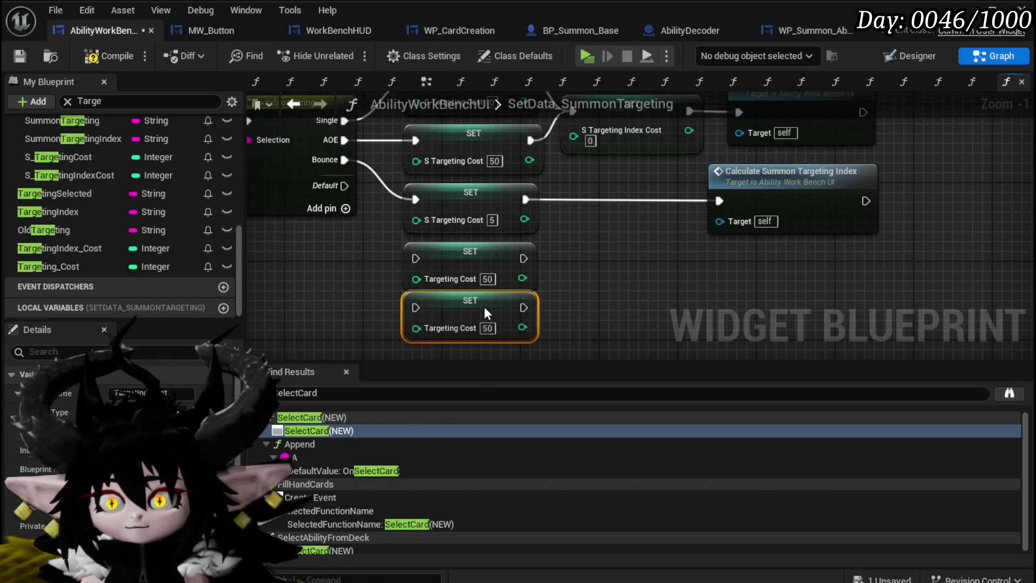
click(487, 328)
text(0)
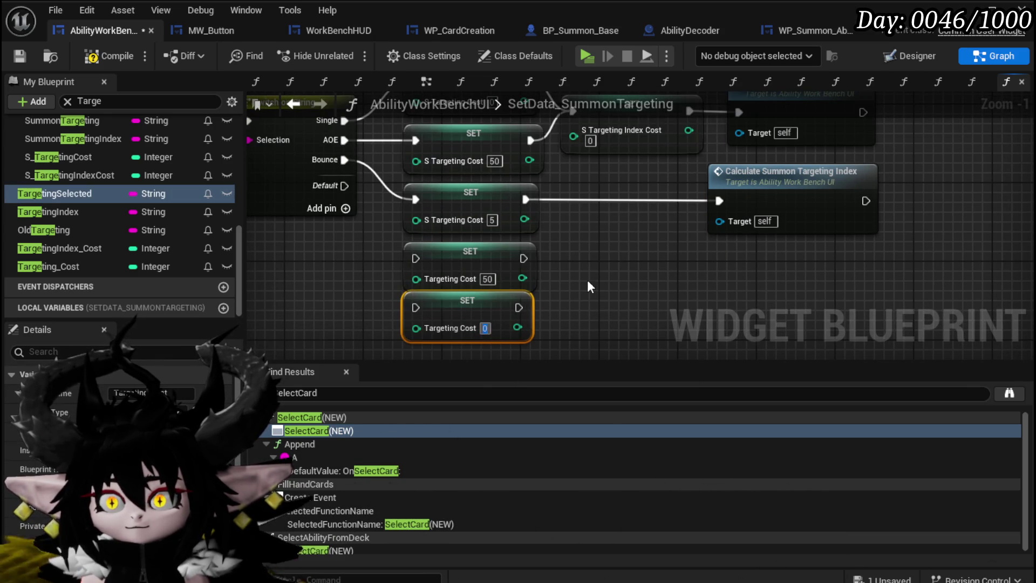
key(Return)
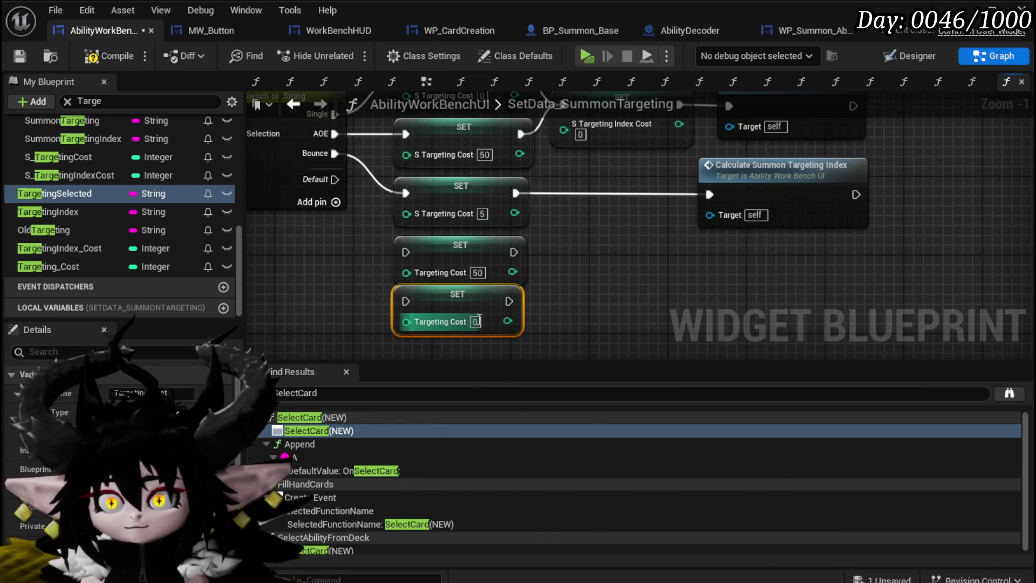
text(5)
mouse_move(462, 313)
mouse_down()
mouse_move(616, 216)
mouse_move(611, 194)
mouse_move(608, 203)
mouse_up()
drag(337, 206, 556, 245)
drag(669, 246, 712, 247)
click(683, 286)
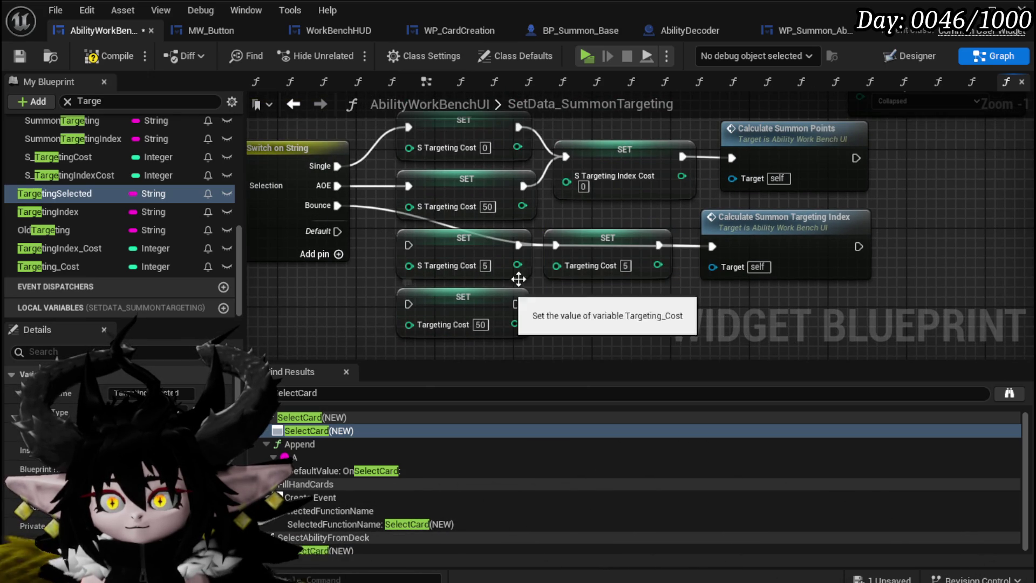
Wire the AOE branch through the Targeting Cost 50 SET into Calculate Summon Points.
mouse_move(491, 242)
mouse_down()
mouse_move(624, 324)
mouse_move(648, 321)
mouse_up()
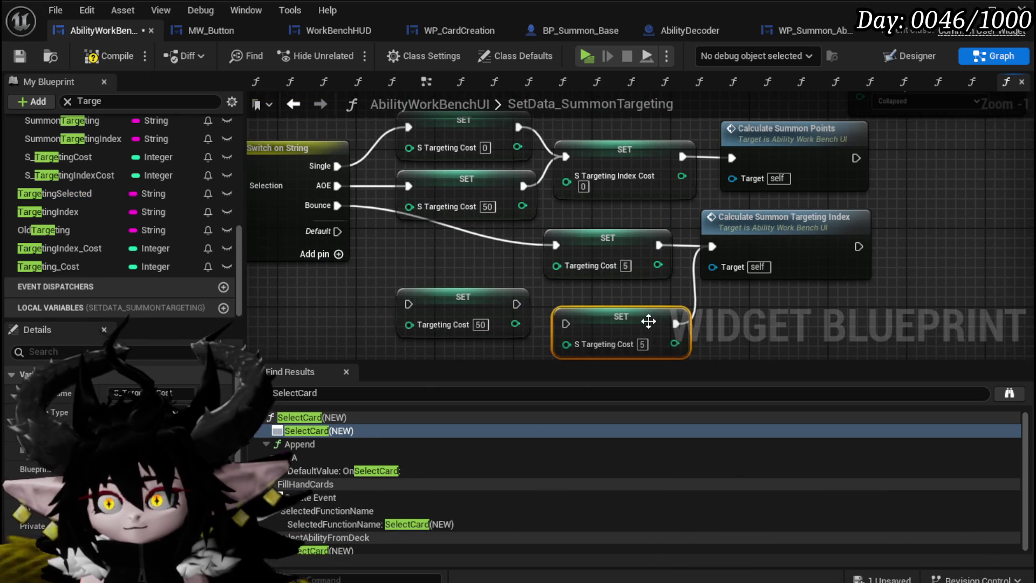
ctrl+click(620, 243)
mouse_move(620, 243)
mouse_down()
mouse_move(587, 313)
mouse_move(478, 304)
mouse_move(475, 342)
mouse_move(514, 270)
mouse_up()
drag(474, 317, 470, 258)
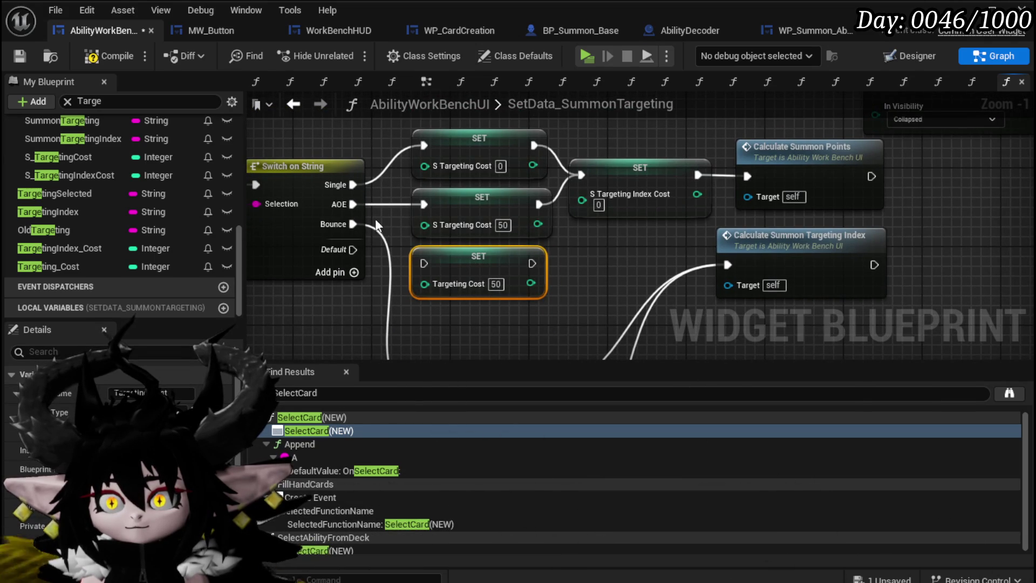
drag(352, 204, 424, 263)
mouse_move(530, 263)
mouse_down()
mouse_move(771, 170)
mouse_move(747, 176)
mouse_up()
click(65, 193)
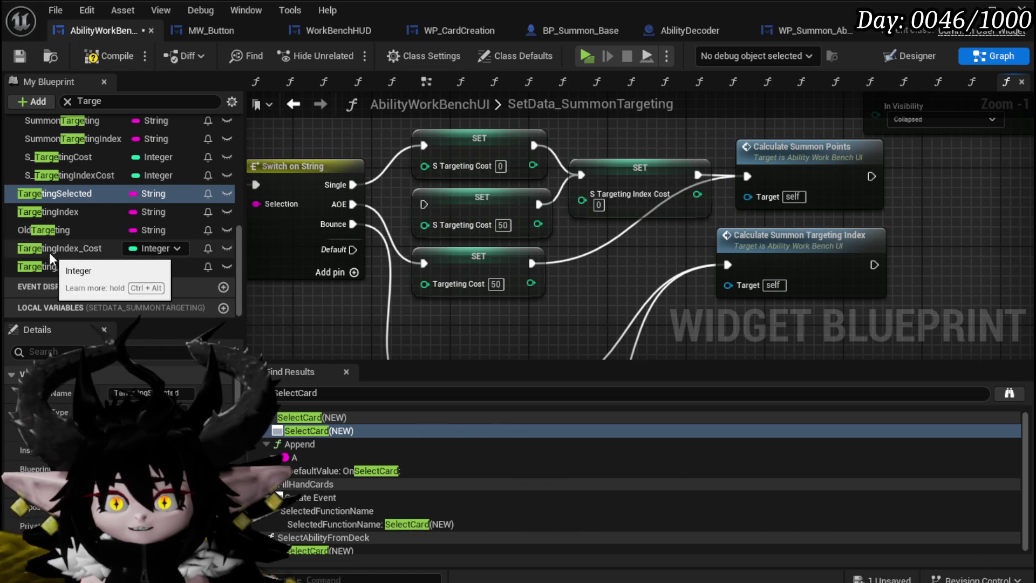
Insert a Set TargetingIndex_Cost node between the cost SETs and Calculate Summon Points.
mouse_move(57, 248)
mouse_down()
mouse_move(595, 264)
mouse_move(606, 236)
mouse_up()
click(627, 300)
drag(531, 263, 571, 244)
drag(694, 241, 756, 174)
click(574, 151)
drag(533, 146, 571, 243)
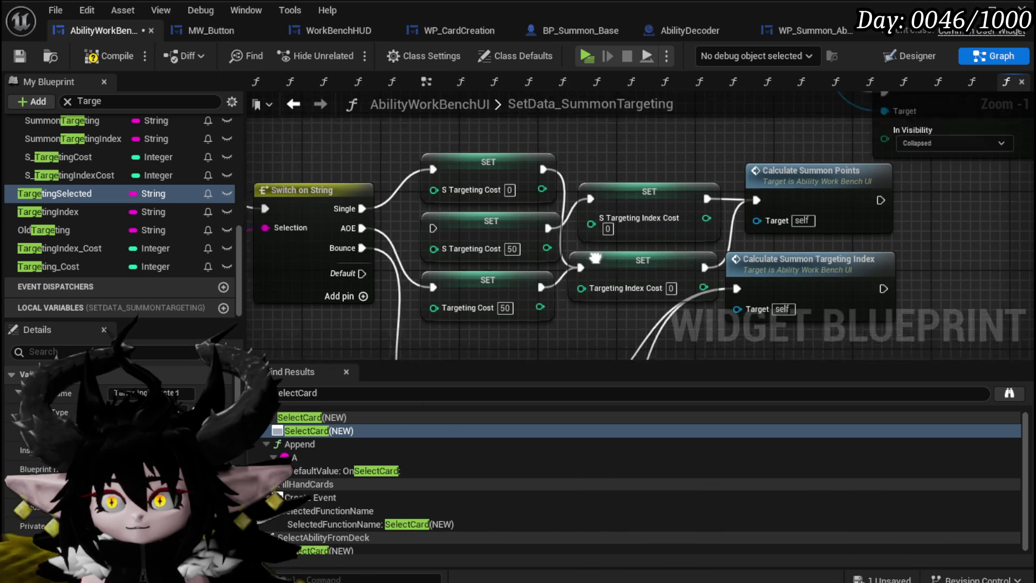
mouse_move(461, 199)
mouse_down()
mouse_move(505, 268)
mouse_move(500, 165)
mouse_up()
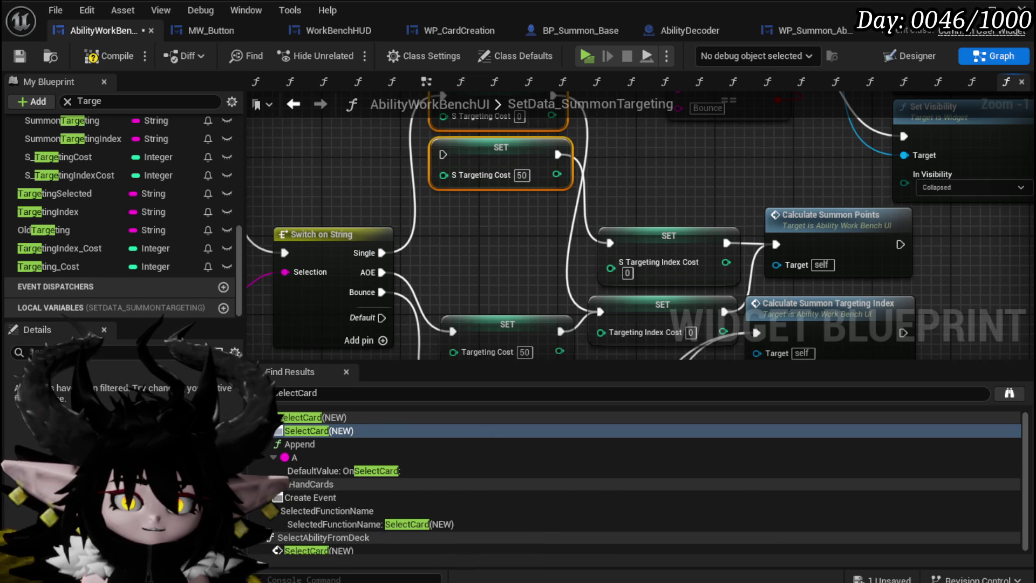
click(473, 261)
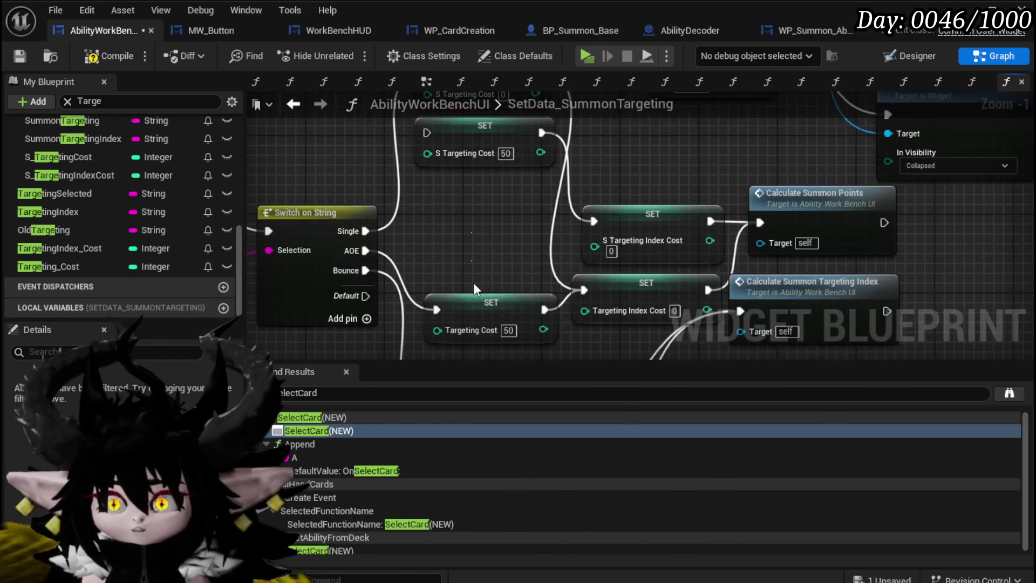
Paste a Targeting Cost 0 SET for Single, wired into the Targeting Index Cost SET.
key(ctrl+c)
key(ctrl+v)
drag(484, 239, 464, 203)
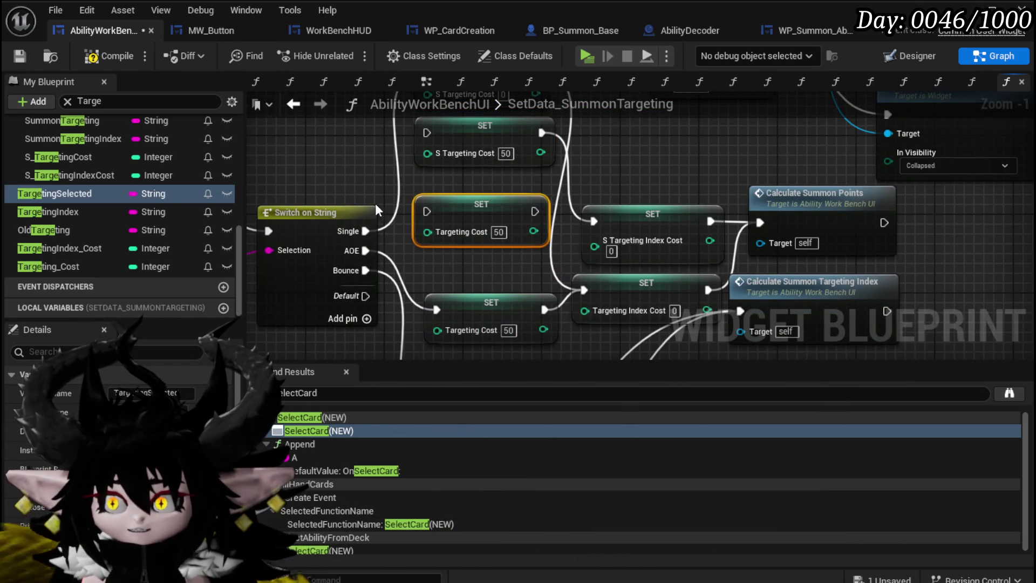
drag(363, 231, 426, 211)
drag(534, 212, 549, 236)
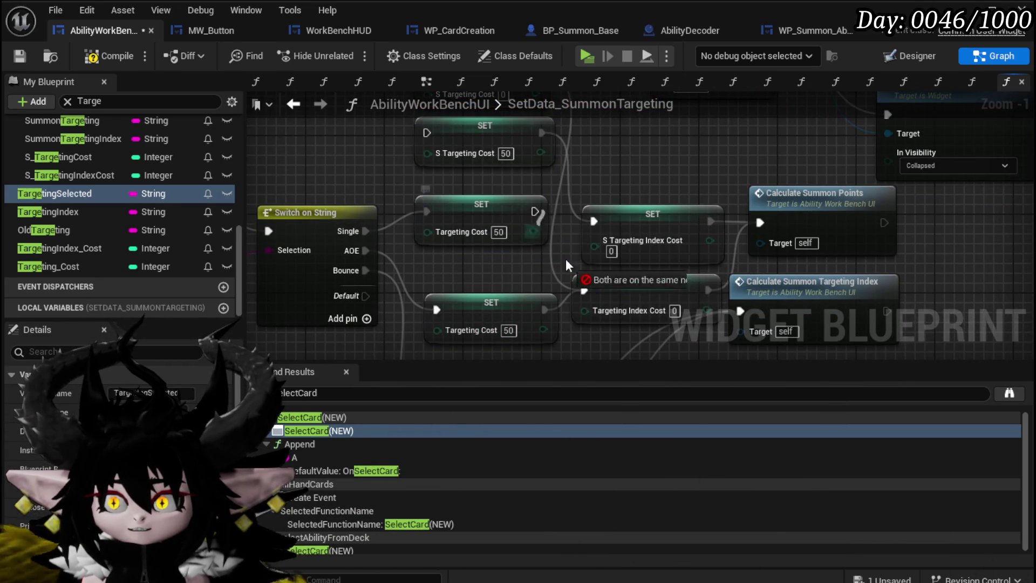
drag(583, 294, 584, 291)
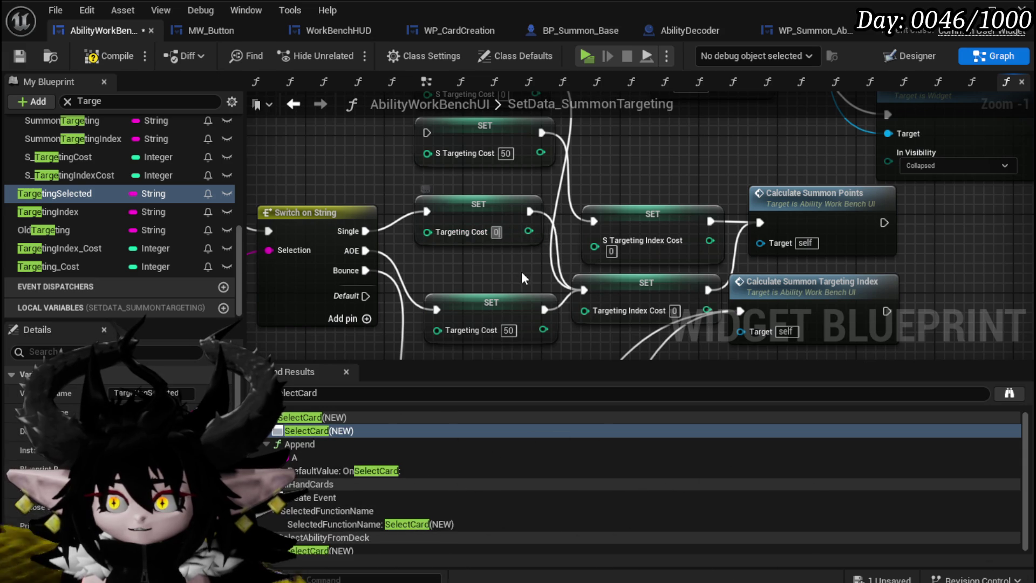
Tidy the layout, moving the two Calculate nodes down-right of the SET nodes.
drag(489, 302, 478, 269)
scroll(558, 234, down, 1)
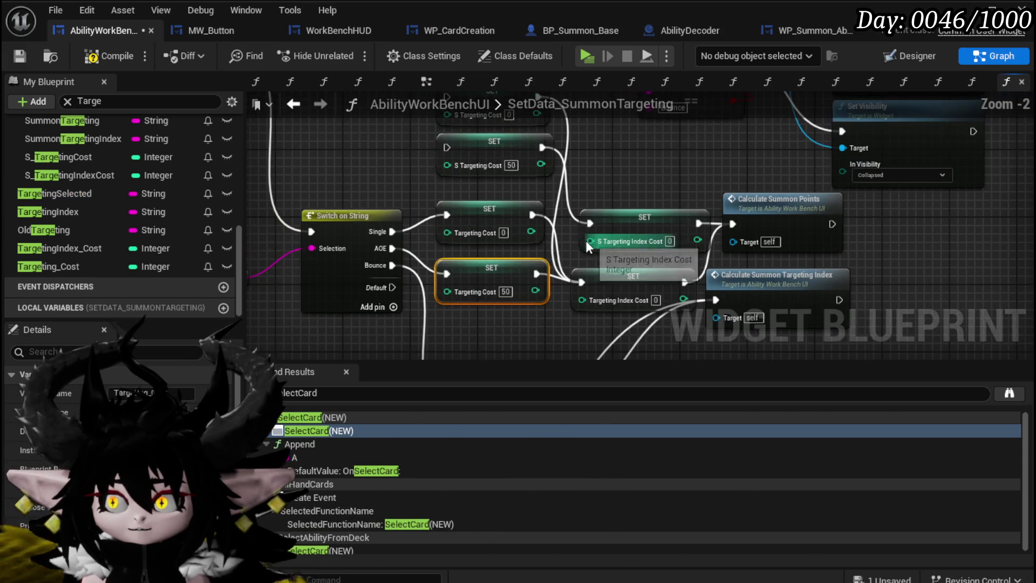
drag(585, 241, 588, 198)
mouse_move(719, 244)
mouse_down()
mouse_move(553, 170)
mouse_move(521, 212)
mouse_up()
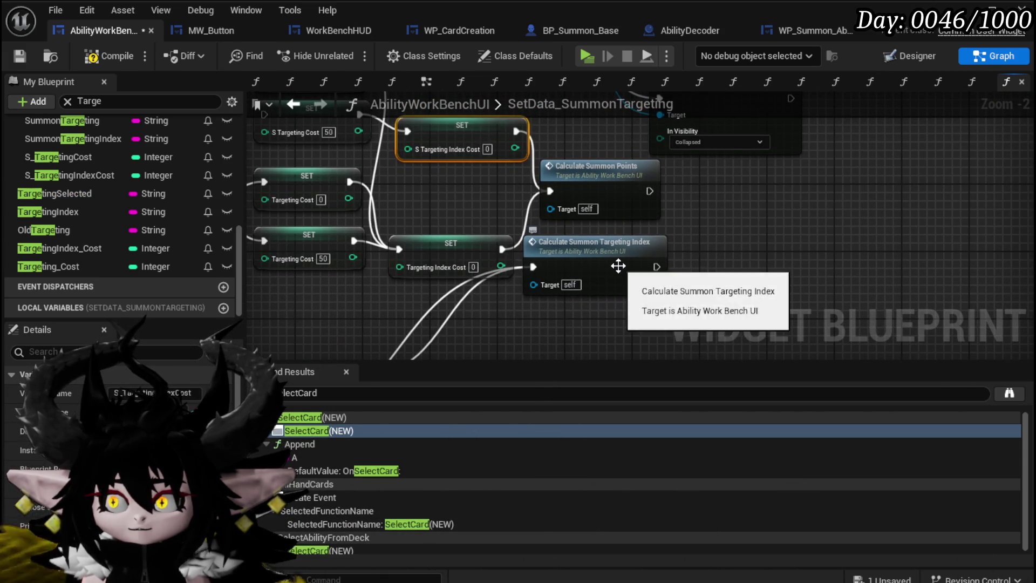
drag(615, 267, 650, 291)
drag(619, 215, 643, 247)
mouse_move(477, 307)
mouse_down()
mouse_move(504, 261)
mouse_move(474, 269)
mouse_up()
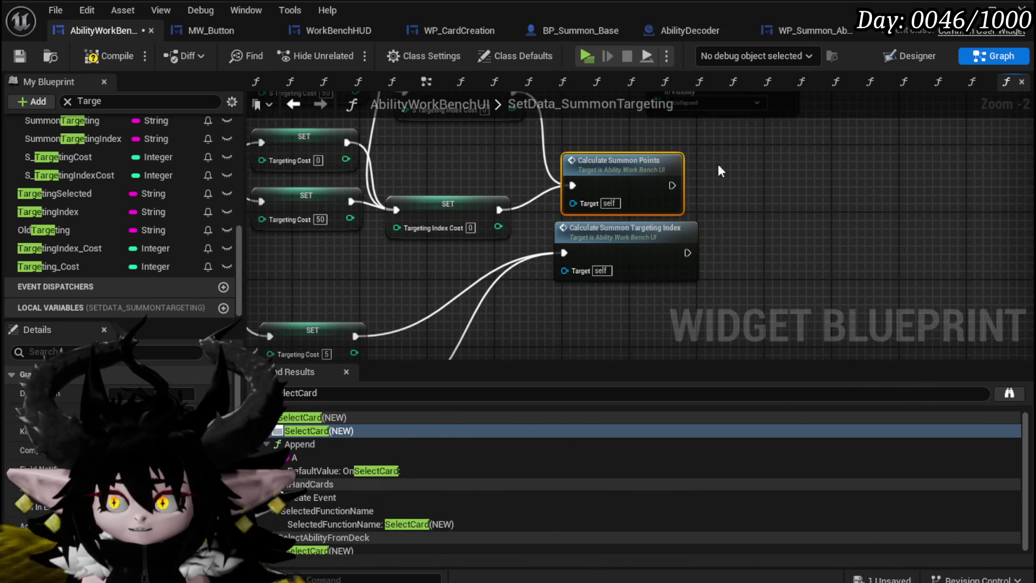
mouse_move(737, 158)
mouse_down()
mouse_move(752, 182)
mouse_move(654, 267)
mouse_up()
drag(628, 173, 737, 224)
scroll(127, 118, up, 3)
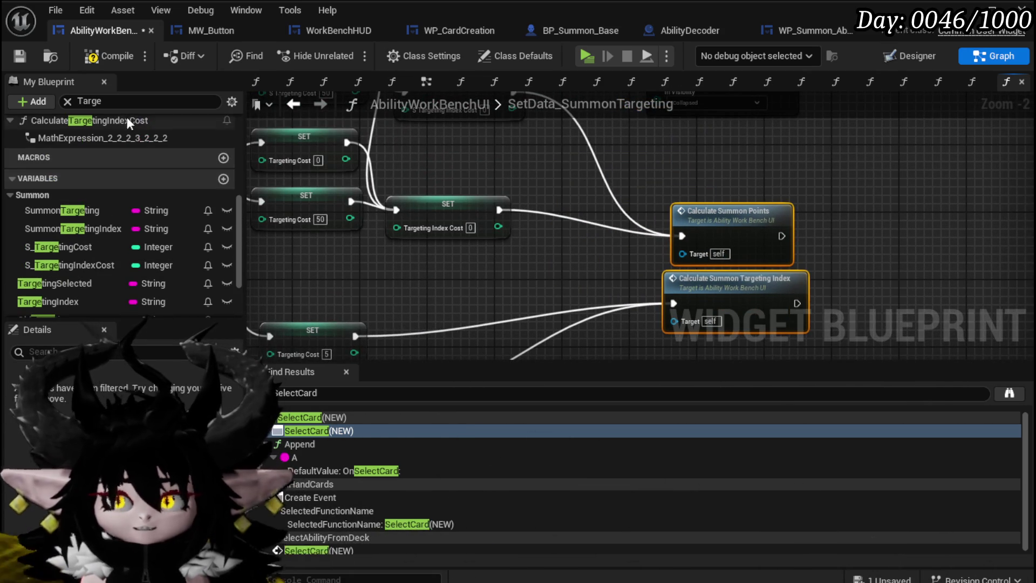
Filter My Blueprint by 'Calculate' and pan over the Branch and Switch on String sections.
text(Calc)
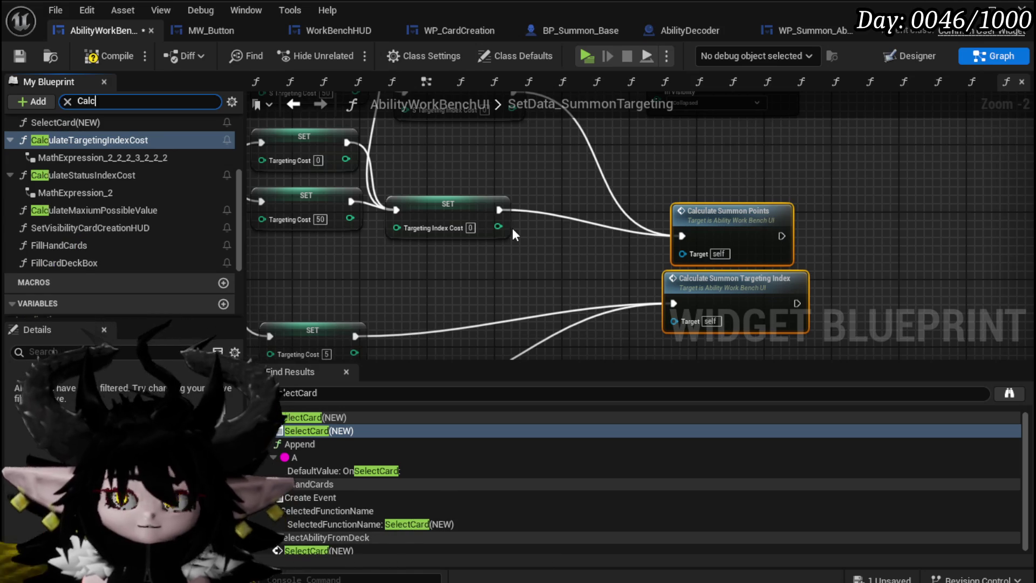
text(ulate)
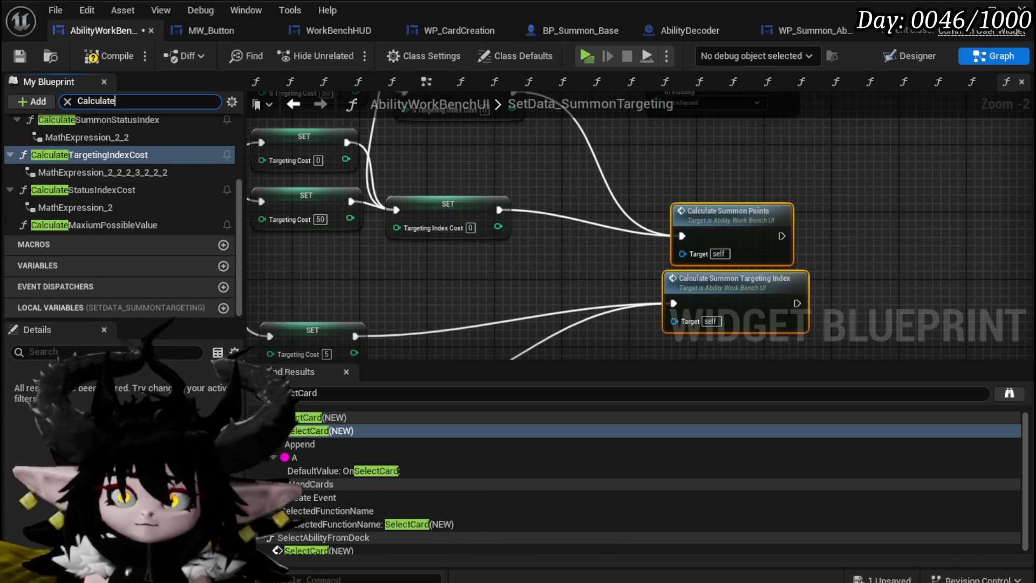
scroll(67, 218, up, 5)
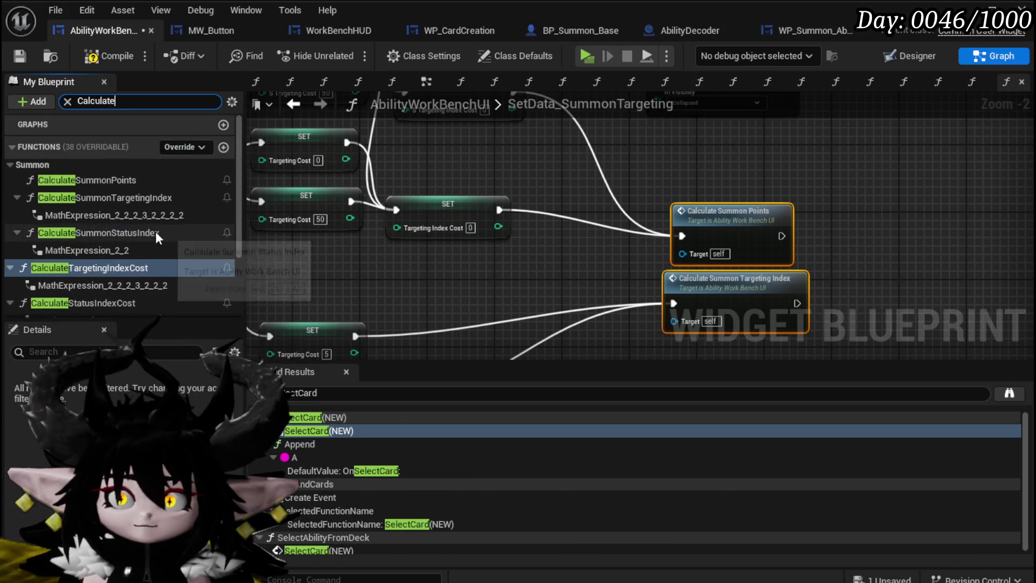
scroll(200, 241, down, 2)
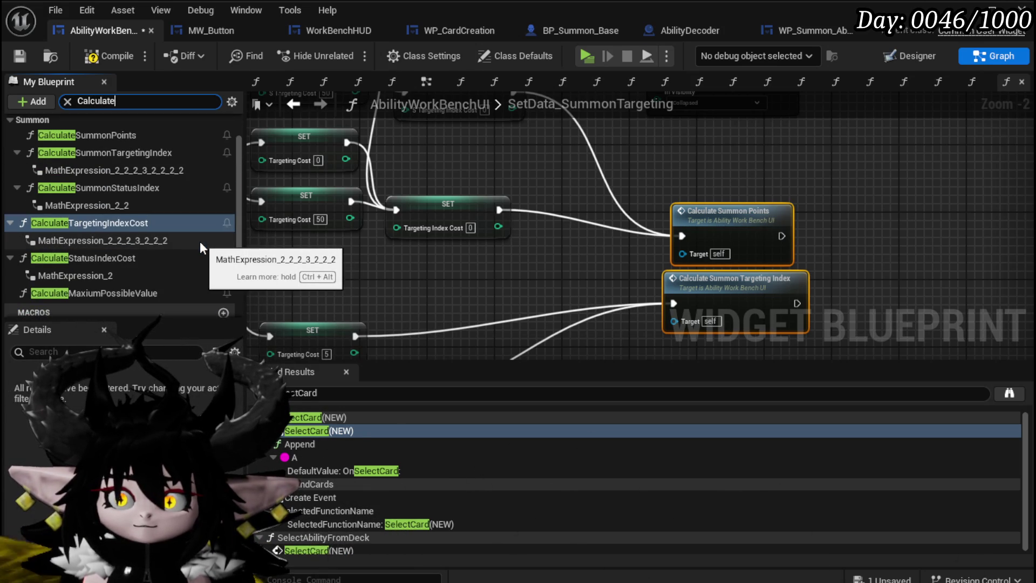
scroll(200, 241, up, 2)
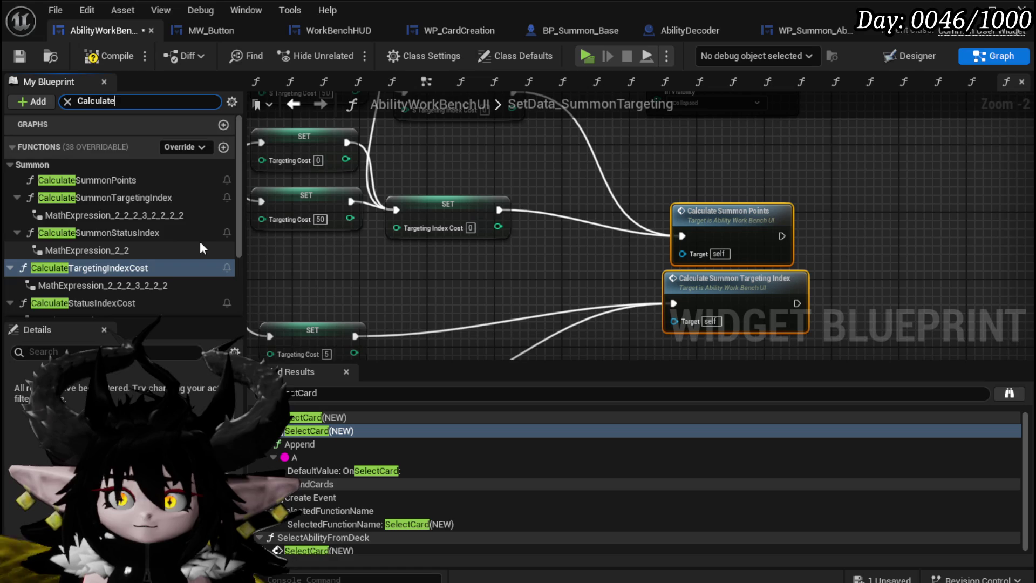
scroll(200, 244, down, 3)
scroll(200, 244, down, 2)
scroll(200, 242, up, 2)
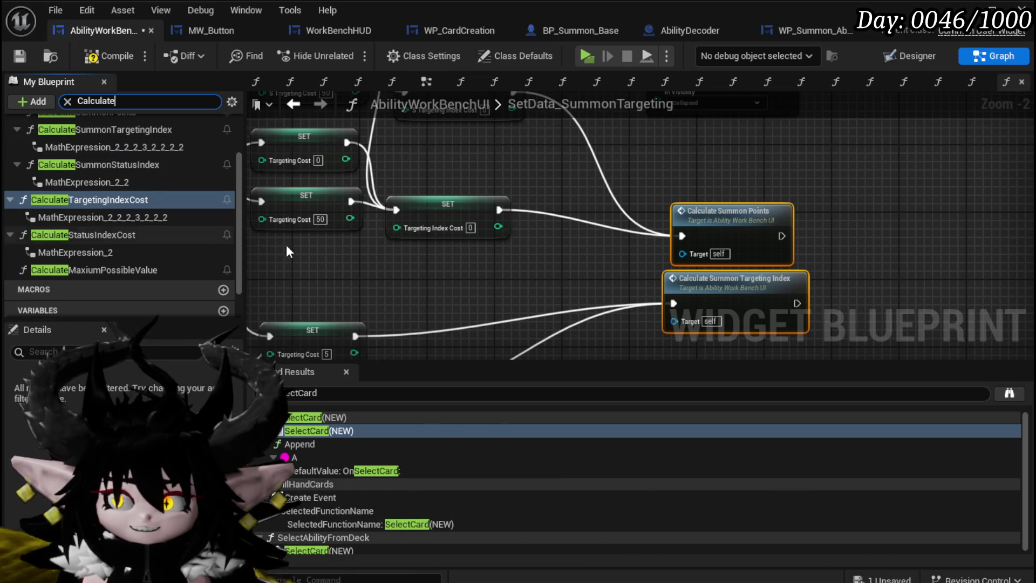
scroll(208, 245, down, 2)
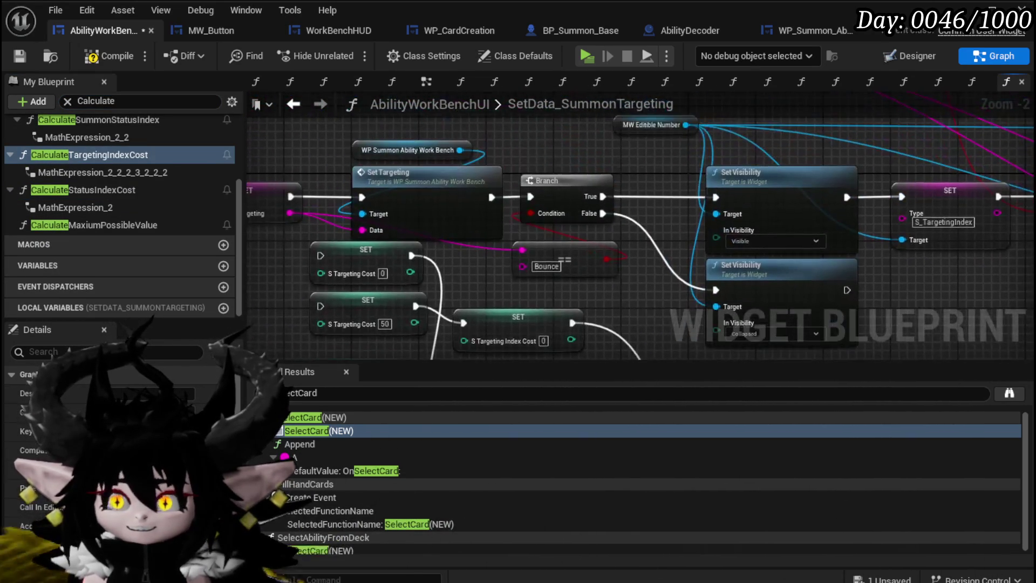
mouse_move(688, 292)
mouse_down()
mouse_move(641, 268)
mouse_move(479, 338)
mouse_move(873, 283)
mouse_move(1033, 286)
mouse_up()
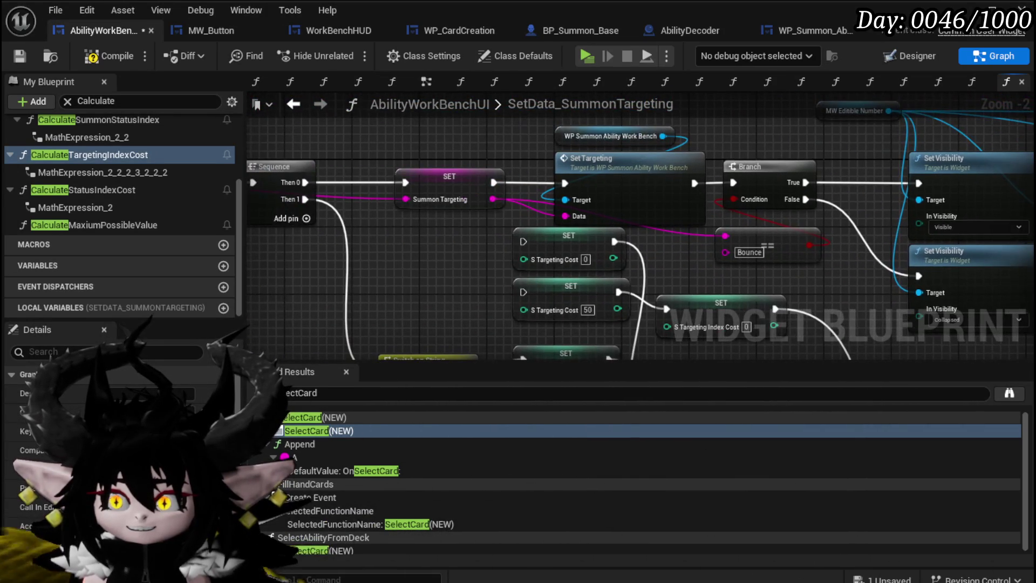
drag(863, 345, 842, 229)
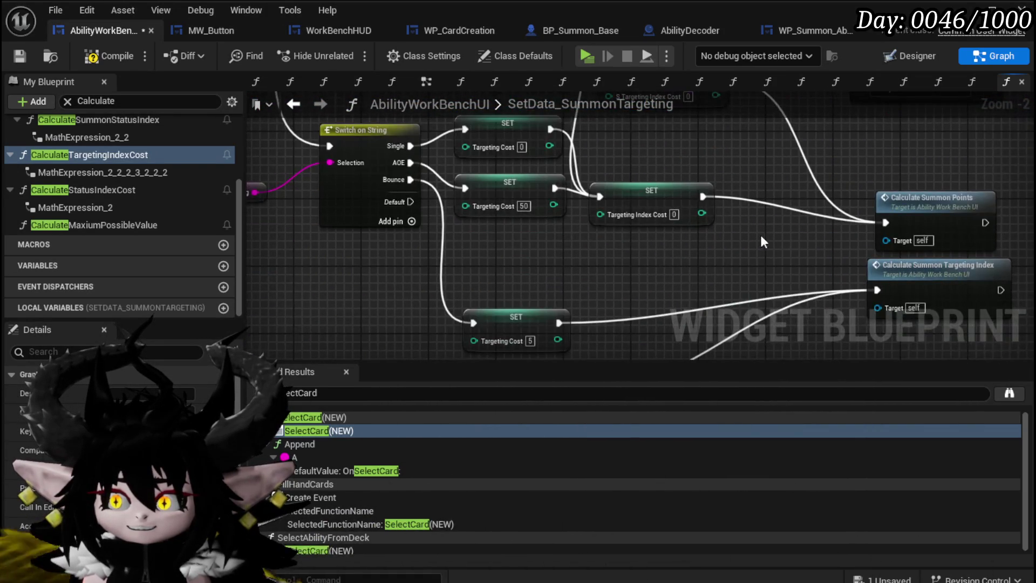
scroll(114, 200, up, 2)
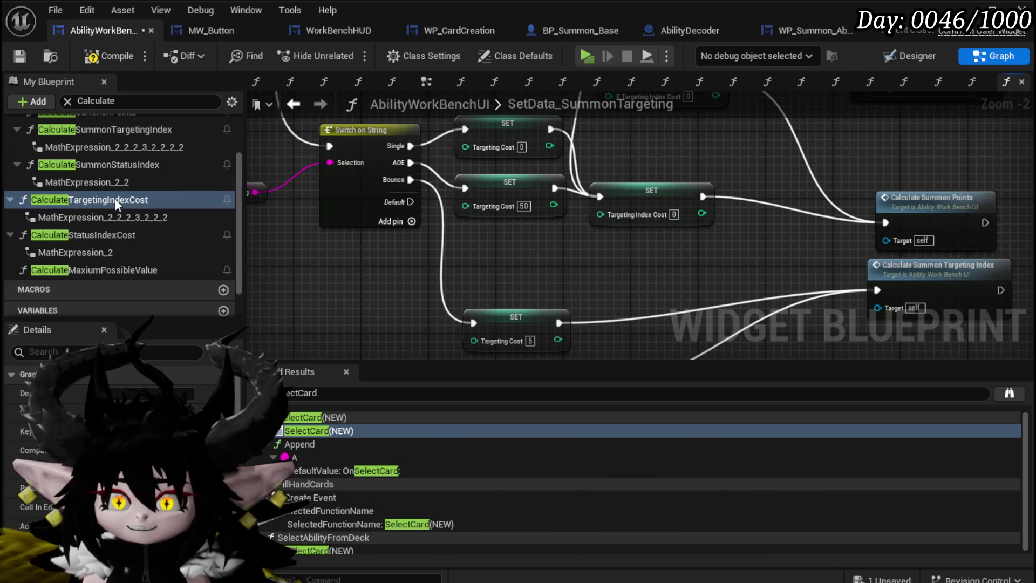
scroll(114, 199, down, 1)
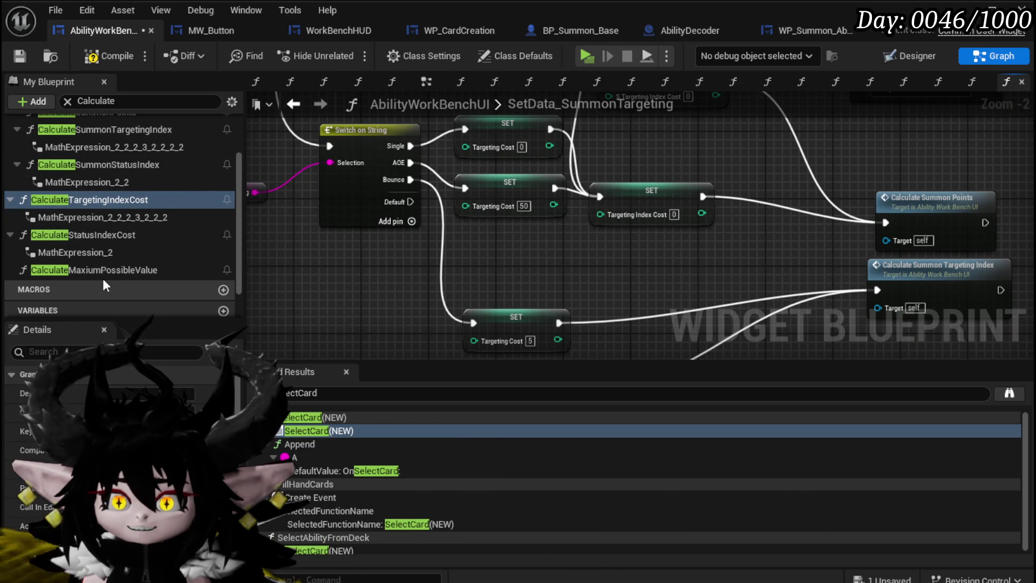
scroll(103, 278, up, 2)
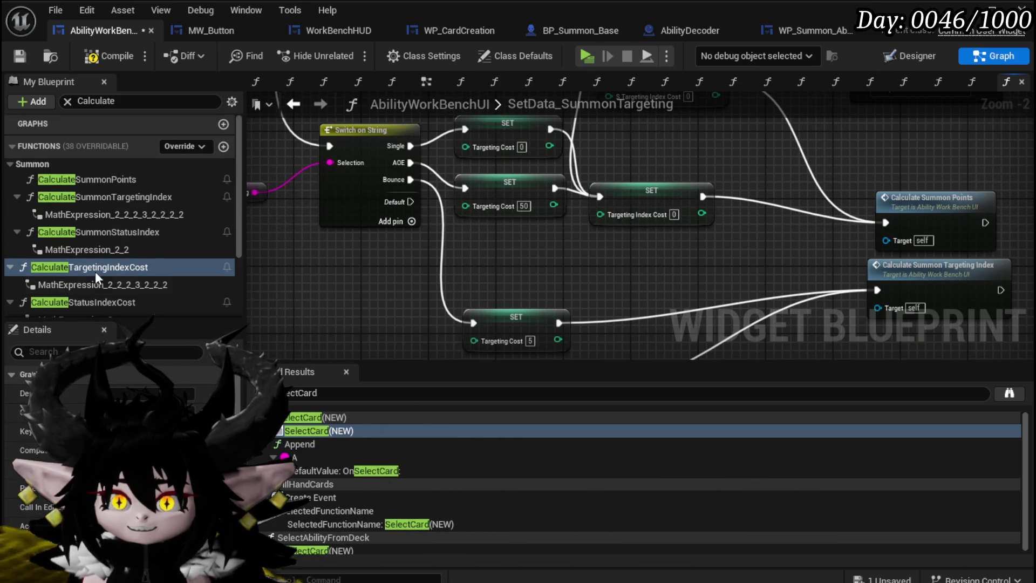
Clear the Calculate filter and expand the Functions list and its Set Data category.
click(67, 101)
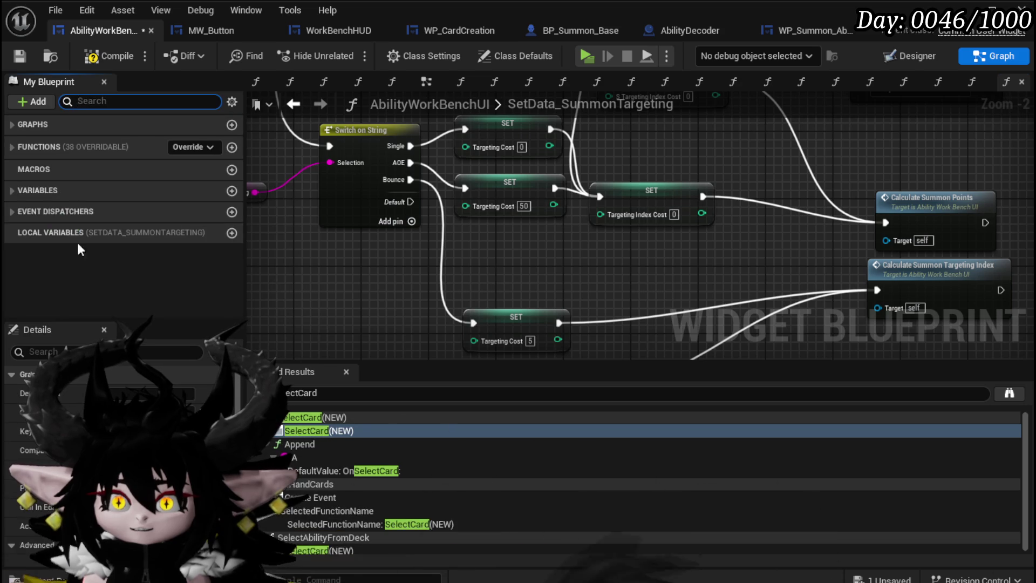
click(12, 146)
scroll(138, 215, down, 3)
scroll(108, 207, up, 2)
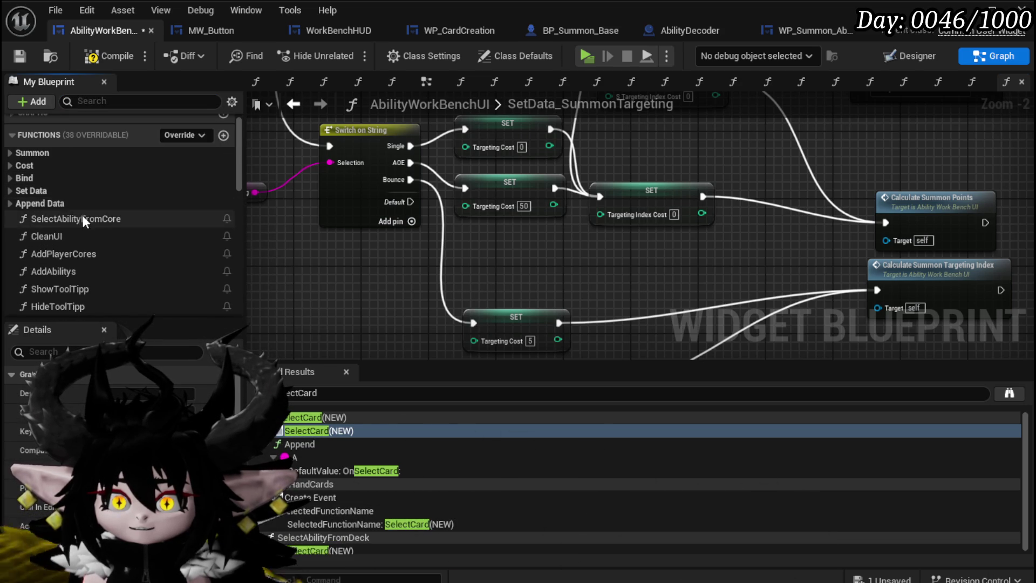
click(16, 190)
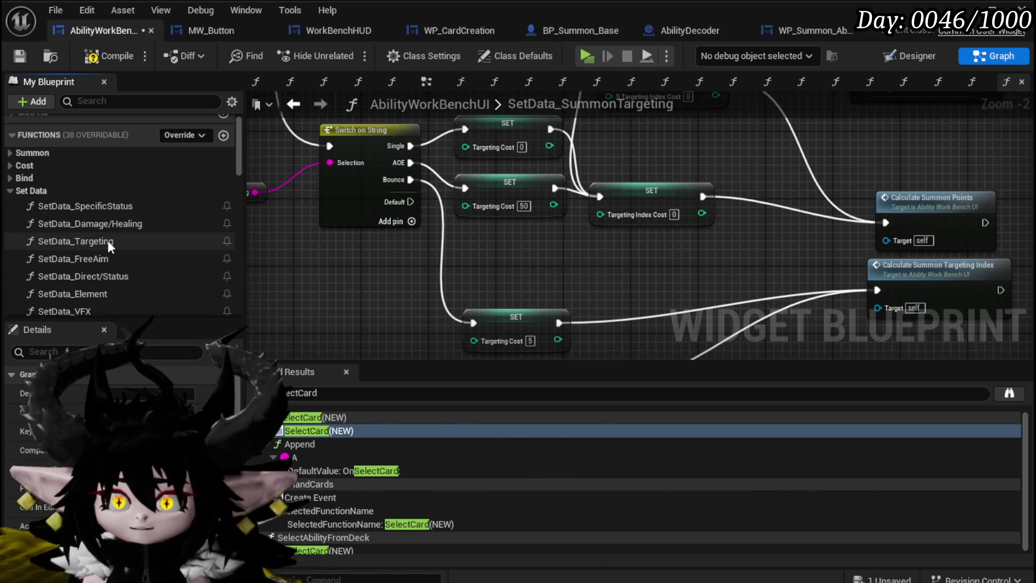
Copy Set Points Left and Calculate Targeting Index Cost from SetData_Targeting, then compile.
double_click(108, 240)
scroll(728, 264, up, 4)
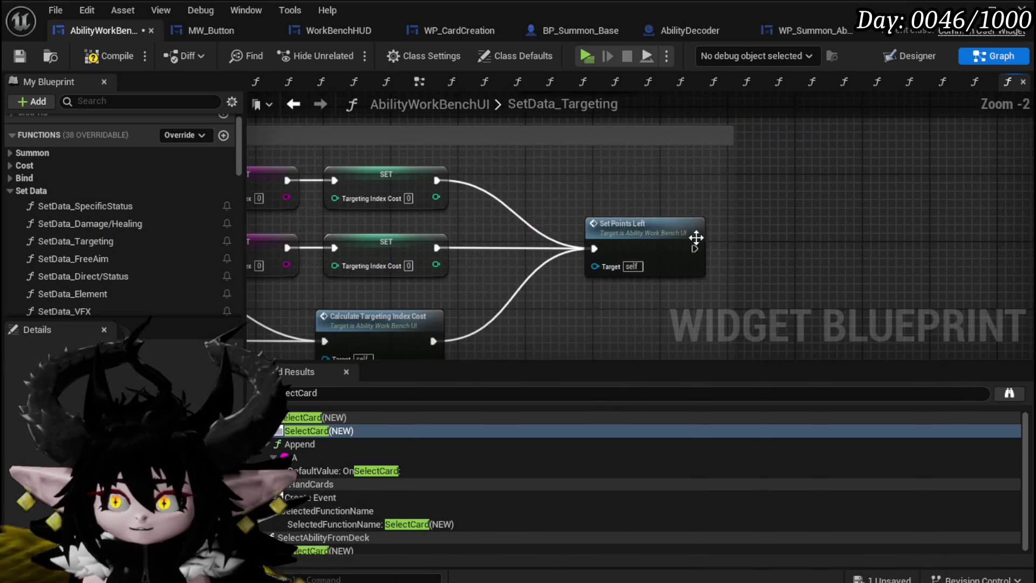
click(615, 231)
mouse_move(681, 293)
mouse_down()
mouse_move(612, 243)
mouse_move(841, 215)
mouse_move(694, 226)
mouse_up()
mouse_move(541, 310)
mouse_down()
mouse_move(820, 199)
mouse_move(790, 240)
mouse_up()
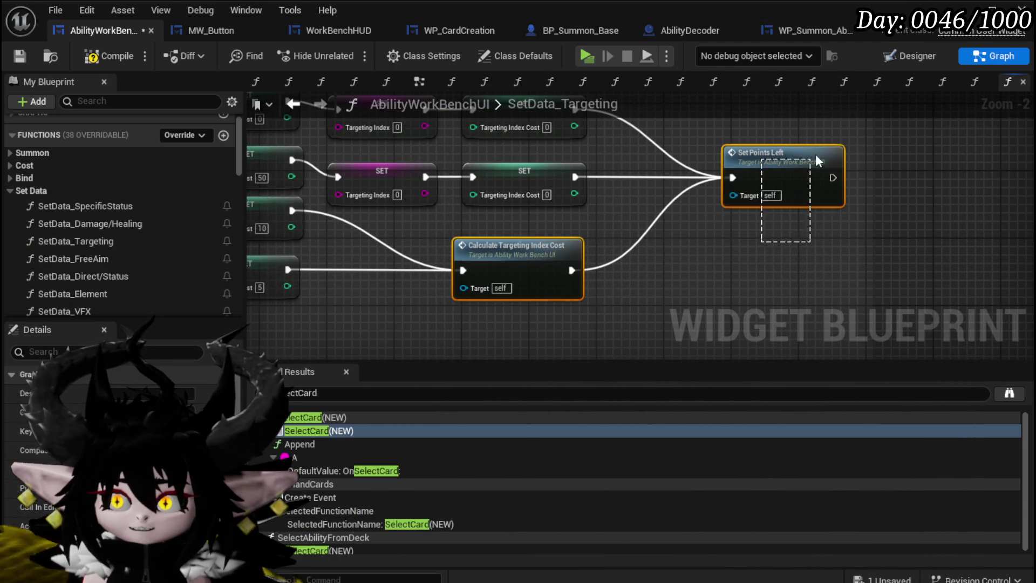
drag(701, 216, 840, 248)
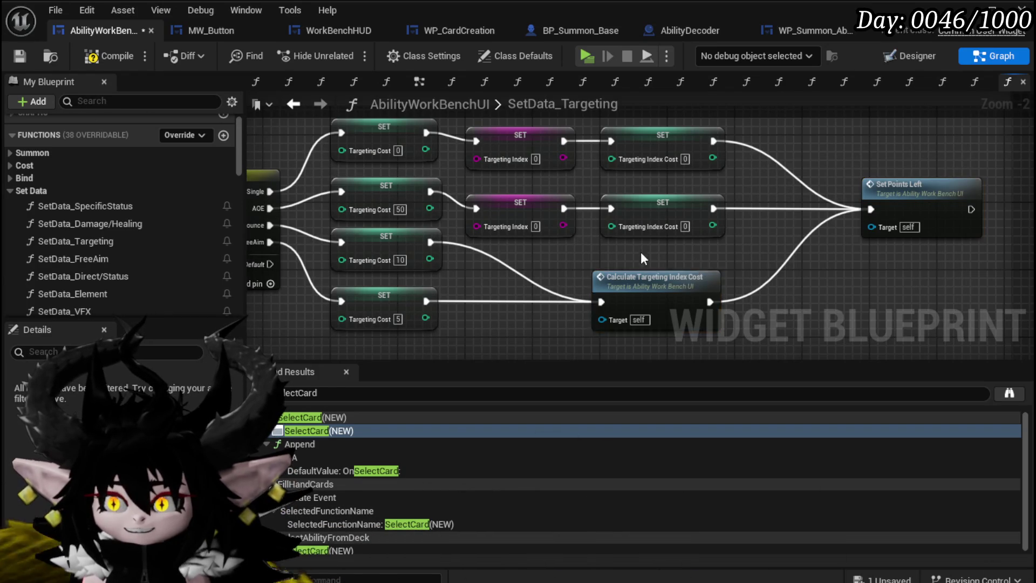
drag(895, 296, 813, 169)
click(82, 60)
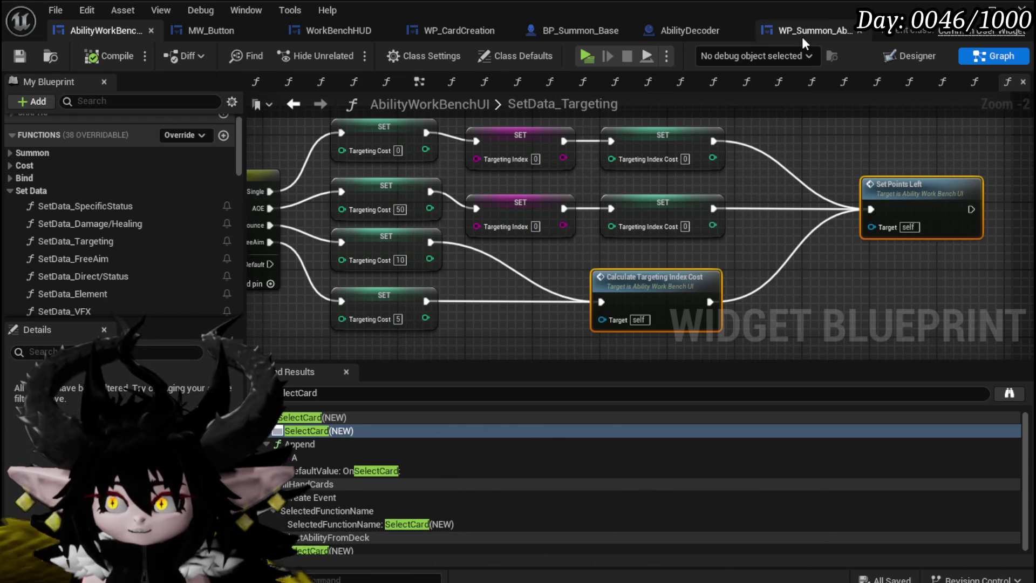
click(293, 104)
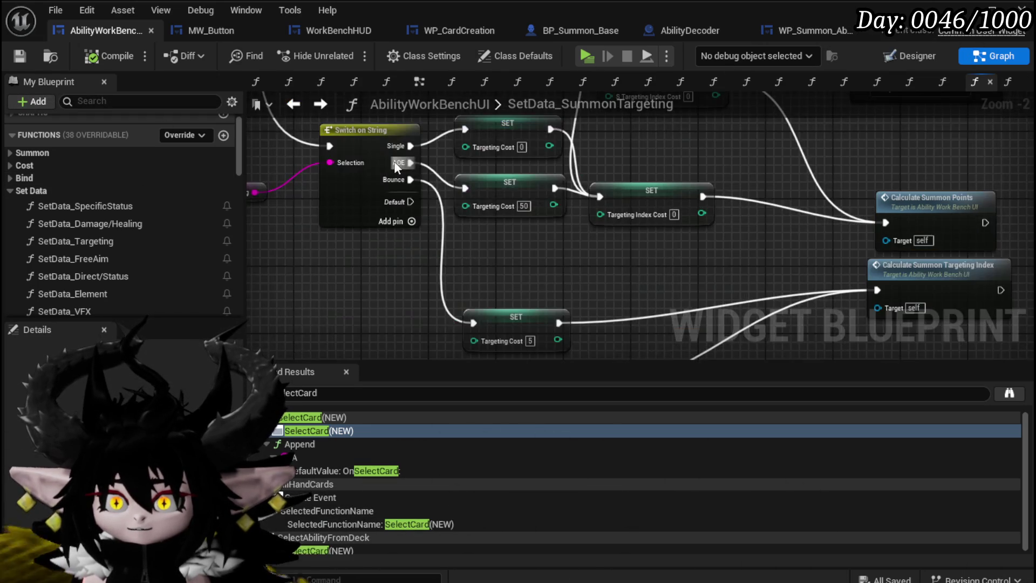
Paste Set Points Left and Calculate Targeting Index Cost and wire the SET into the calculation.
scroll(396, 166, down, 1)
key(ctrl+v)
mouse_move(897, 273)
mouse_down()
mouse_move(690, 133)
mouse_move(708, 144)
mouse_up()
mouse_move(352, 281)
mouse_down()
mouse_move(455, 251)
mouse_move(429, 244)
mouse_move(505, 229)
mouse_up()
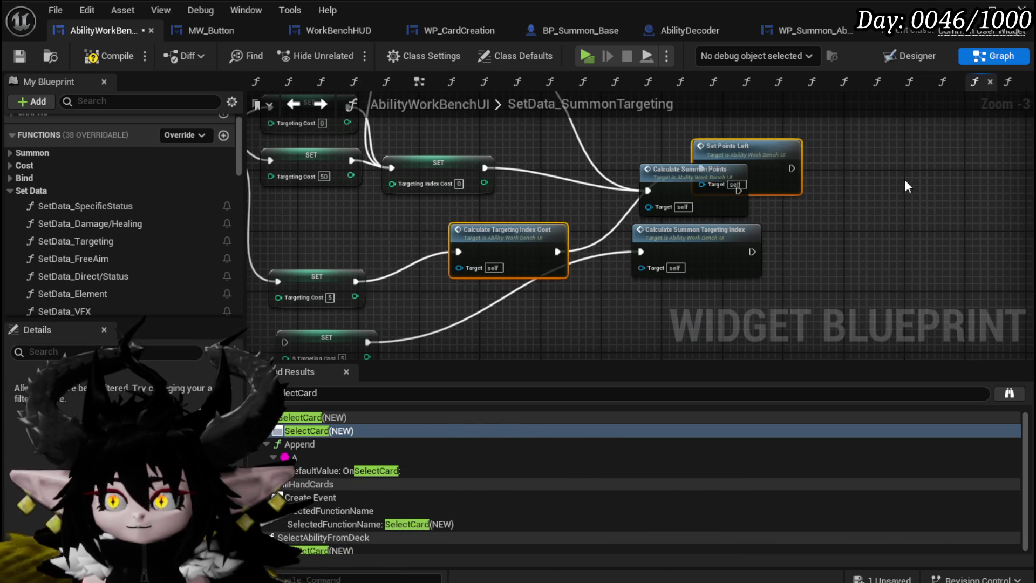
drag(898, 181, 856, 243)
mouse_move(756, 216)
mouse_down()
mouse_move(747, 183)
mouse_move(717, 164)
mouse_up()
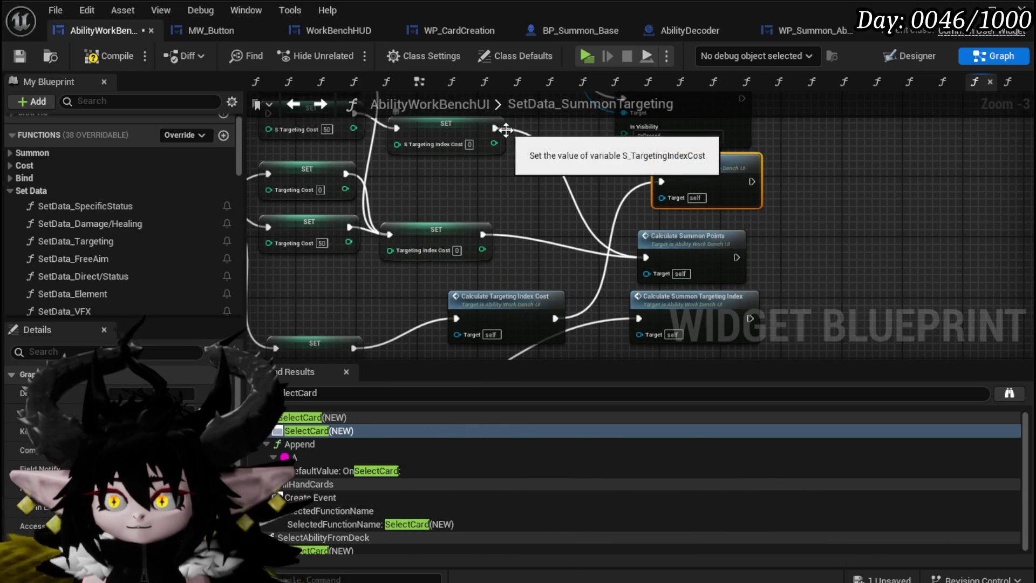
mouse_move(499, 232)
mouse_down()
mouse_move(574, 265)
mouse_move(753, 213)
mouse_move(575, 186)
mouse_up()
Rearrange the summon calculation nodes and Targeting Cost SETs to tidy the layout.
click(692, 264)
ctrl+click(712, 283)
drag(743, 247, 962, 328)
mouse_move(571, 250)
mouse_down()
mouse_move(500, 172)
mouse_move(398, 228)
mouse_move(481, 200)
mouse_up()
mouse_move(431, 154)
mouse_down()
mouse_move(593, 162)
mouse_move(639, 182)
mouse_move(586, 280)
mouse_move(566, 274)
mouse_up()
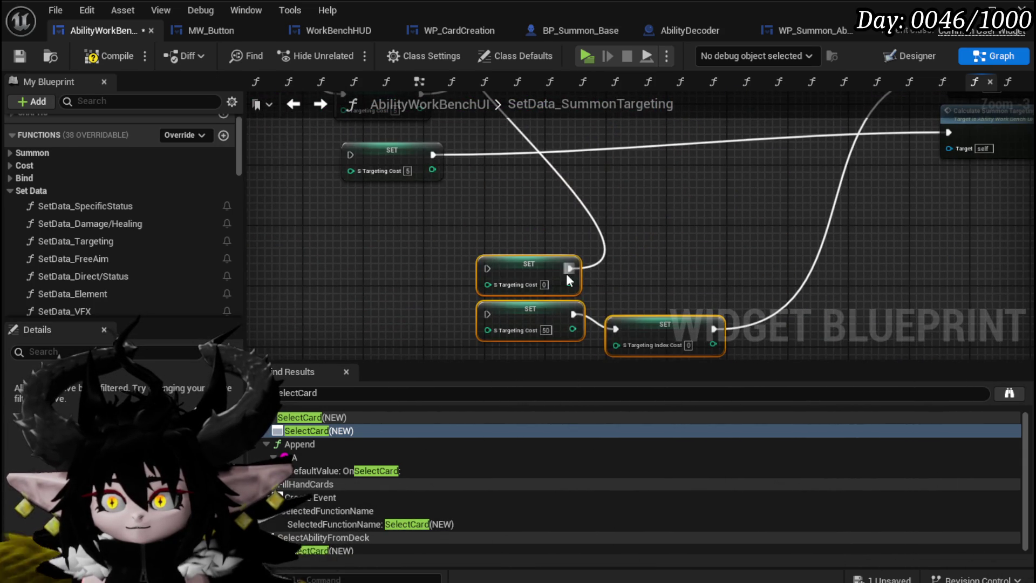
key(ctrl+z)
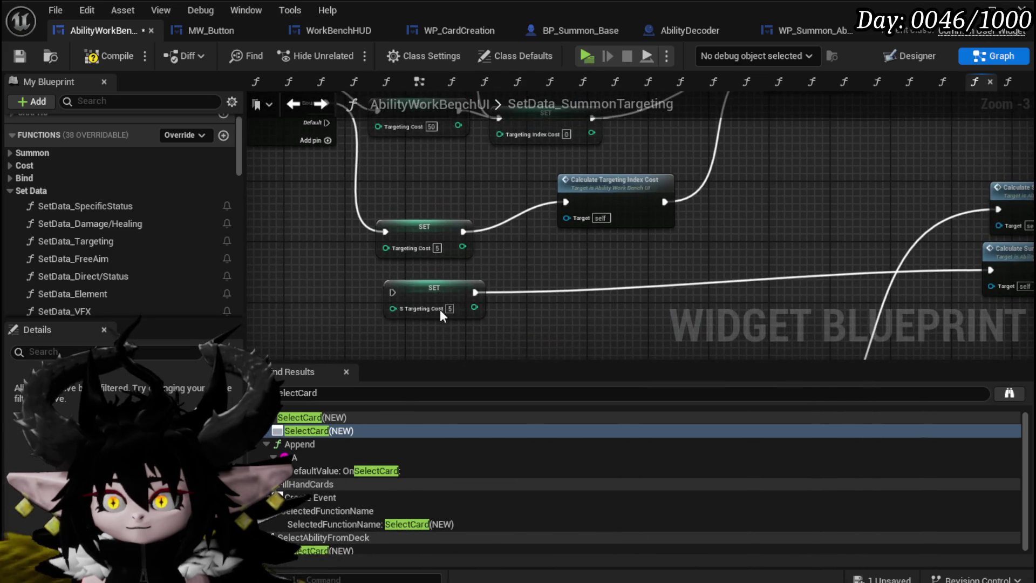
click(418, 302)
mouse_move(418, 310)
mouse_down()
mouse_move(410, 281)
mouse_move(409, 296)
mouse_up()
mouse_move(599, 275)
mouse_down()
mouse_move(650, 266)
mouse_move(594, 263)
mouse_move(538, 283)
mouse_move(681, 293)
mouse_up()
click(543, 217)
click(642, 291)
scroll(643, 291, down, 1)
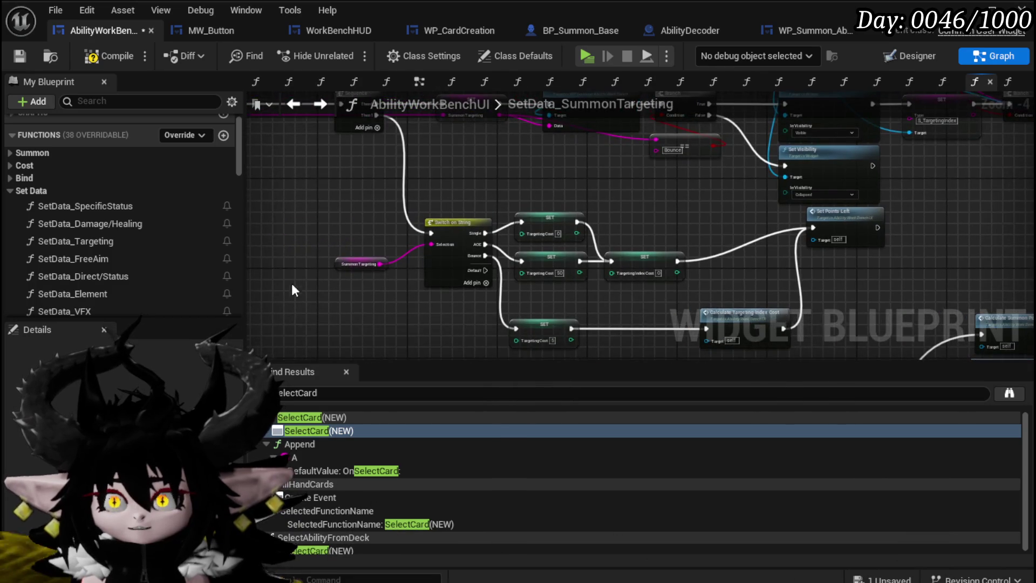
scroll(291, 290, up, 3)
Review the Branch and Set Visibility chain back through the cost SETs to Calculate Summon Points.
drag(375, 257, 397, 207)
scroll(398, 207, down, 2)
drag(594, 162, 399, 280)
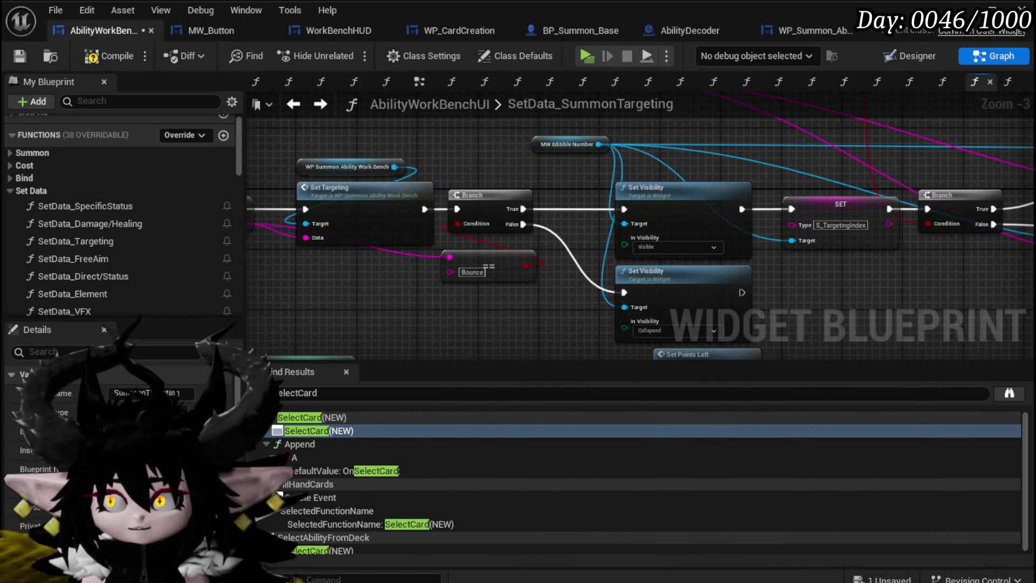
mouse_move(808, 291)
mouse_down()
mouse_move(430, 303)
mouse_move(617, 318)
mouse_up()
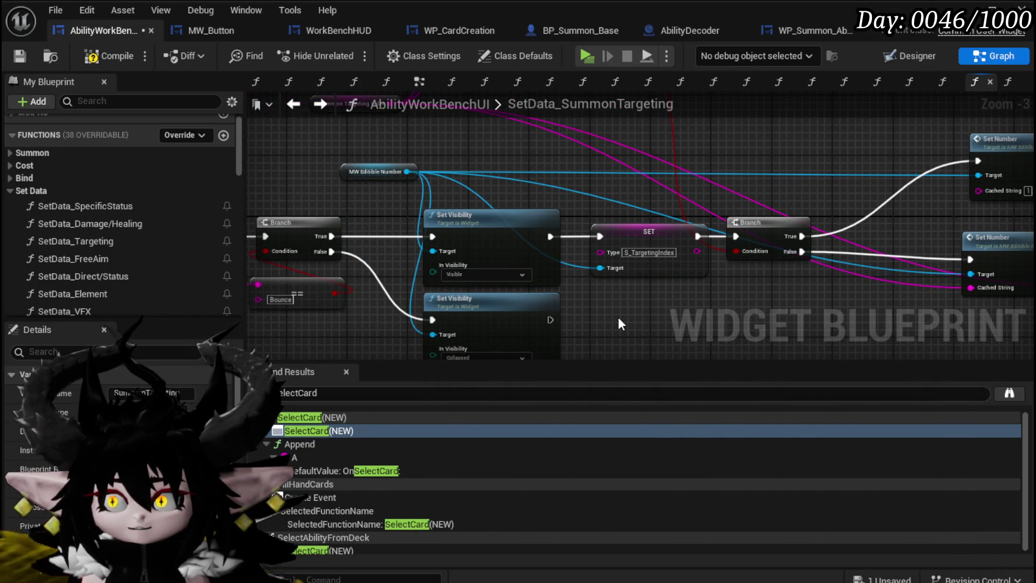
mouse_move(524, 269)
mouse_down()
mouse_move(516, 230)
mouse_move(769, 145)
mouse_move(763, 119)
mouse_move(548, 178)
mouse_up()
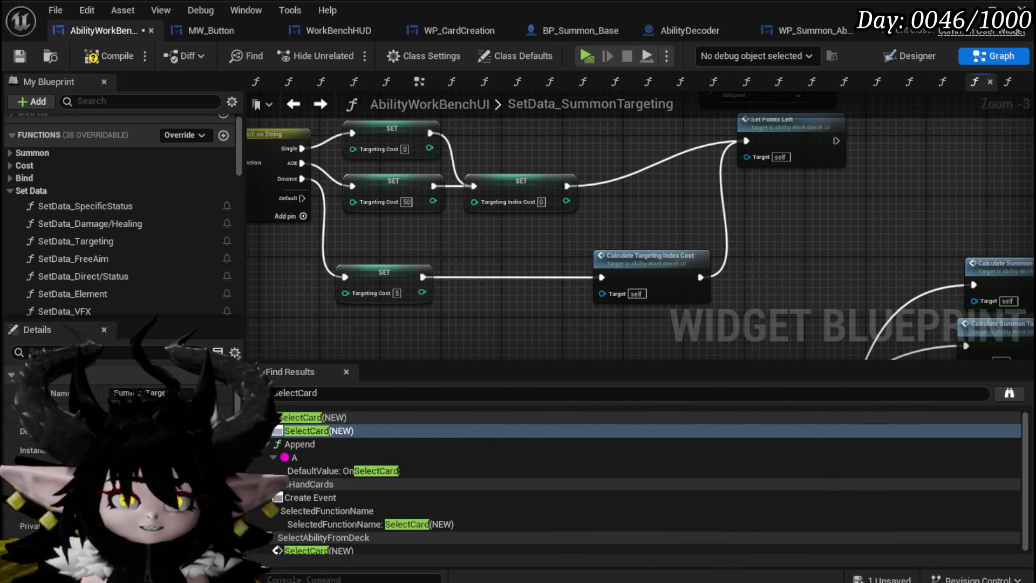
drag(426, 307, 367, 273)
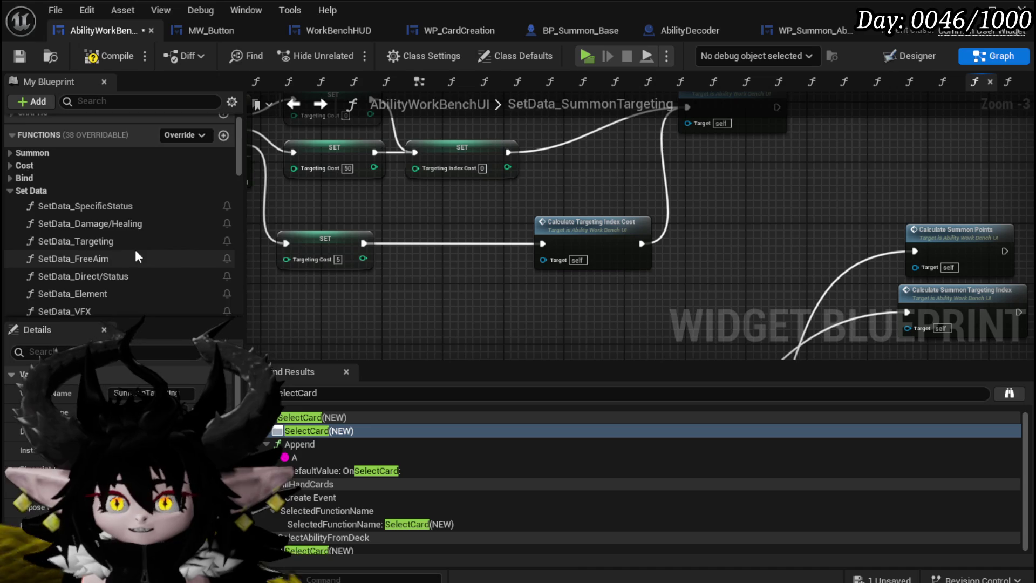
scroll(135, 249, down, 5)
scroll(134, 249, down, 15)
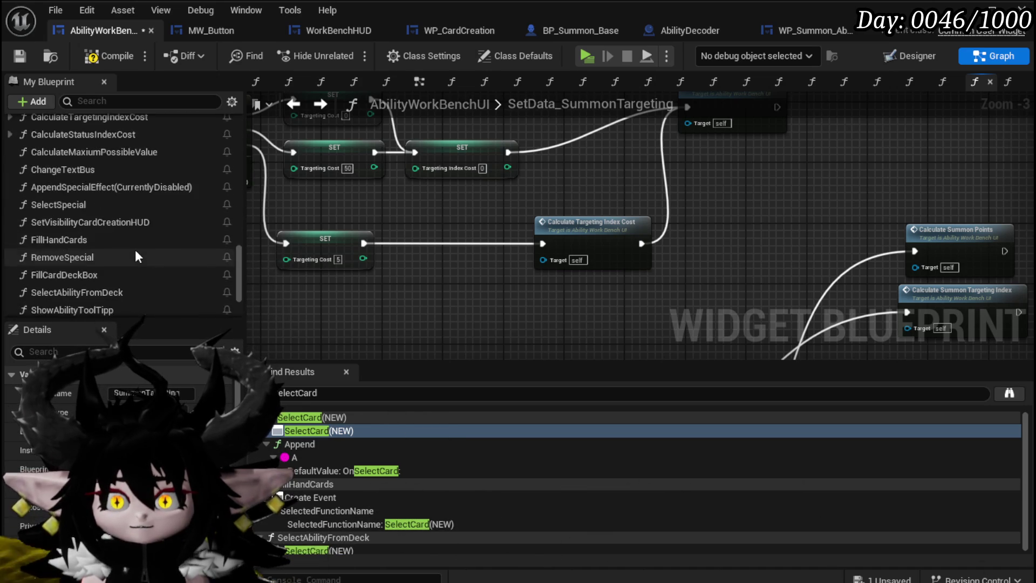
Filter My Blueprint by 'Target' and add a SET Summon Targeting Index node to the graph.
click(141, 101)
text(T)
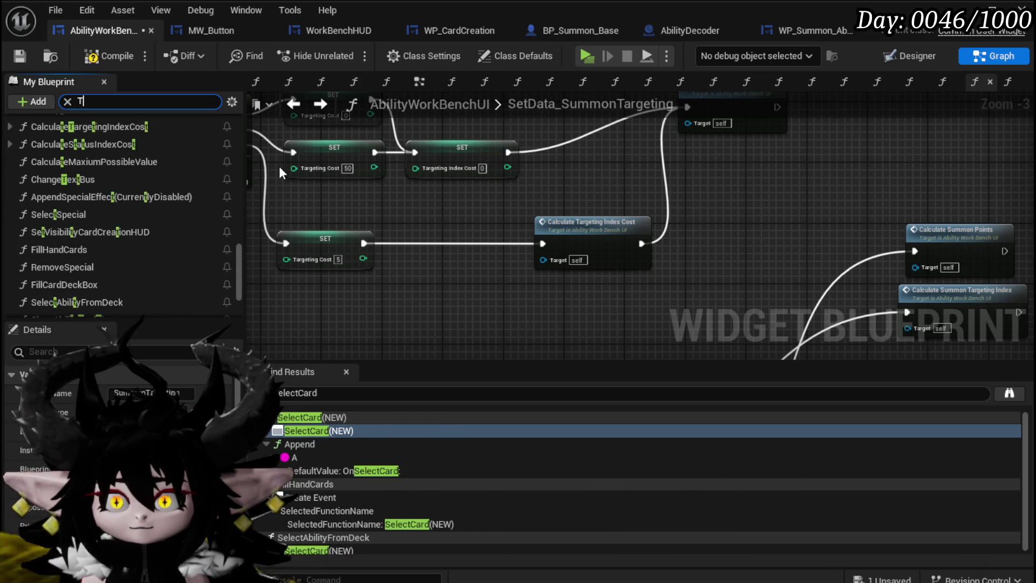
text(arget)
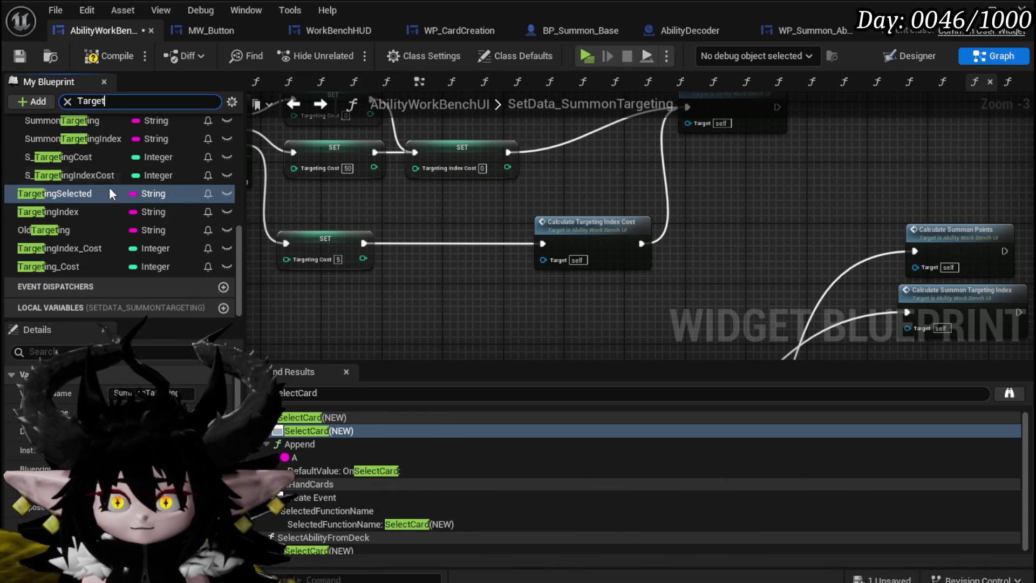
scroll(99, 189, up, 1)
drag(99, 161, 426, 230)
click(458, 261)
Wire Summon Targeting Index SET between the Targeting Index Cost SET and Set Points Left.
mouse_move(452, 336)
mouse_down()
mouse_move(496, 334)
mouse_move(633, 245)
mouse_move(561, 301)
mouse_move(398, 331)
mouse_move(589, 228)
mouse_move(559, 245)
mouse_up()
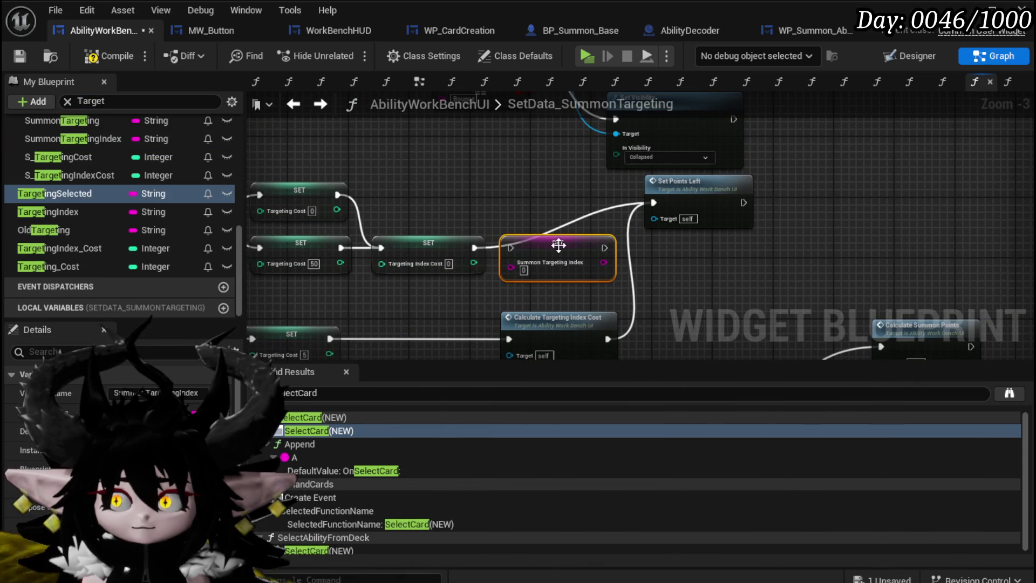
drag(474, 249, 510, 248)
mouse_move(601, 248)
mouse_down()
mouse_move(645, 196)
mouse_move(748, 179)
mouse_up()
Align the SET nodes and Set Points Left in the chain, then compile the blueprint.
click(587, 229)
shift+click(645, 225)
drag(646, 225, 642, 195)
drag(809, 175, 811, 189)
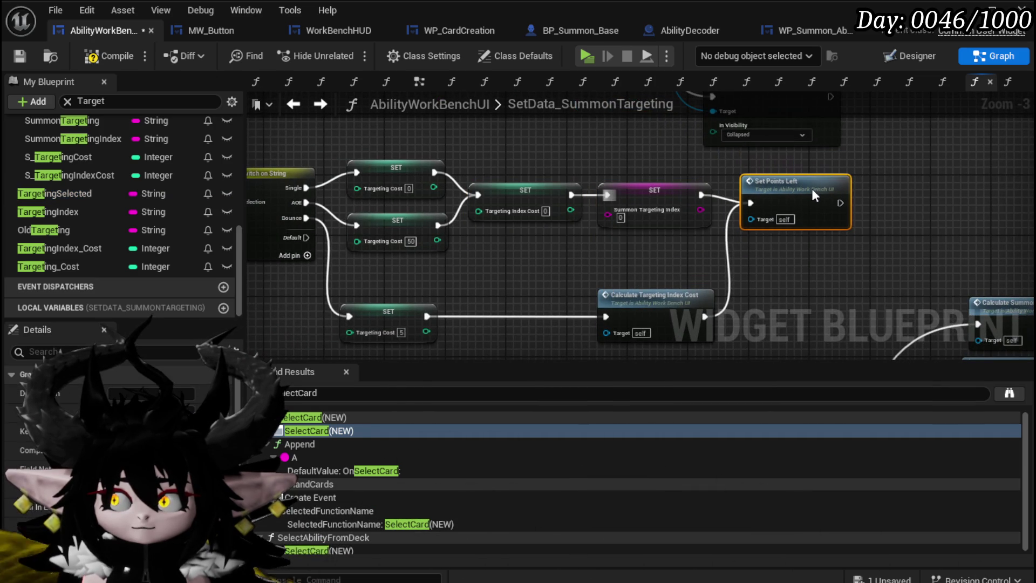
drag(592, 159, 706, 172)
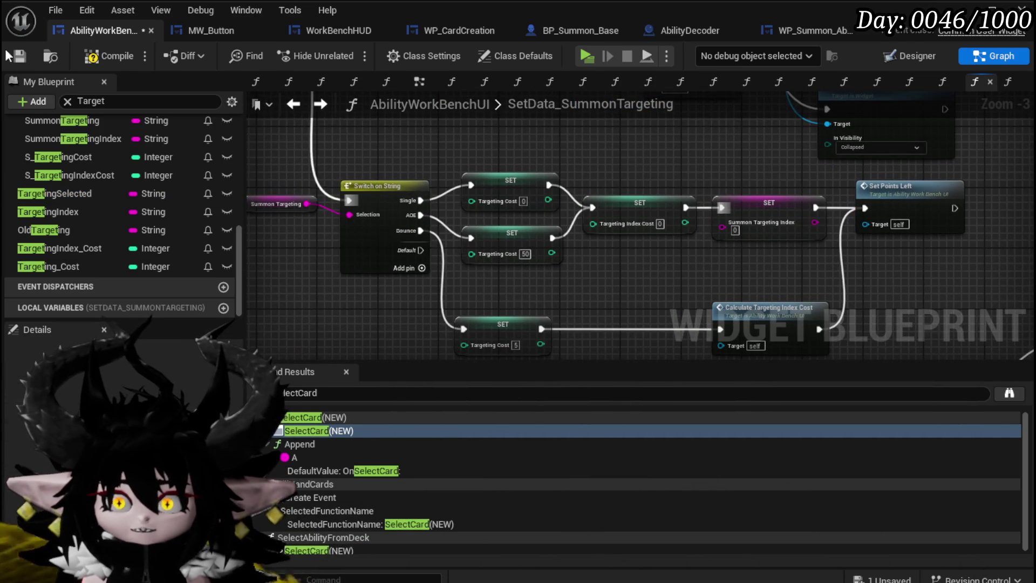
click(127, 56)
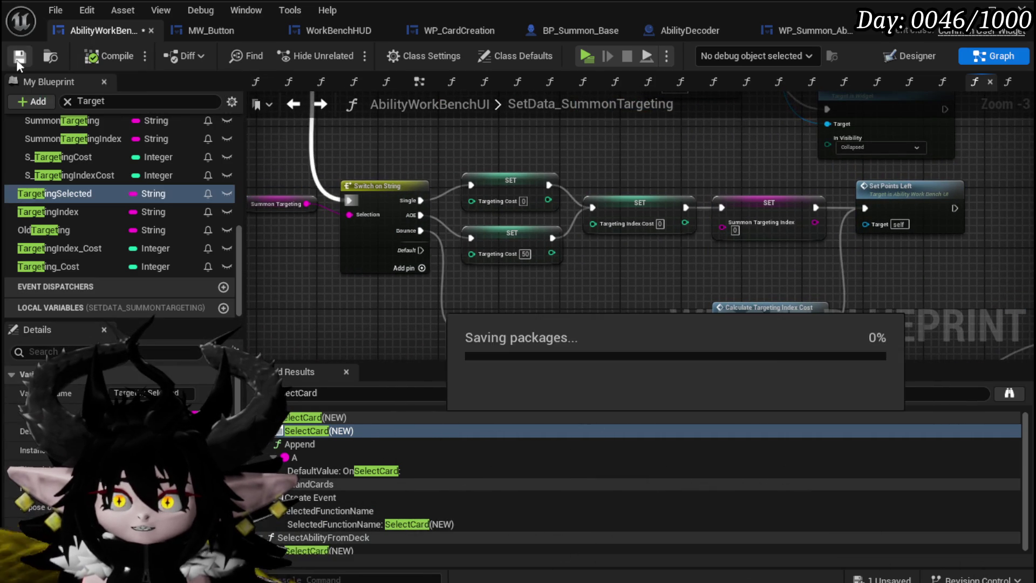
Save the AbilityWorkBenchUI blueprint with the finished SetData_SummonTargeting function.
click(19, 59)
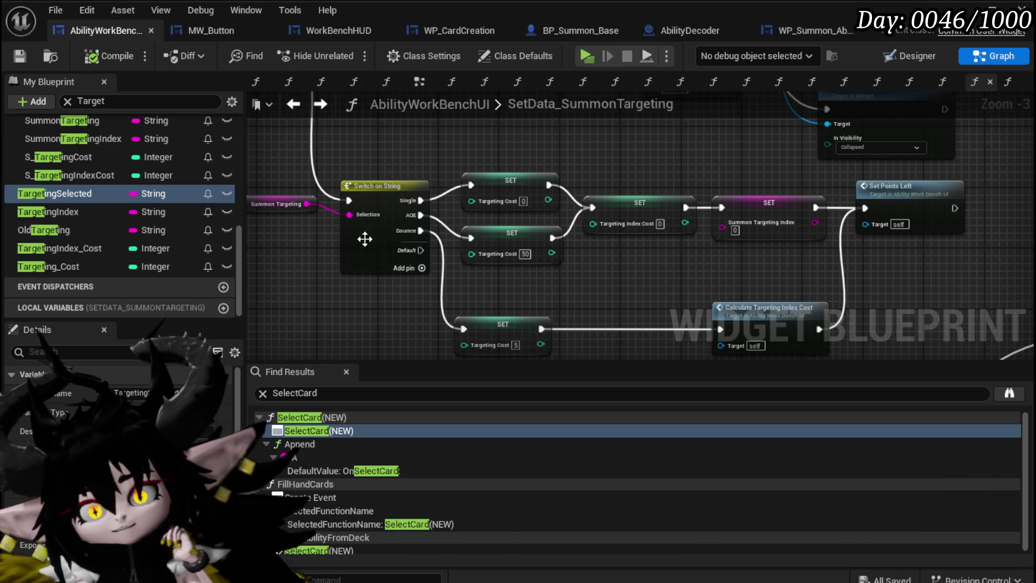
scroll(173, 225, up, 3)
scroll(174, 227, up, 4)
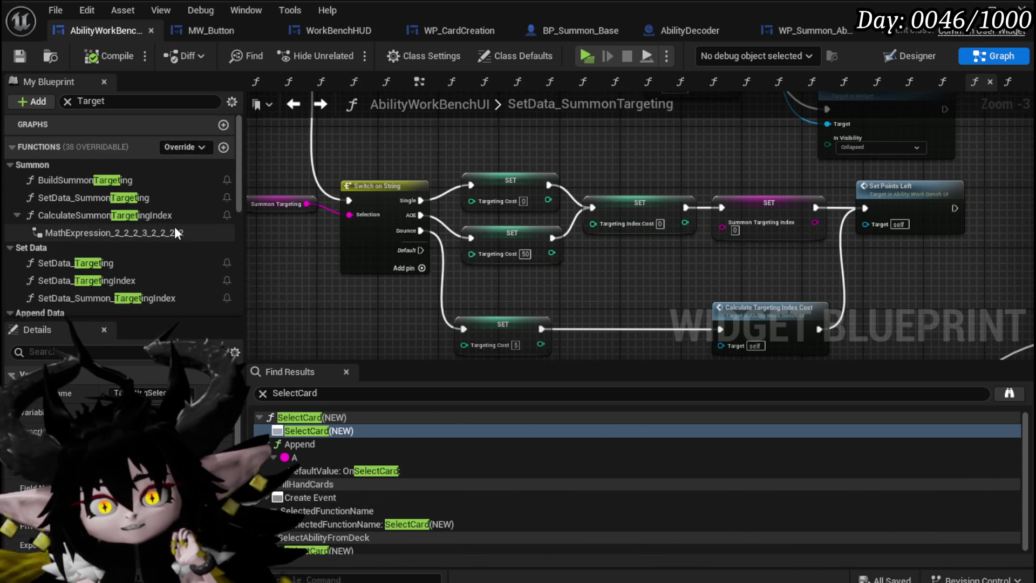
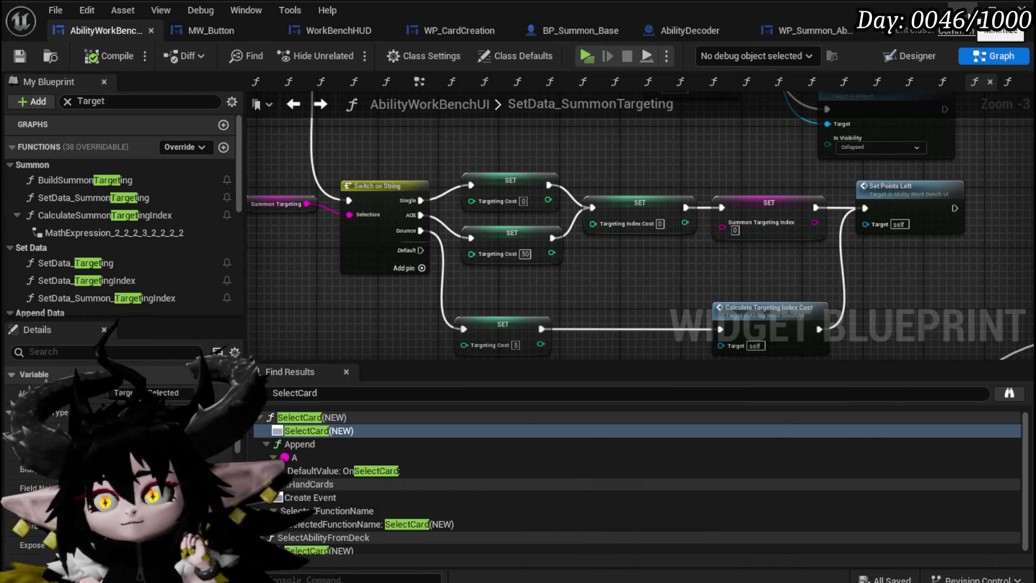
Run a quick standalone play-test, stop it, and save all modified packages.
click(992, 8)
click(344, 50)
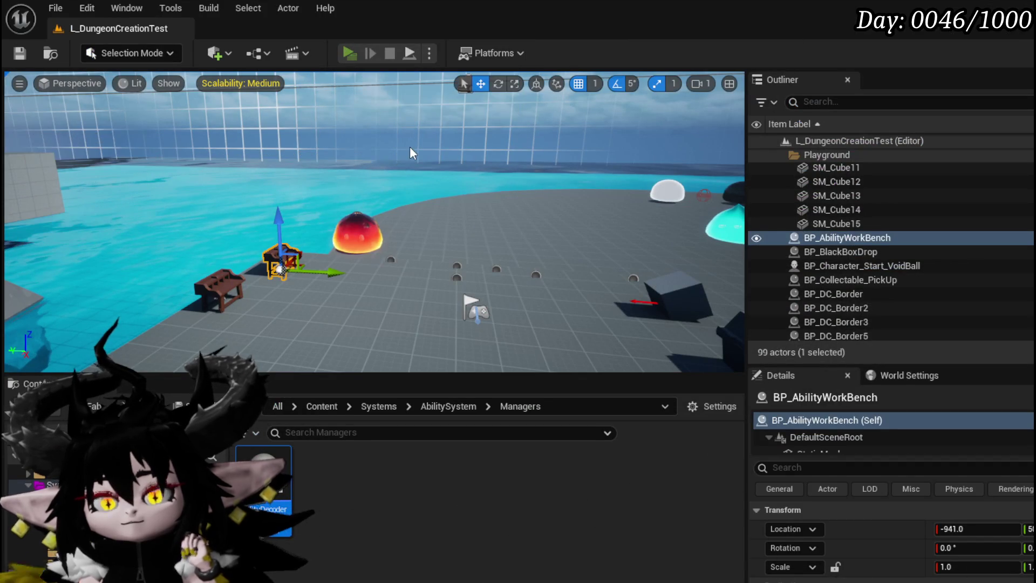
key(Escape)
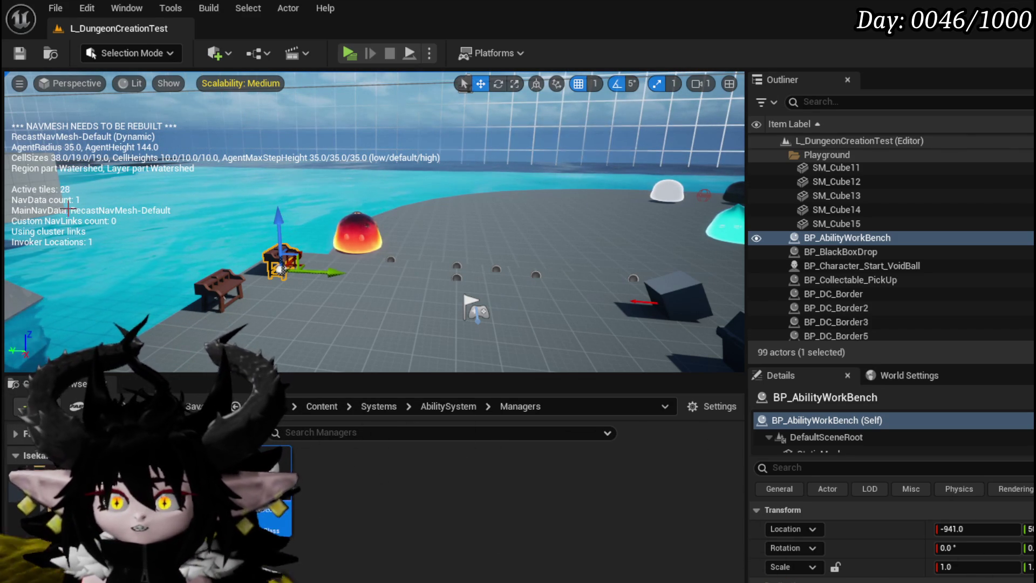
key(ctrl+s)
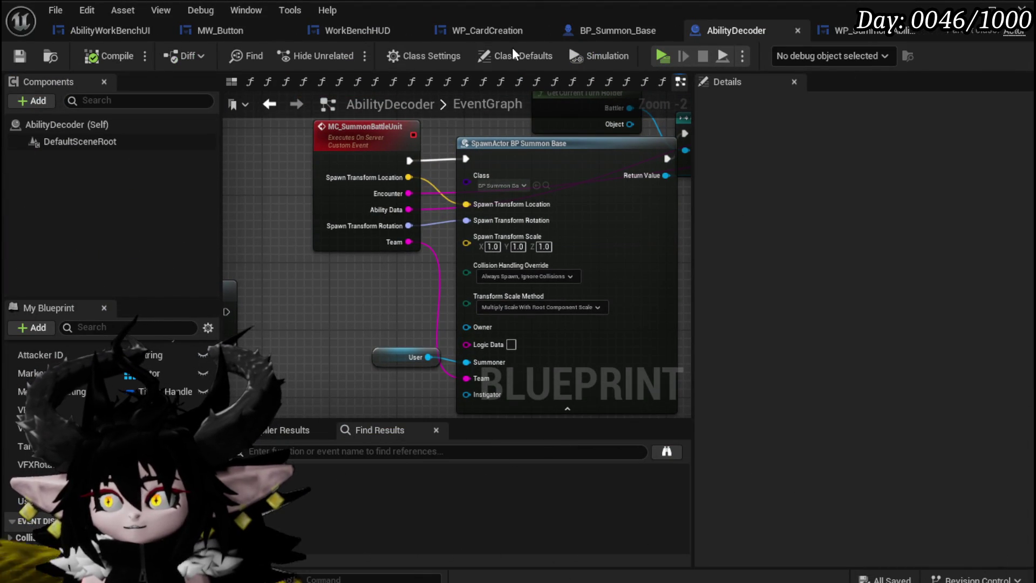
In AbilityWorkBenchUI, inspect the CalculateTargetingIndexCost function, then return to SetData_SummonTargeting.
click(134, 33)
mouse_move(678, 306)
mouse_down()
mouse_move(623, 291)
mouse_move(585, 210)
mouse_up()
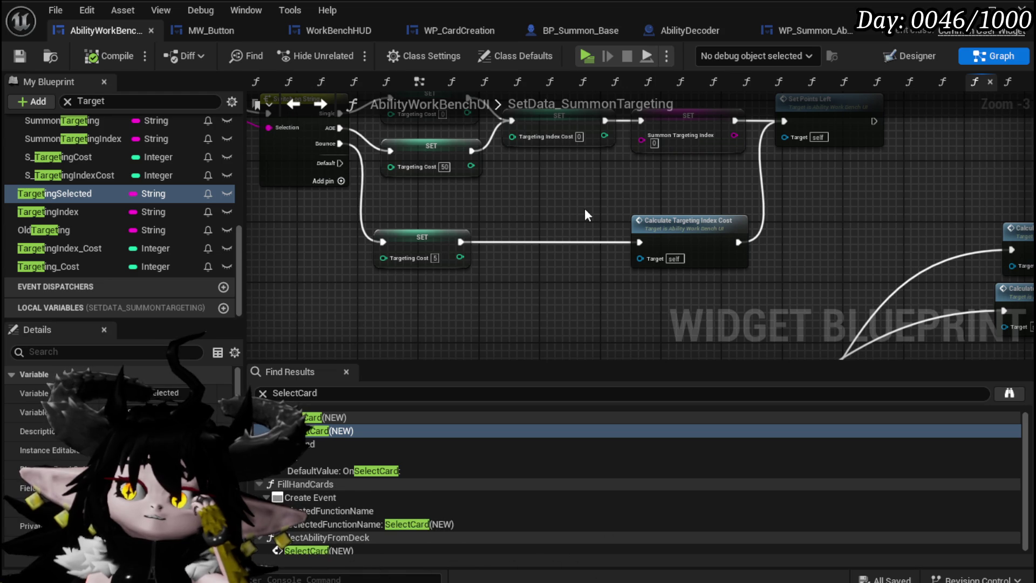
double_click(694, 231)
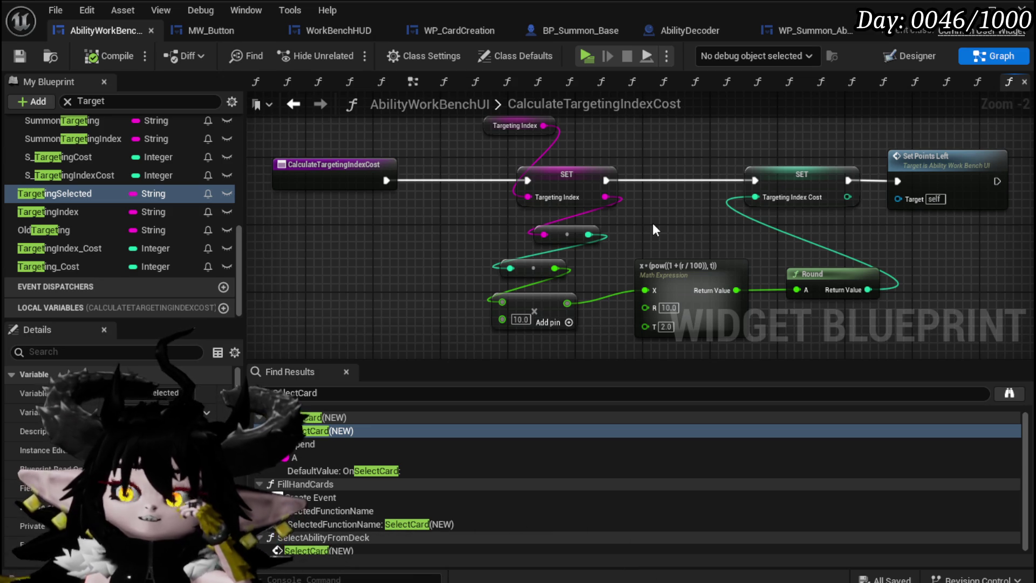
click(293, 105)
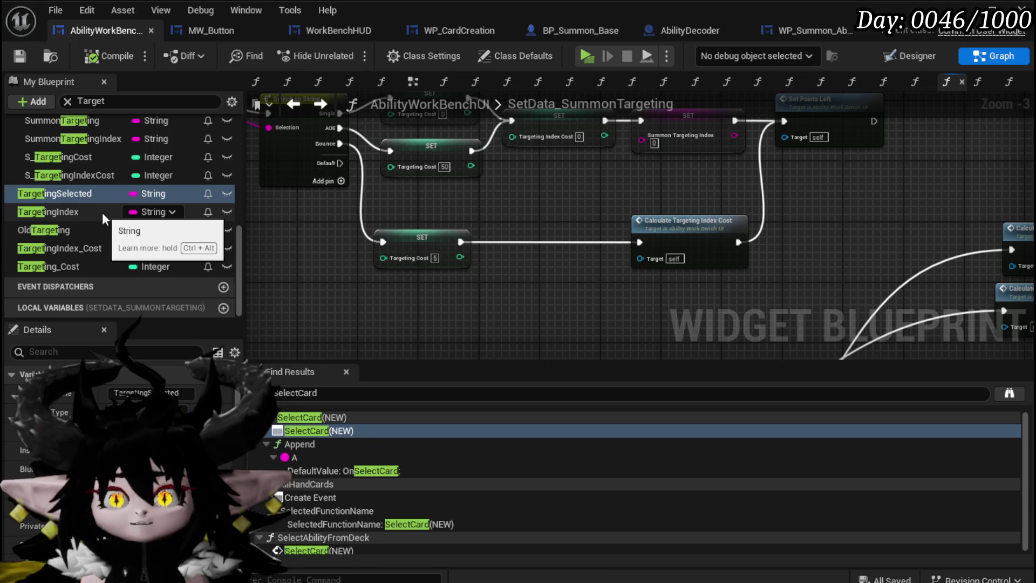
Wire Calculate Summon Targeting Index into the execution chain ahead of the cost node.
scroll(103, 213, up, 3)
mouse_move(844, 274)
mouse_down()
mouse_move(499, 181)
mouse_move(665, 218)
mouse_up()
drag(885, 236, 513, 233)
mouse_move(280, 183)
mouse_down()
mouse_move(464, 231)
mouse_move(456, 247)
mouse_up()
drag(561, 186, 569, 247)
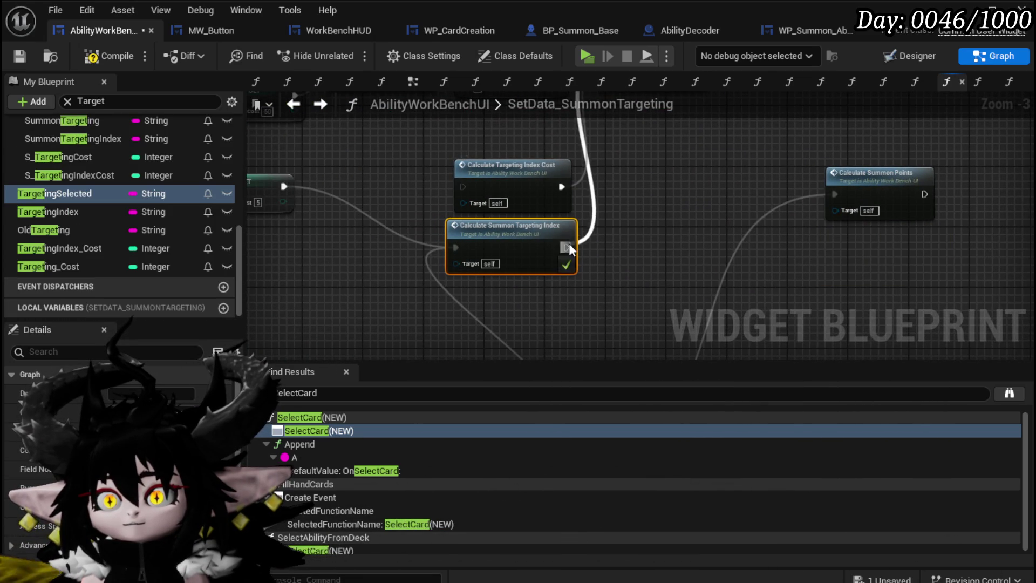
drag(520, 185, 774, 200)
drag(528, 233, 482, 173)
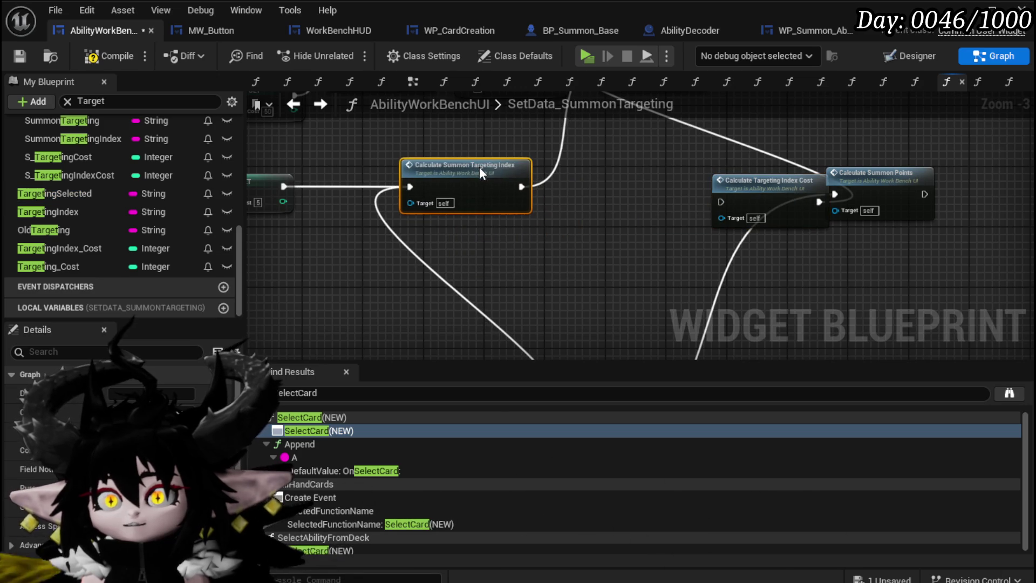
drag(399, 238, 374, 327)
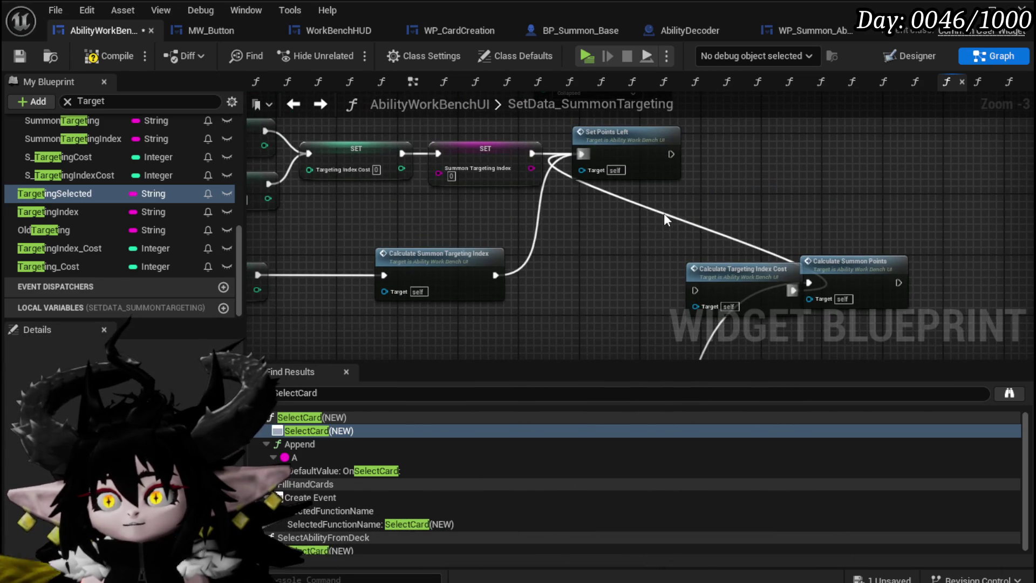
Open the CalculateSummonTargetingIndex function and save the AbilityWorkBenchUI Blueprint.
double_click(550, 209)
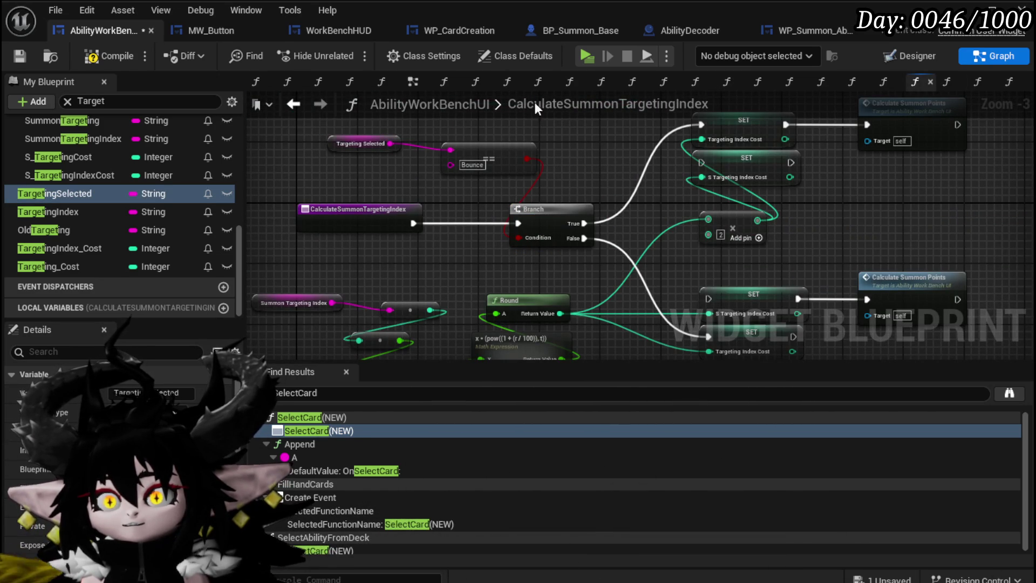
click(18, 57)
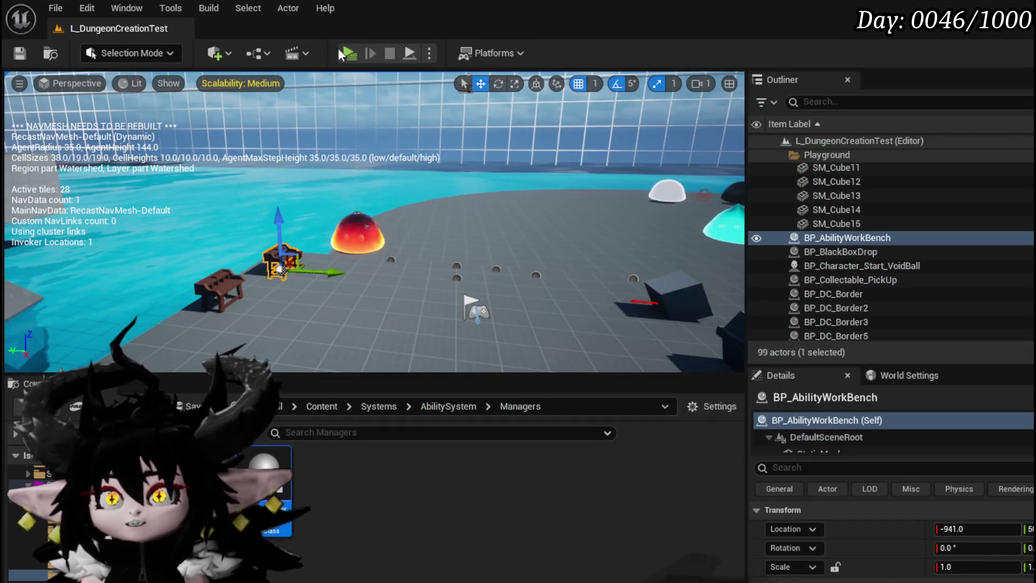
click(349, 53)
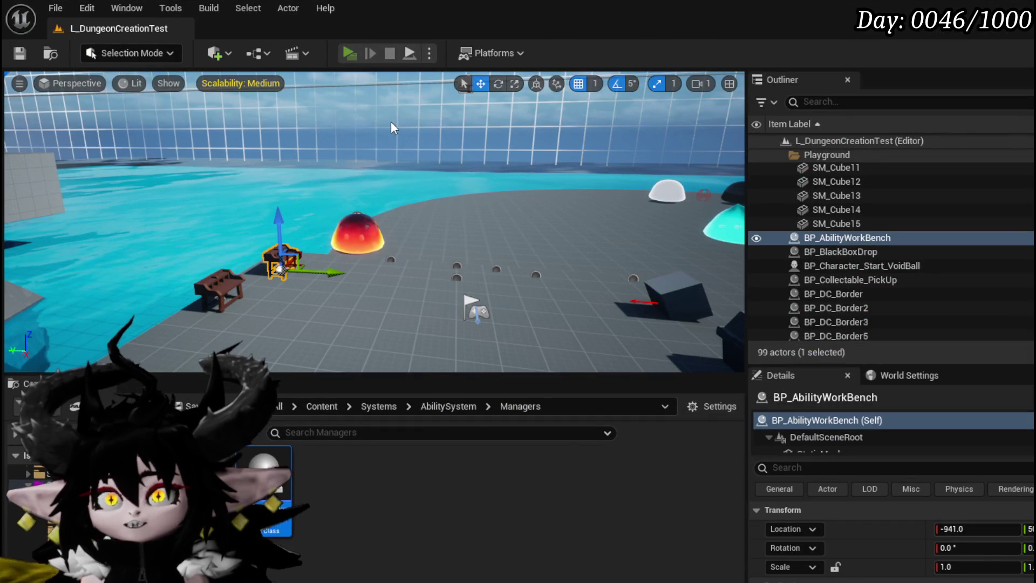
At the workbench, choose the magic preset and open the Secrifice Summon card for editing.
key(w)
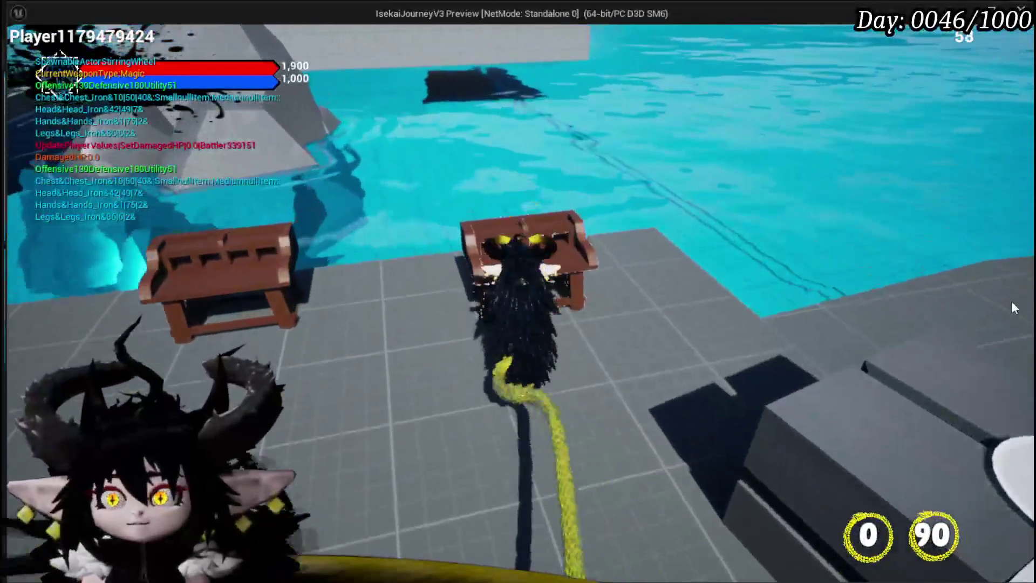
key(Tab)
click(62, 43)
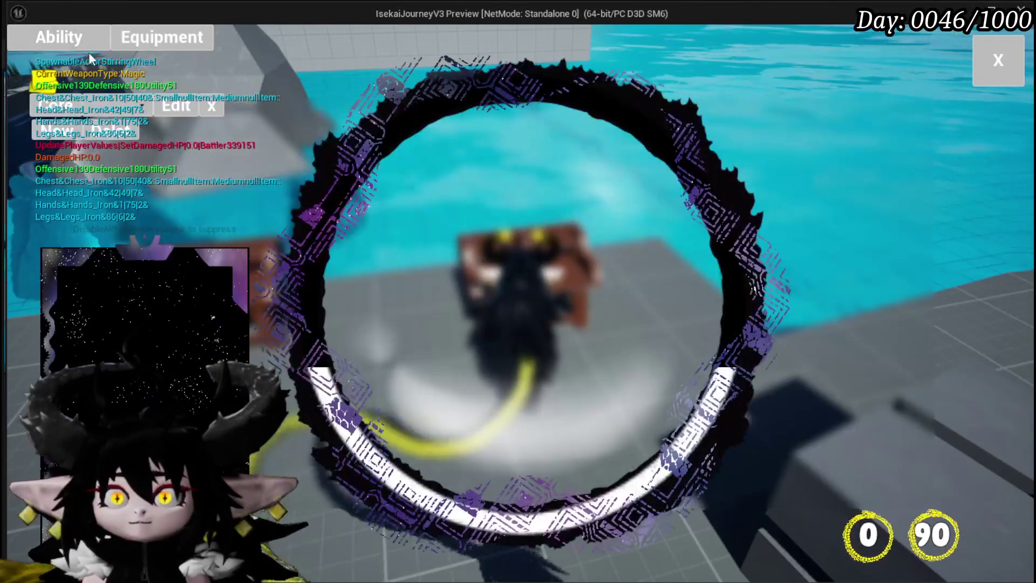
click(128, 112)
click(135, 137)
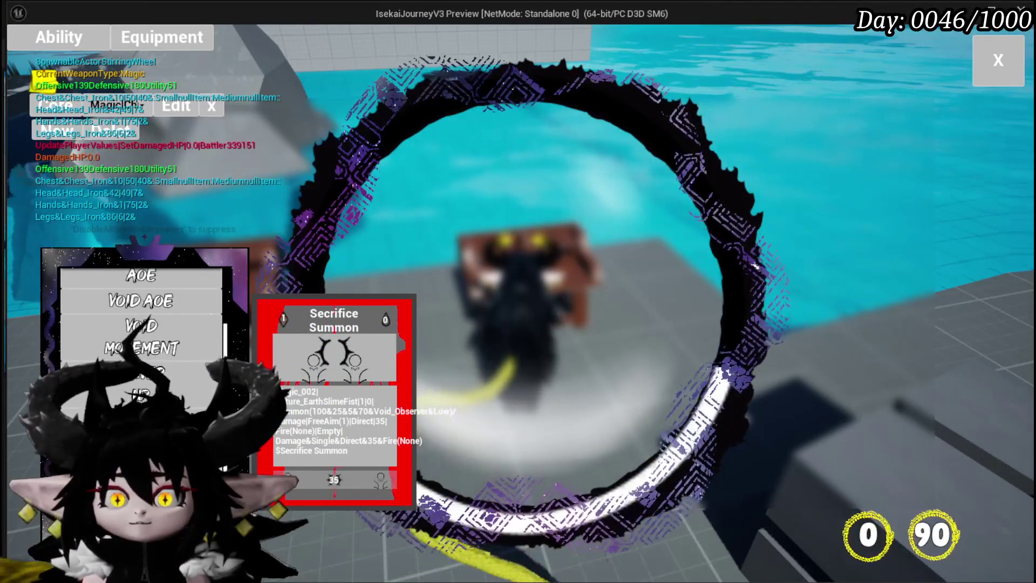
click(334, 377)
Add Bounce targeting to the card, changing the bounce count from 2 to 1, then stop.
click(728, 416)
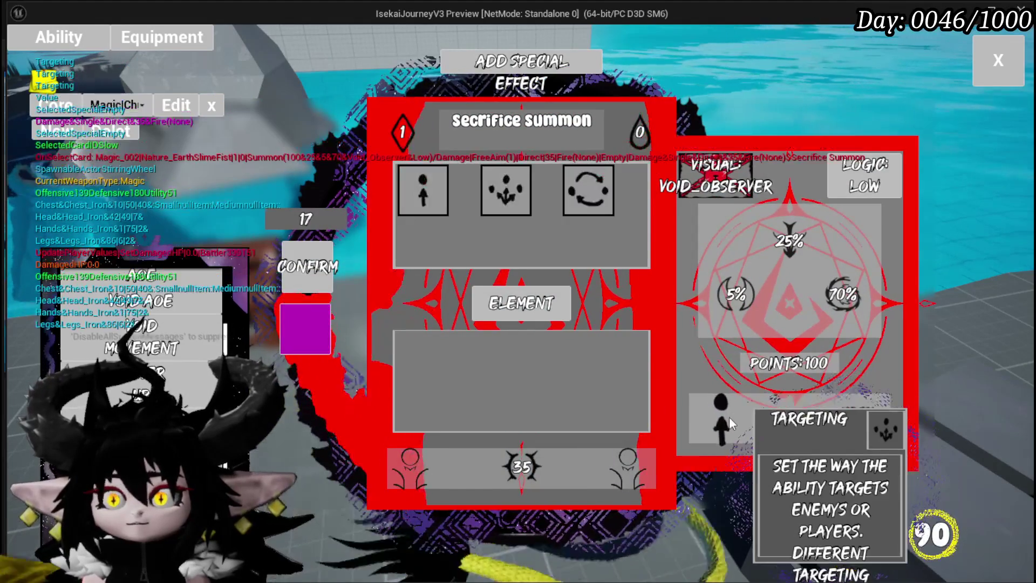
click(585, 202)
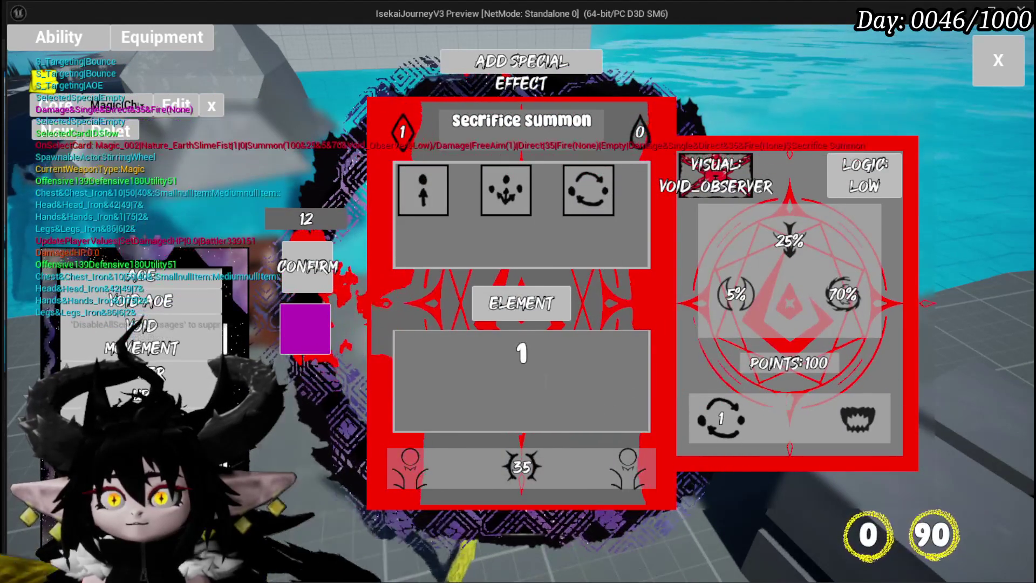
text(2)
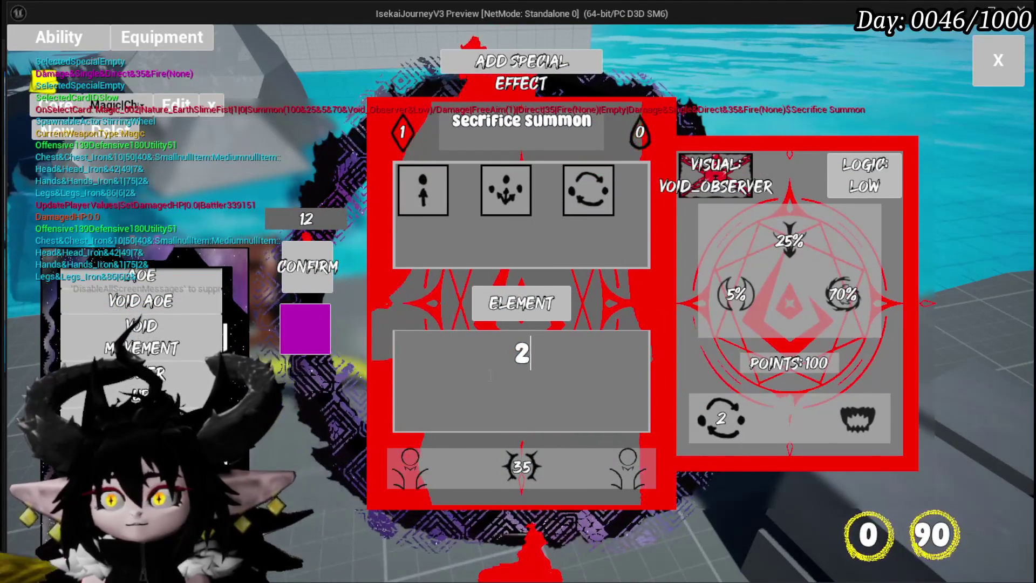
key(Return)
click(705, 421)
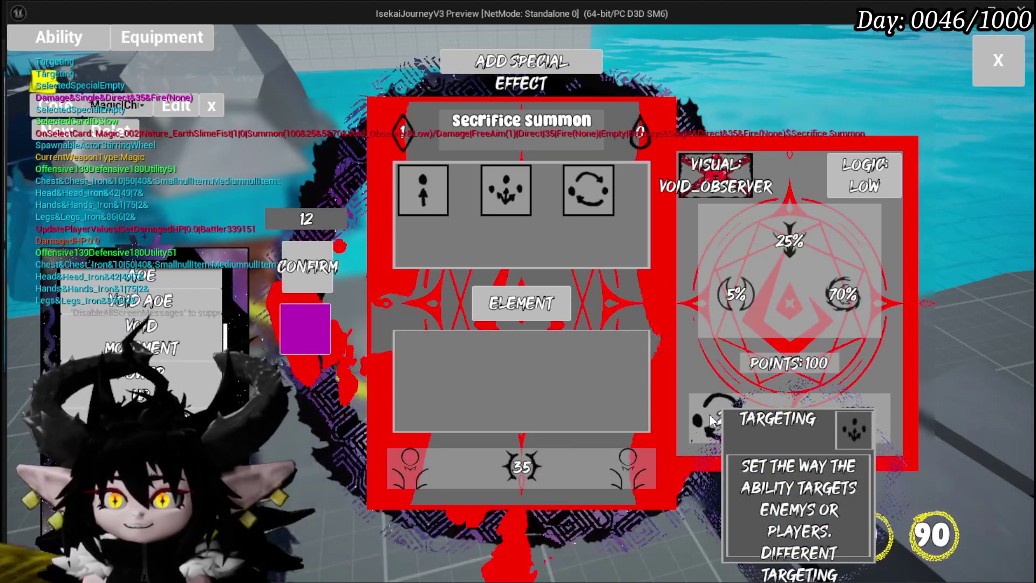
click(584, 202)
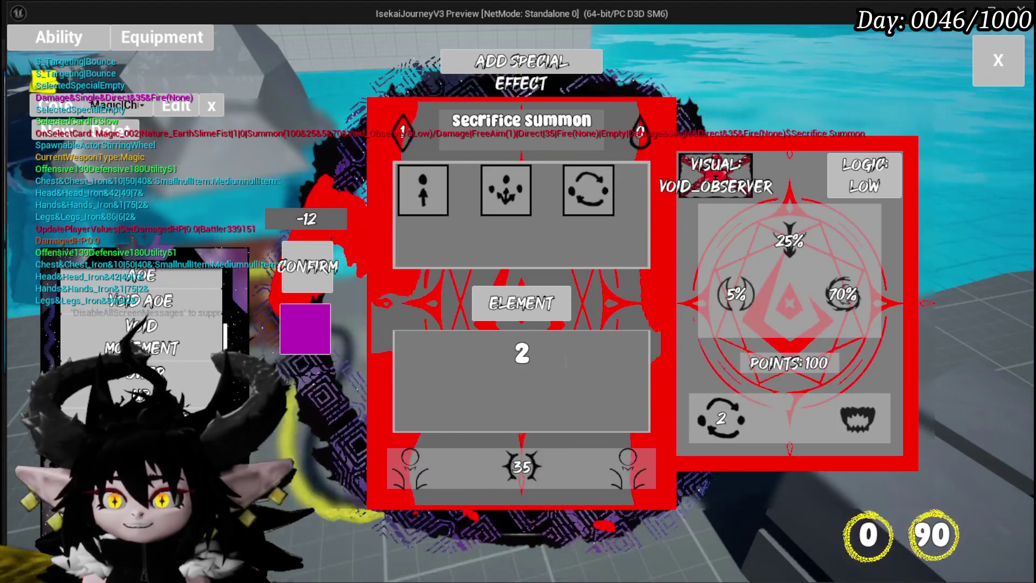
click(522, 354)
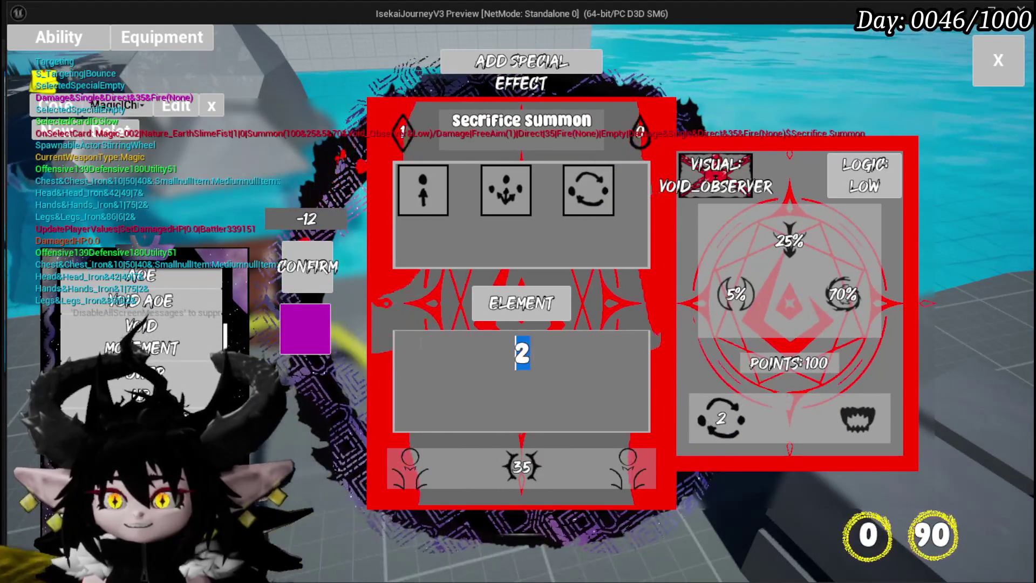
text(1)
key(Return)
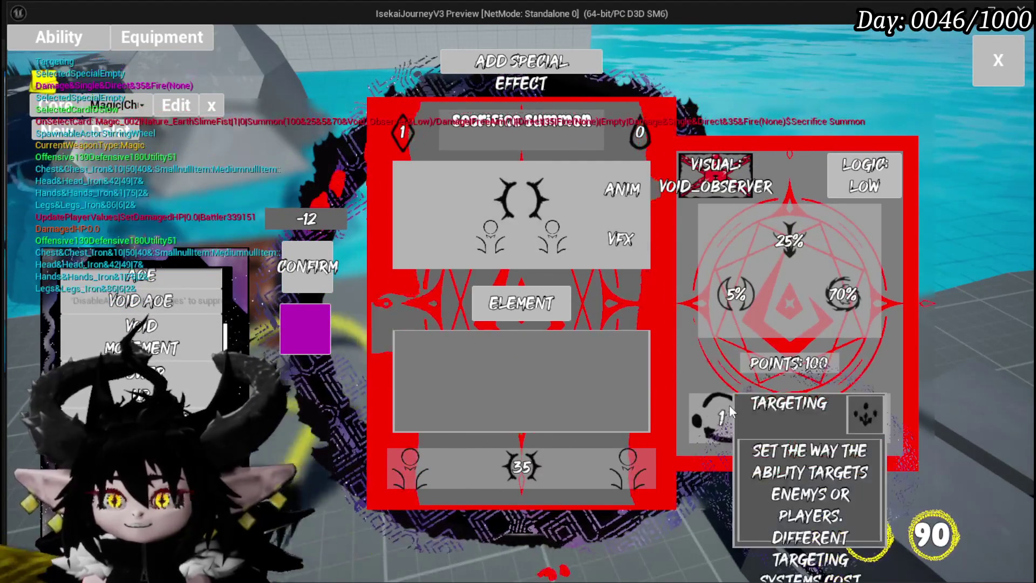
click(588, 190)
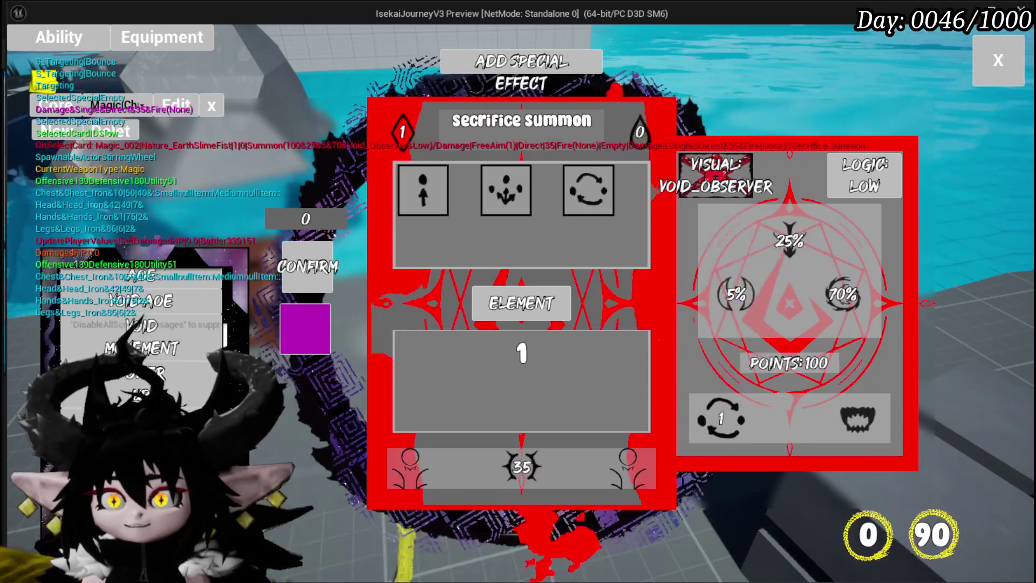
key(Escape)
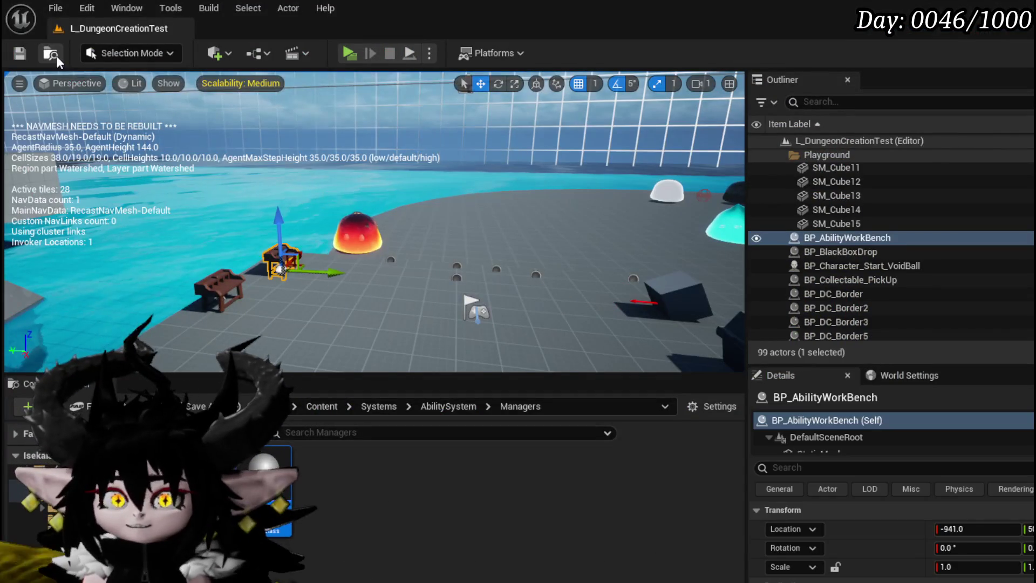
Save the level and open SetData_SummonTargeting, panning to the Branch and Set Targeting Index.
key(ctrl+s)
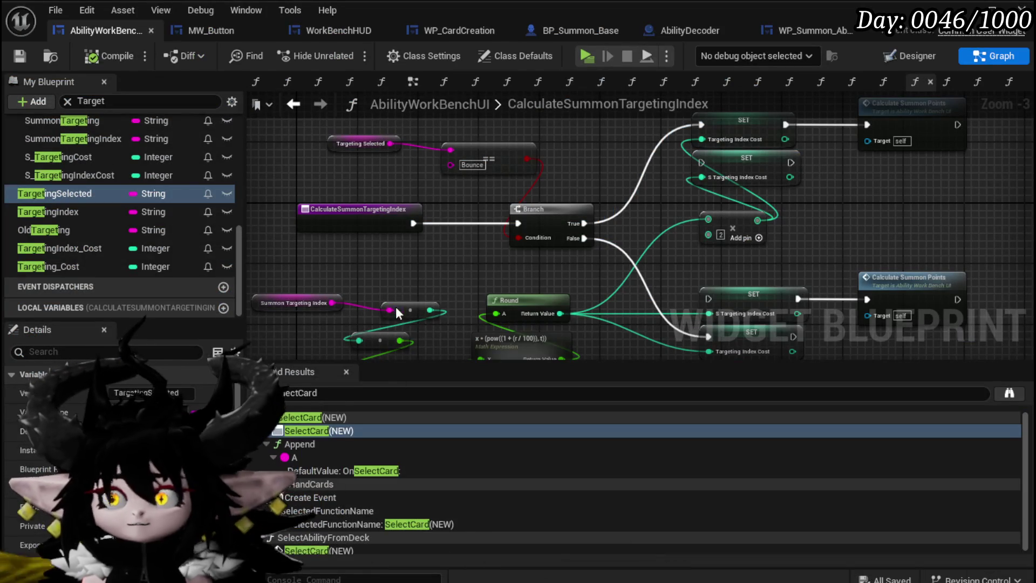
scroll(118, 205, up, 5)
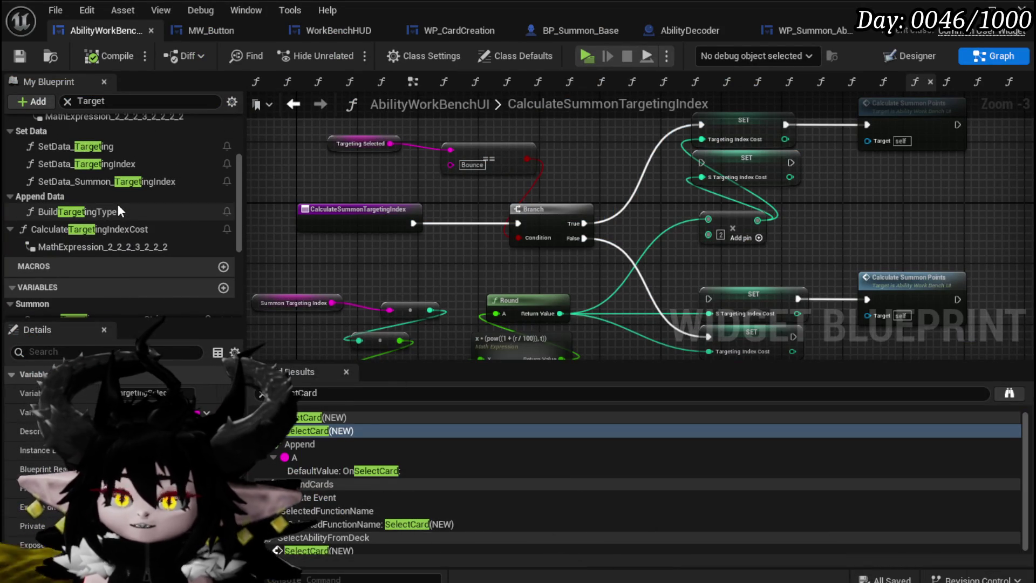
scroll(93, 235, up, 3)
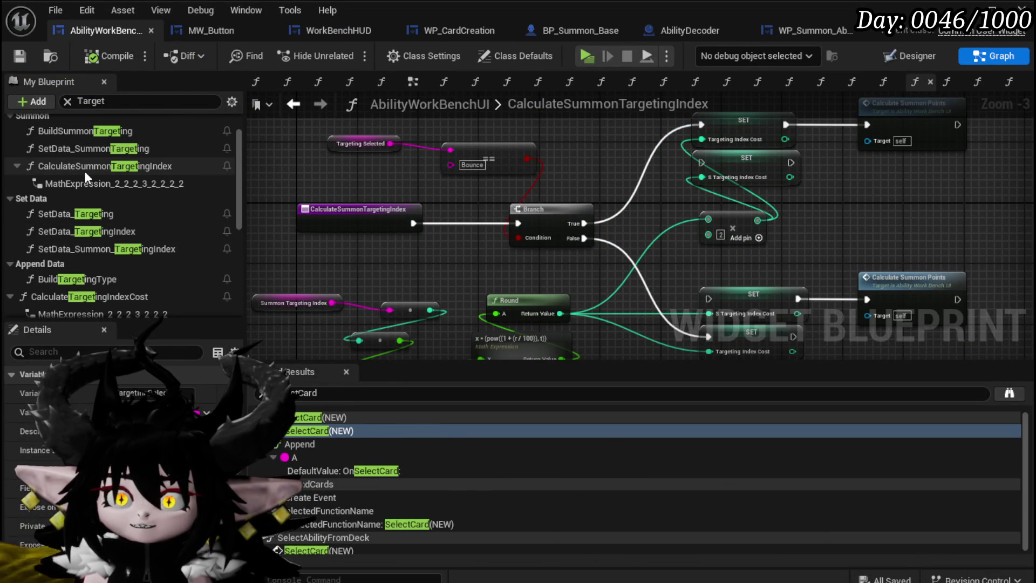
scroll(85, 171, up, 2)
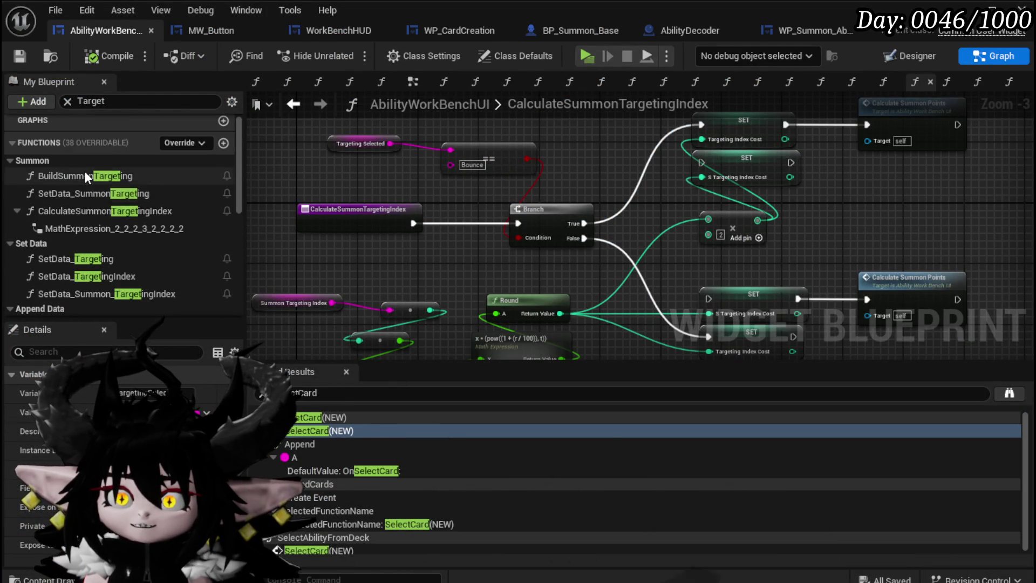
double_click(105, 196)
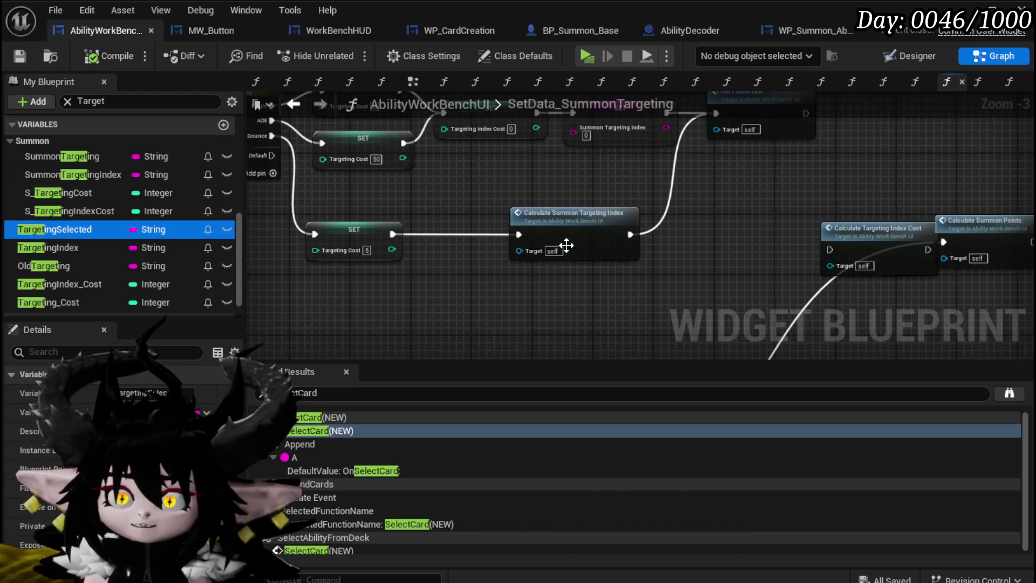
mouse_move(541, 257)
mouse_down()
mouse_move(596, 286)
mouse_move(517, 239)
mouse_move(586, 289)
mouse_move(567, 249)
mouse_move(541, 305)
mouse_move(507, 256)
mouse_move(508, 280)
mouse_up()
scroll(569, 249, down, 1)
scroll(508, 280, up, 1)
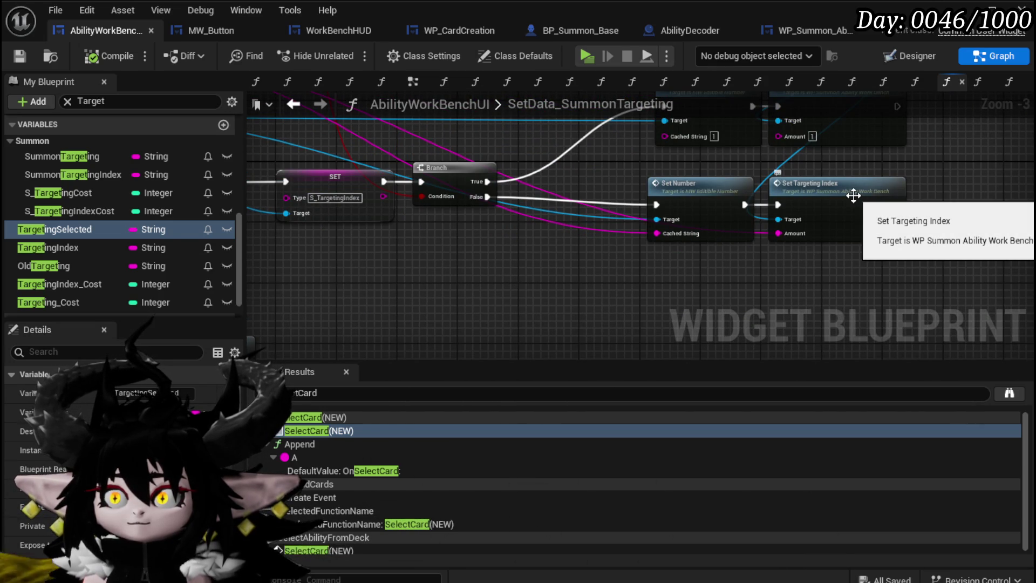
Open SetTargetingIndex, then navigate back and forward to the SetData_SummonTargeting graph.
double_click(853, 195)
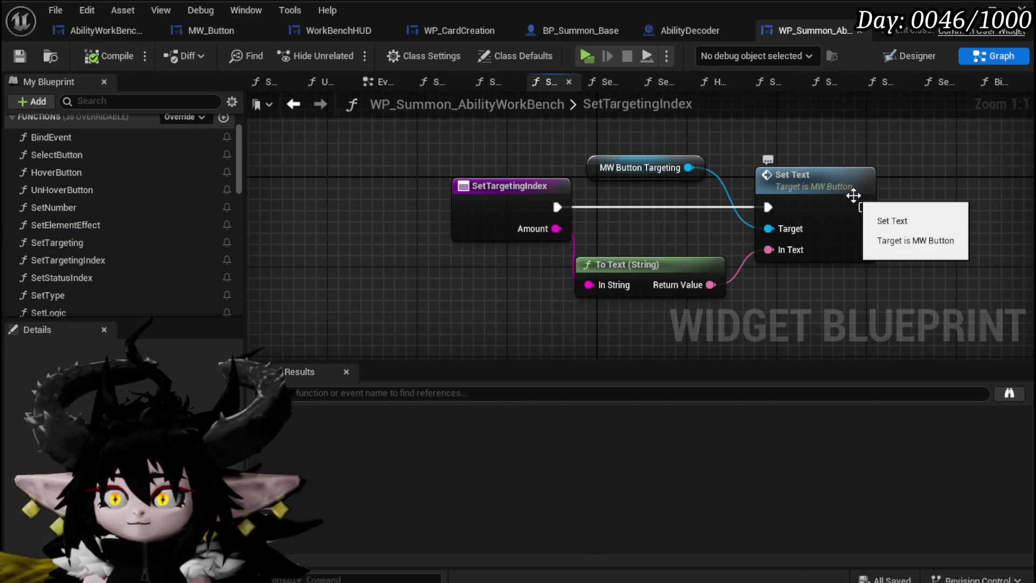
click(293, 103)
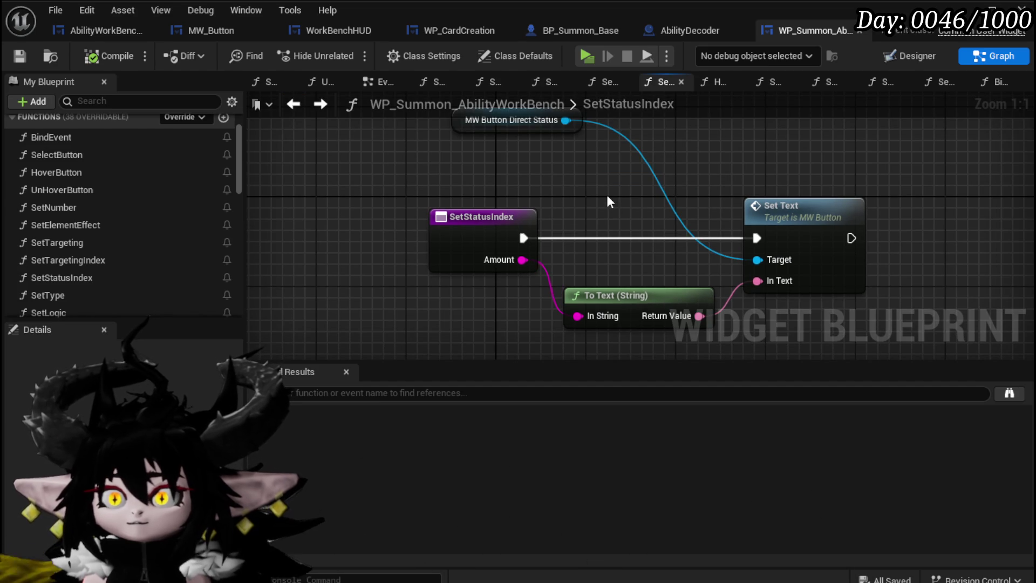
click(313, 106)
click(313, 106)
Inspect MW_EditibleNumber's SetNumber function behind a Set Number node, then return to AbilityWorkBenchUI.
mouse_move(588, 331)
mouse_down()
mouse_move(709, 286)
mouse_move(783, 321)
mouse_move(890, 327)
mouse_move(702, 305)
mouse_up()
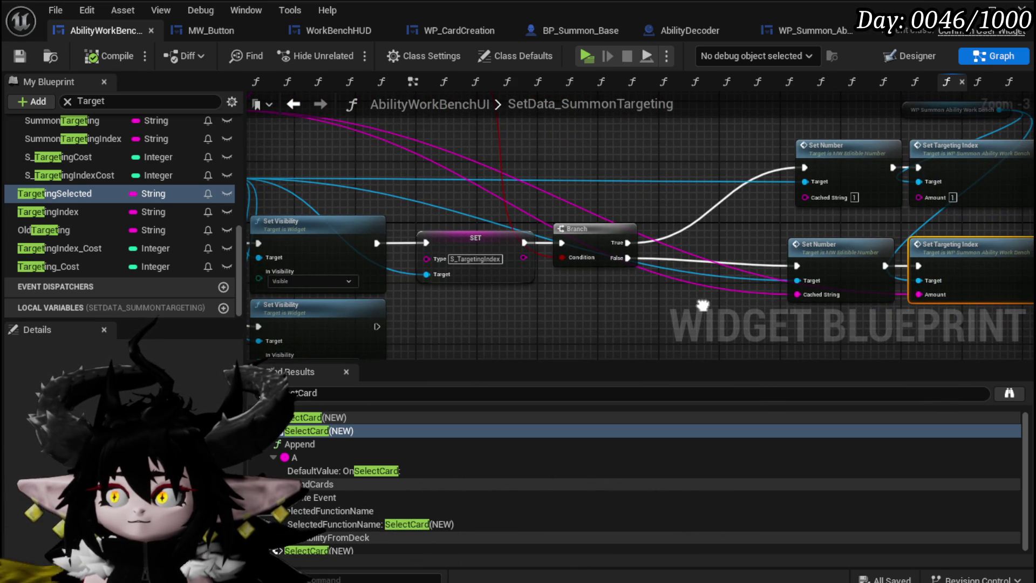
drag(702, 305, 562, 271)
click(693, 227)
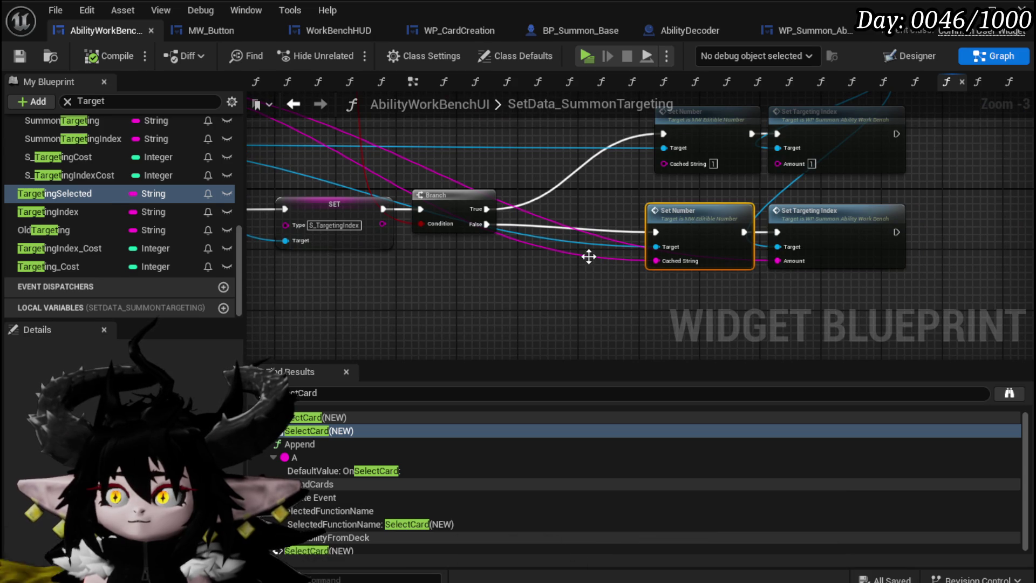
double_click(588, 257)
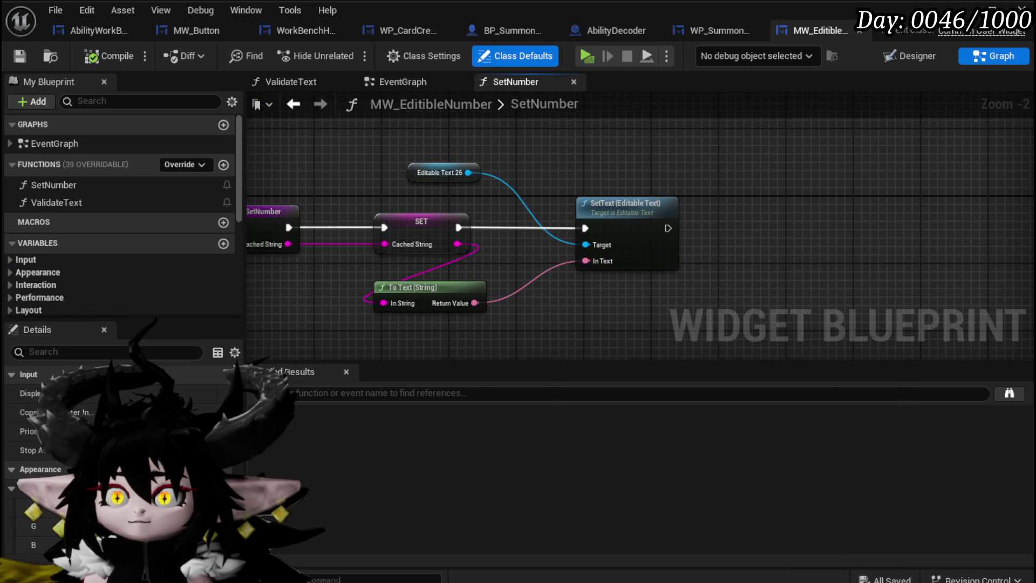
drag(510, 253, 693, 248)
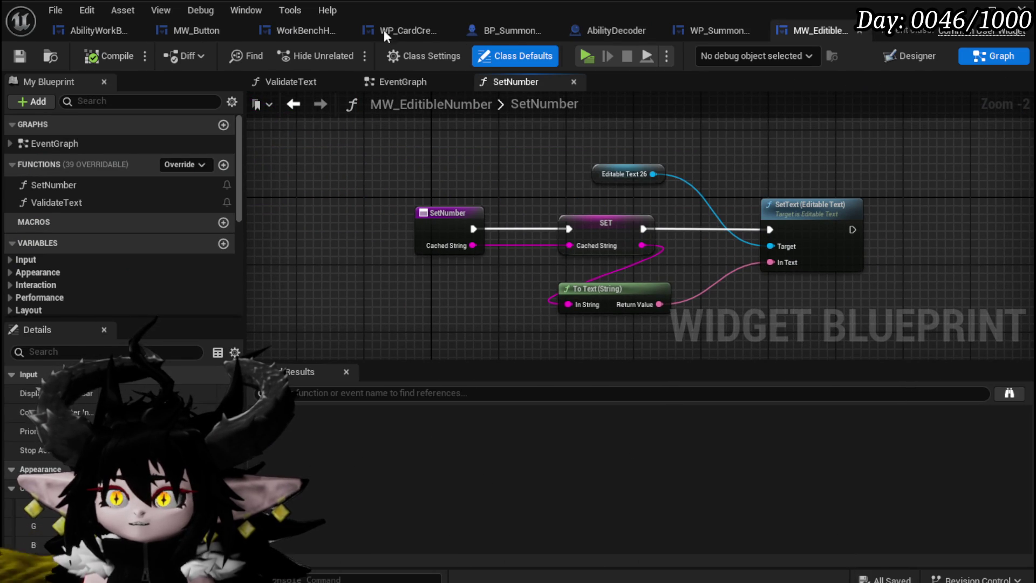
click(80, 32)
scroll(487, 186, down, 2)
scroll(360, 134, up, 2)
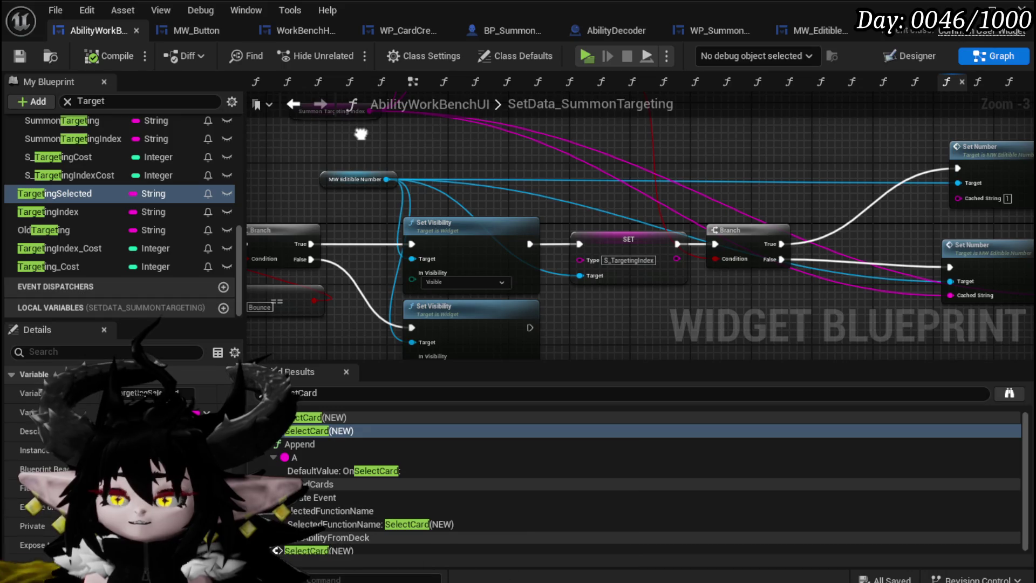
Survey the SetData_SummonTargeting graph's Branch, SET and Summon Targeting Index comparison nodes.
mouse_move(361, 134)
mouse_down()
mouse_move(647, 161)
mouse_move(896, 135)
mouse_move(808, 299)
mouse_move(796, 235)
mouse_move(698, 149)
mouse_up()
drag(590, 110, 569, 104)
mouse_move(648, 280)
mouse_down()
mouse_move(503, 253)
mouse_move(382, 273)
mouse_move(419, 280)
mouse_move(395, 231)
mouse_move(713, 193)
mouse_move(626, 274)
mouse_move(448, 303)
mouse_up()
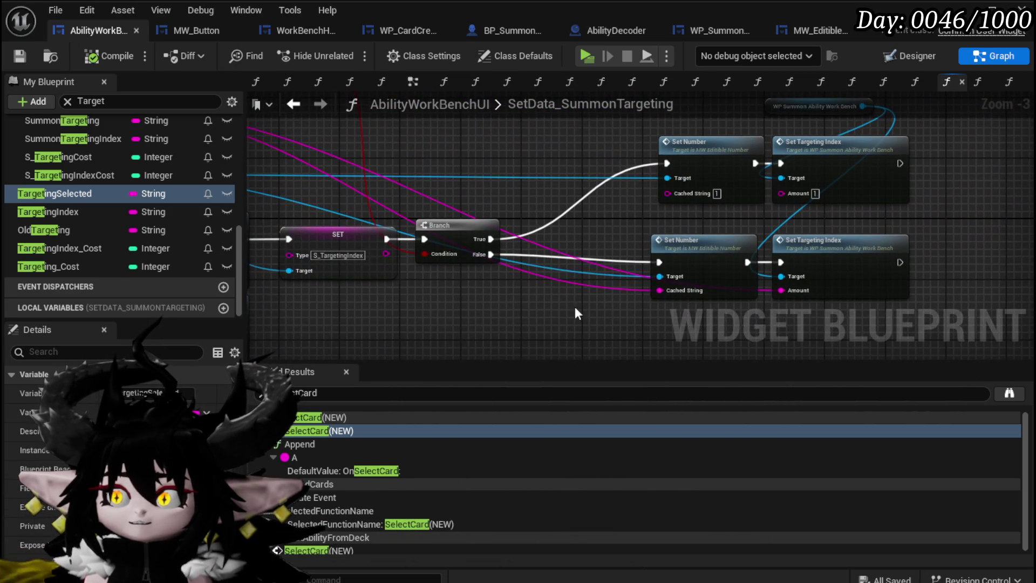
mouse_move(695, 248)
mouse_down()
mouse_move(699, 229)
mouse_move(698, 258)
mouse_up()
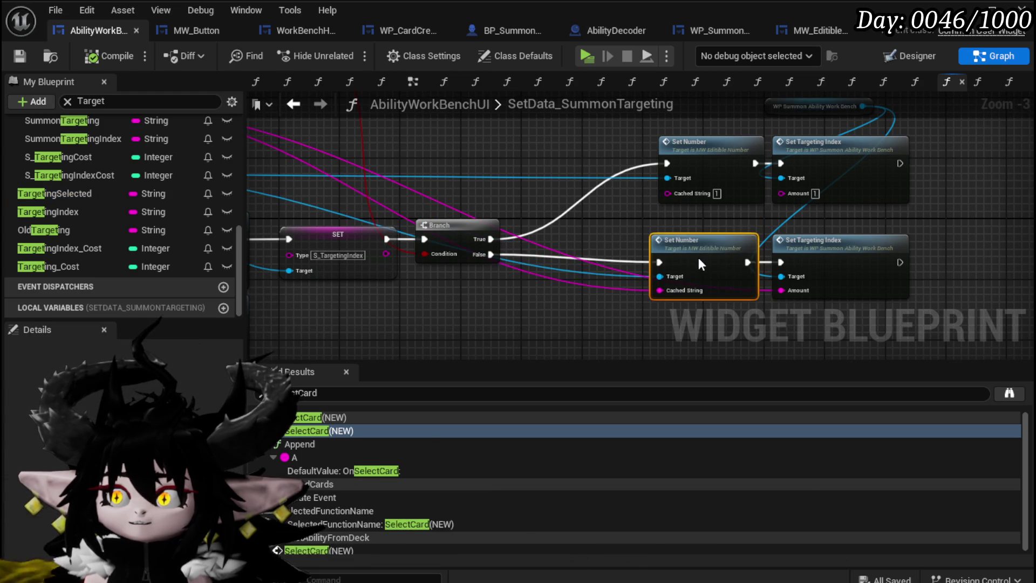
drag(550, 237, 630, 262)
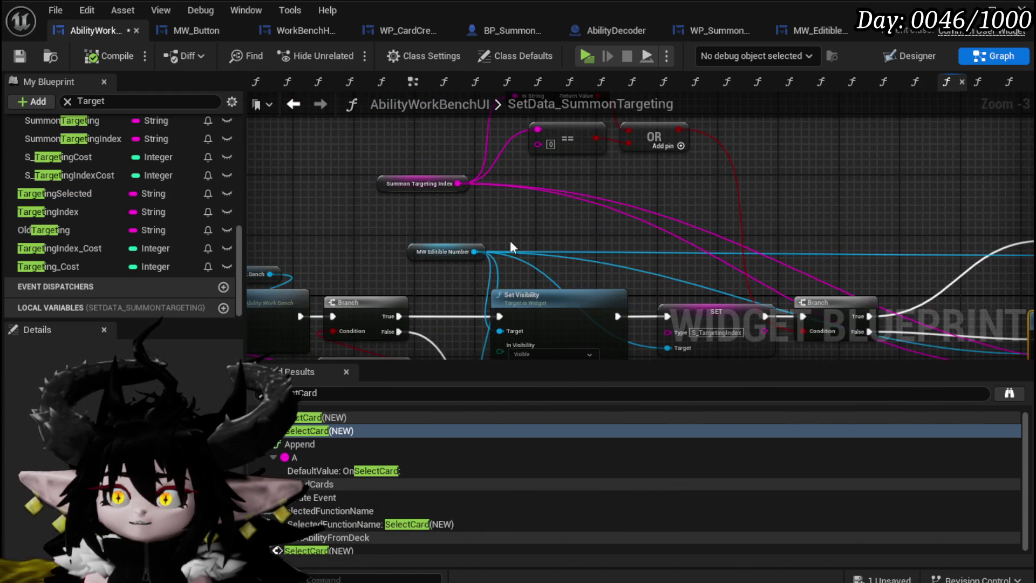
mouse_move(397, 222)
mouse_down()
mouse_move(398, 260)
mouse_move(379, 251)
mouse_up()
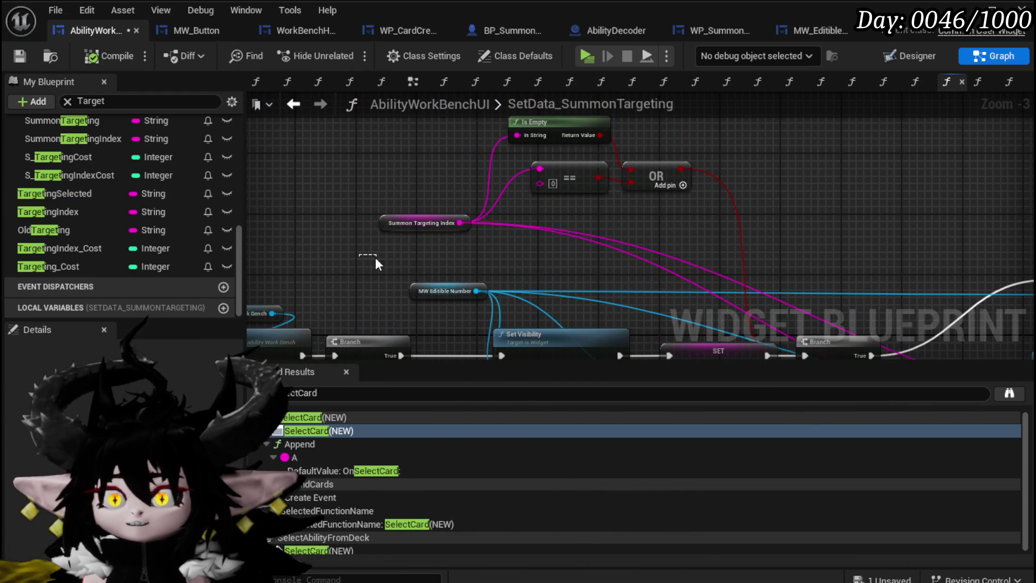
scroll(459, 257, down, 2)
right_click(470, 258)
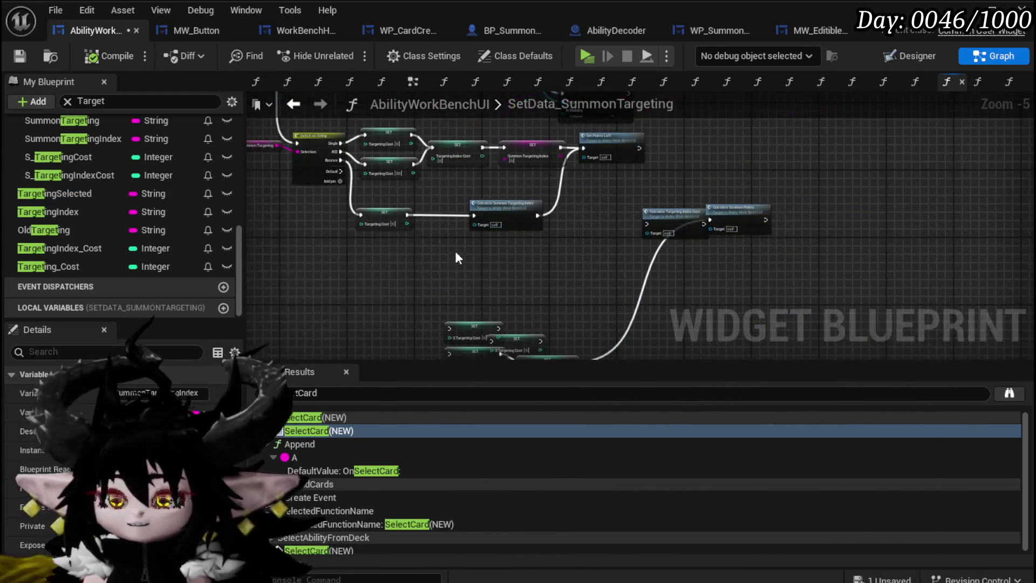
click(387, 250)
scroll(534, 300, up, 4)
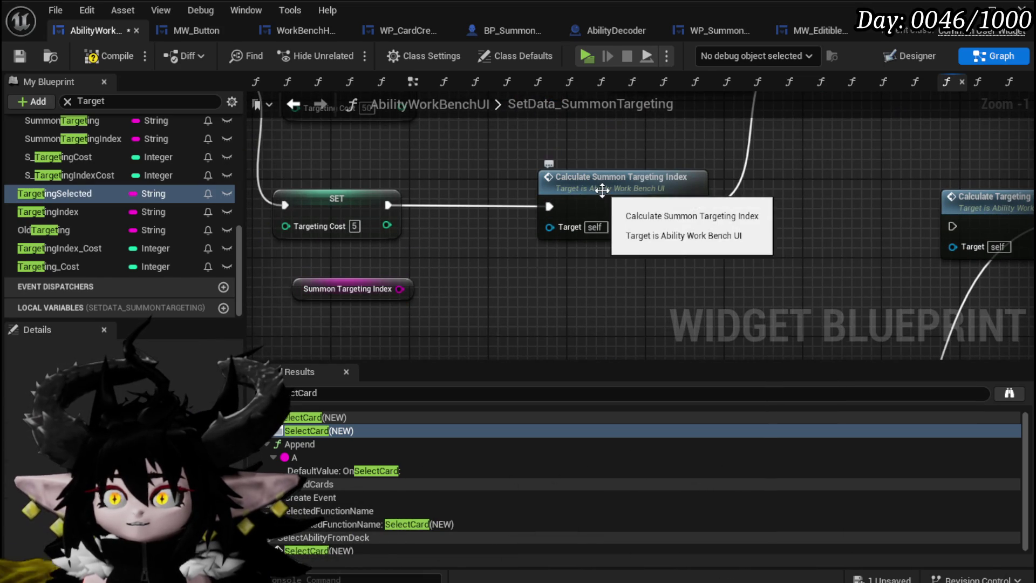
scroll(495, 253, down, 4)
scroll(593, 278, up, 2)
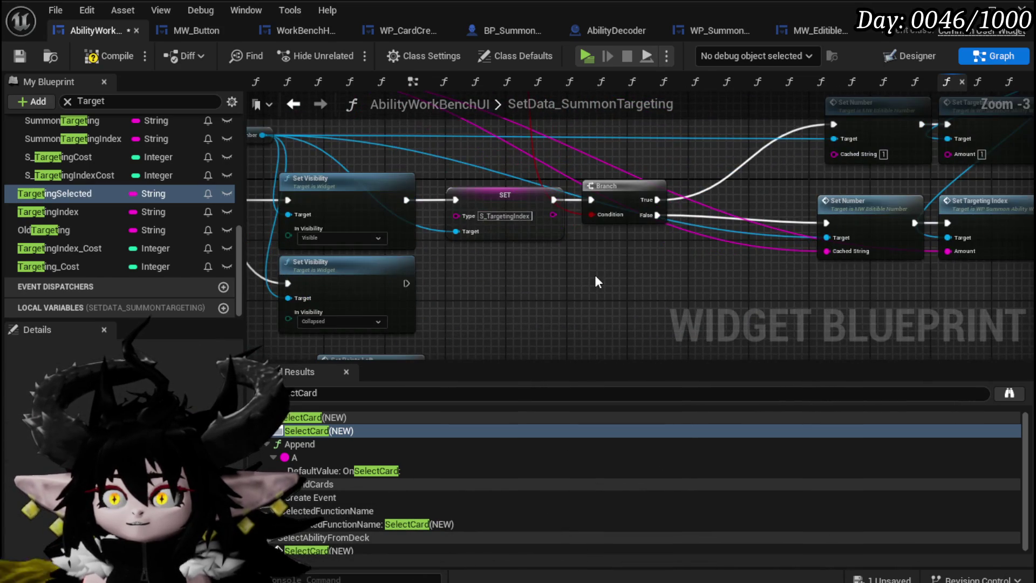
mouse_move(595, 274)
mouse_down()
mouse_move(582, 269)
mouse_move(755, 372)
mouse_move(767, 411)
mouse_move(755, 427)
mouse_move(655, 199)
mouse_move(467, 276)
mouse_move(806, 244)
mouse_up()
scroll(774, 185, down, 2)
mouse_move(775, 185)
mouse_down()
mouse_move(604, 286)
mouse_move(515, 278)
mouse_up()
scroll(517, 260, up, 4)
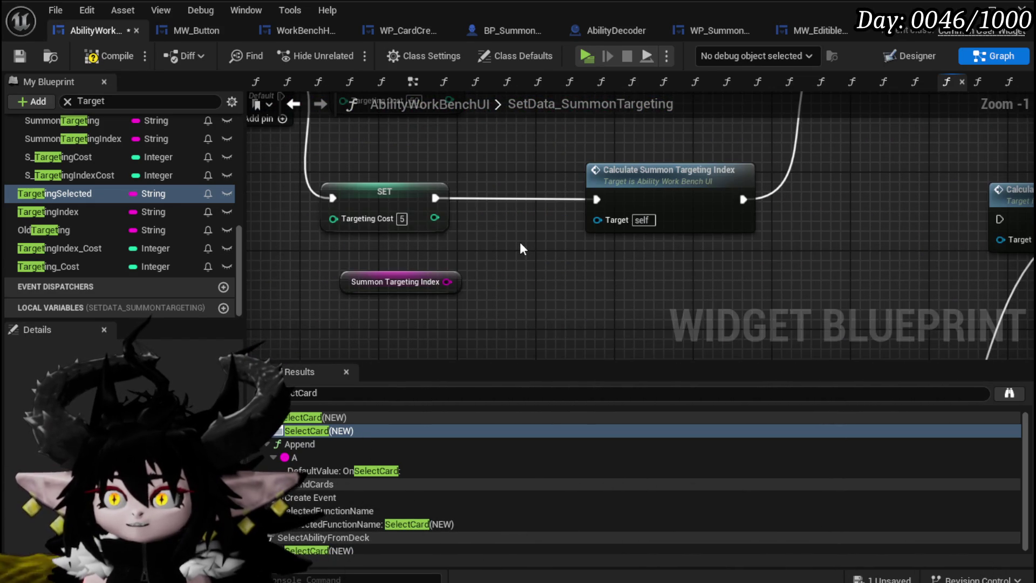
Delete the loose, unused Summon Targeting Index getter node.
click(402, 281)
key(Delete)
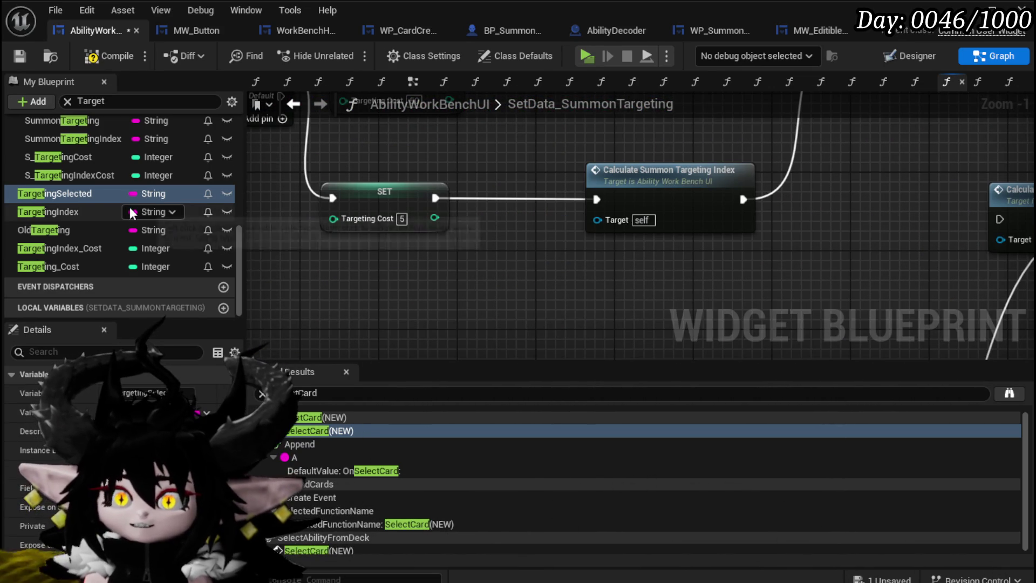
scroll(131, 212, up, 2)
scroll(131, 210, up, 5)
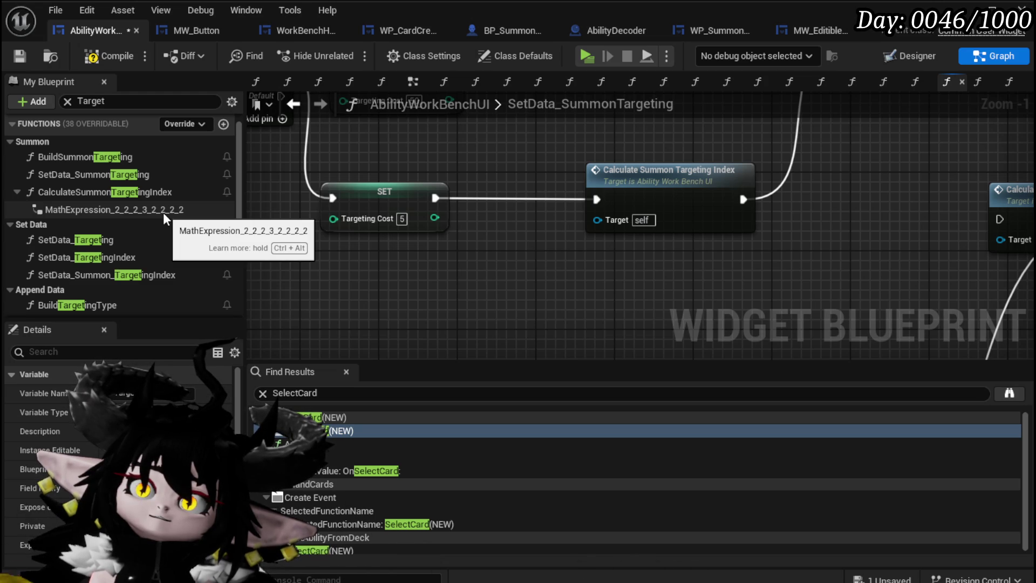
scroll(163, 212, down, 1)
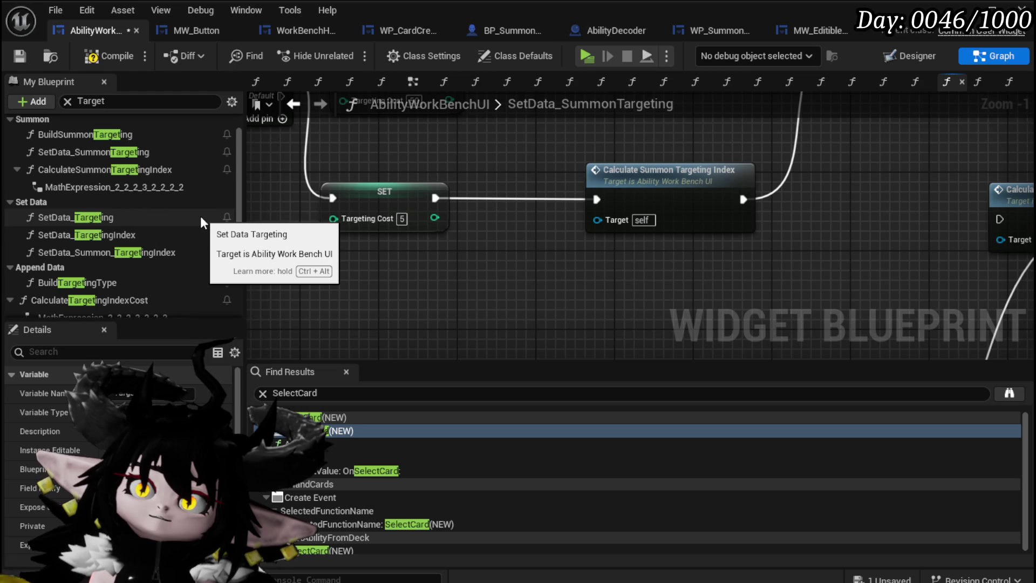
click(99, 251)
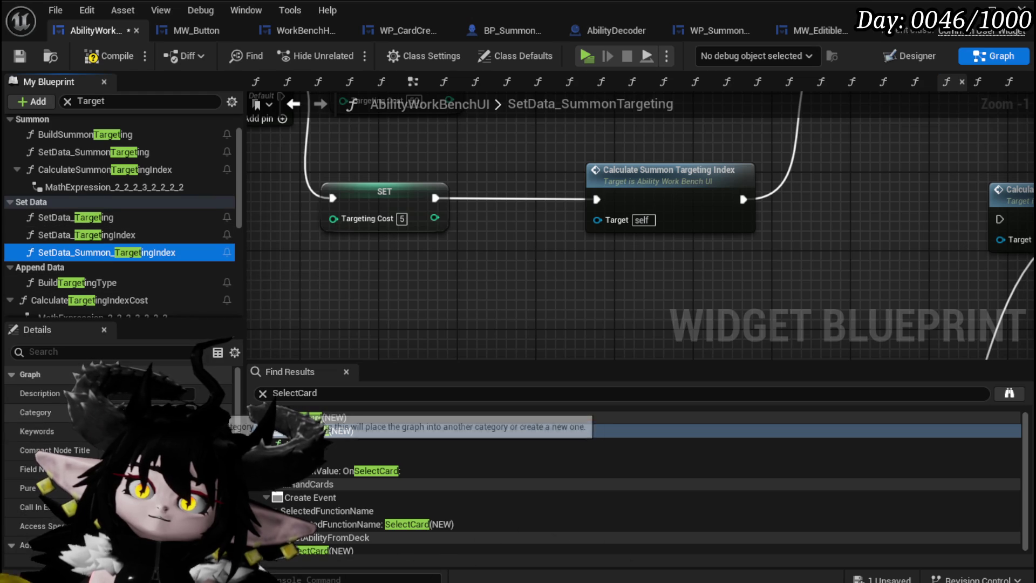
Move SetData_Summon_TargetingIndex into the Summon category and open its graph.
mouse_move(99, 251)
mouse_down()
mouse_move(141, 272)
mouse_move(124, 195)
mouse_up()
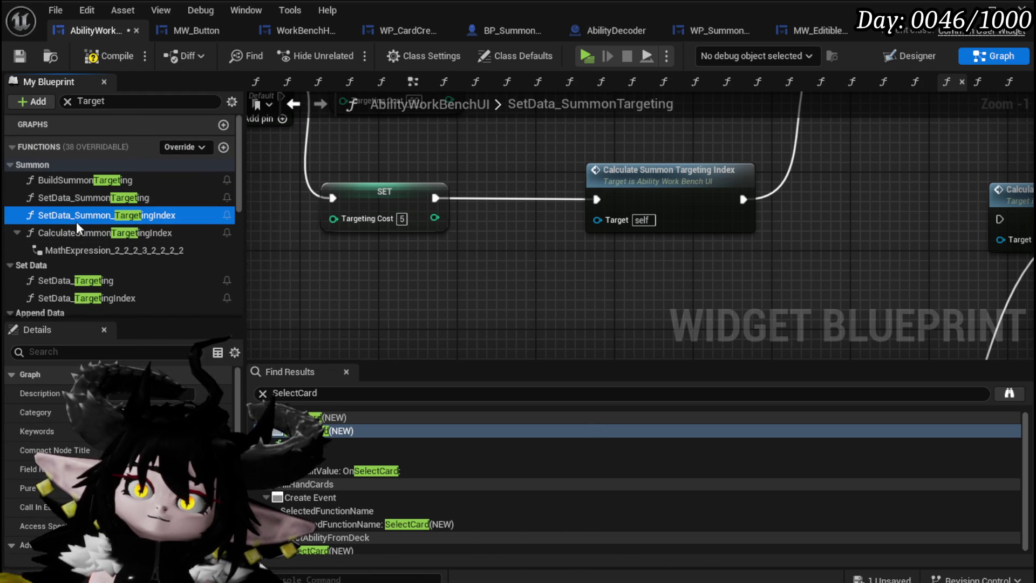
double_click(77, 217)
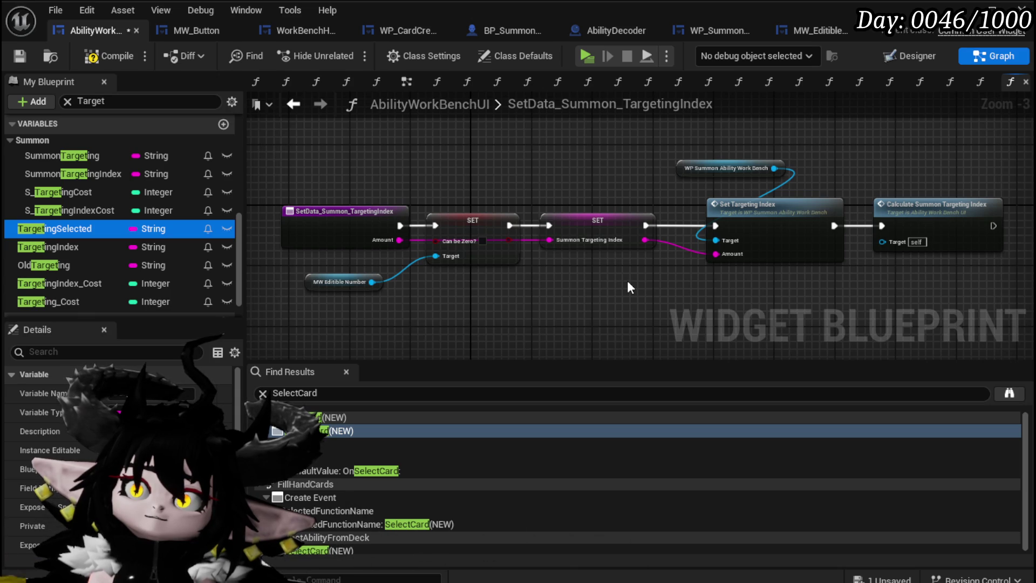
drag(623, 281, 490, 276)
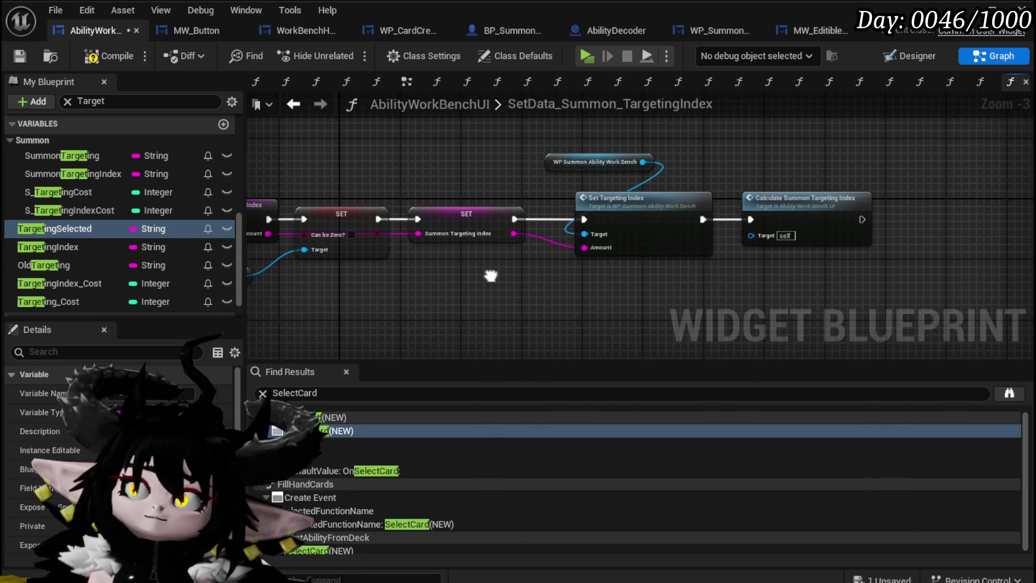
mouse_move(491, 276)
mouse_down()
mouse_move(478, 275)
mouse_move(620, 238)
mouse_move(385, 266)
mouse_up()
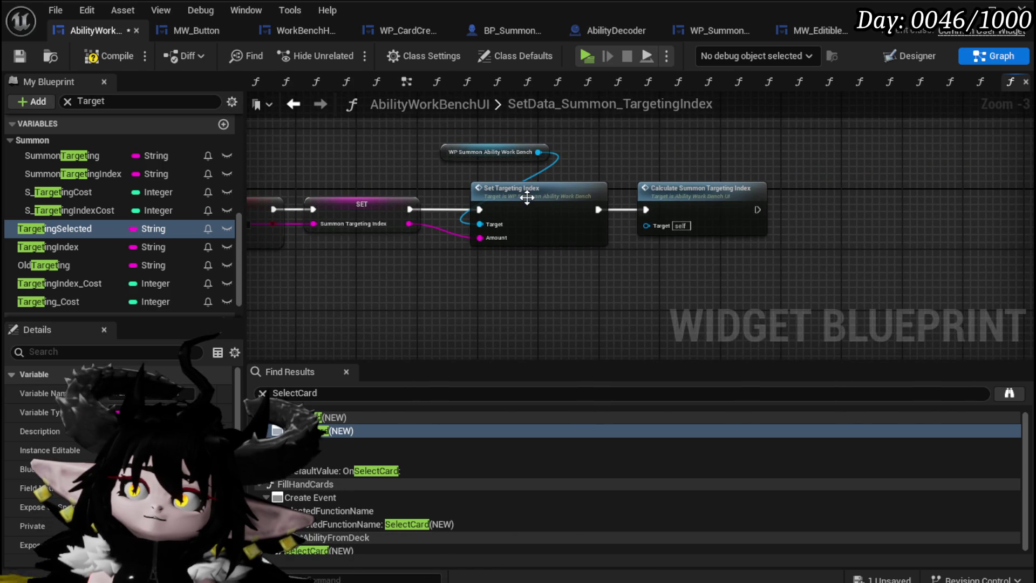
Inspect the SetTargetingIndex function, then return to the SetData_Summon_TargetingIndex graph.
double_click(527, 198)
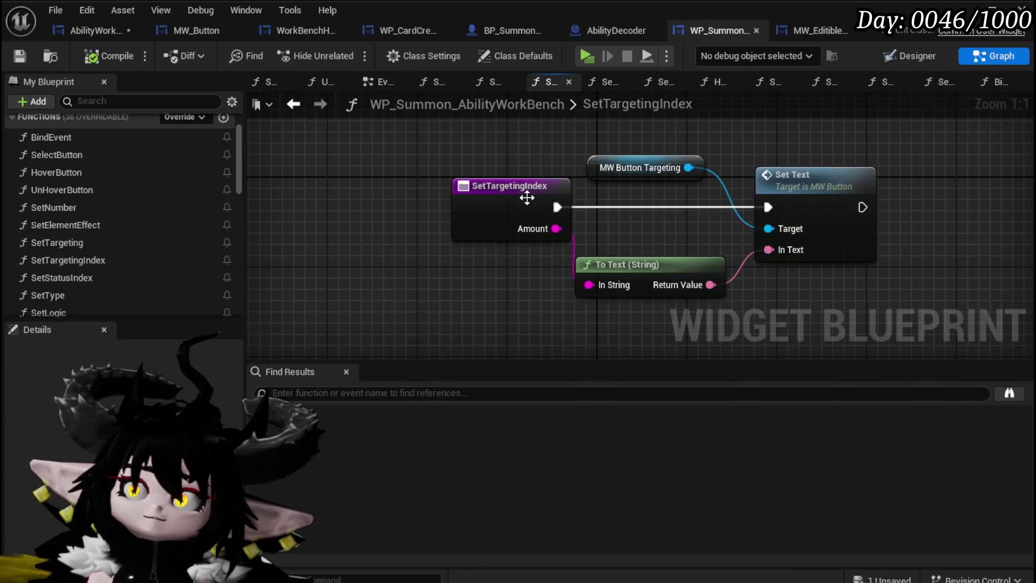
click(296, 103)
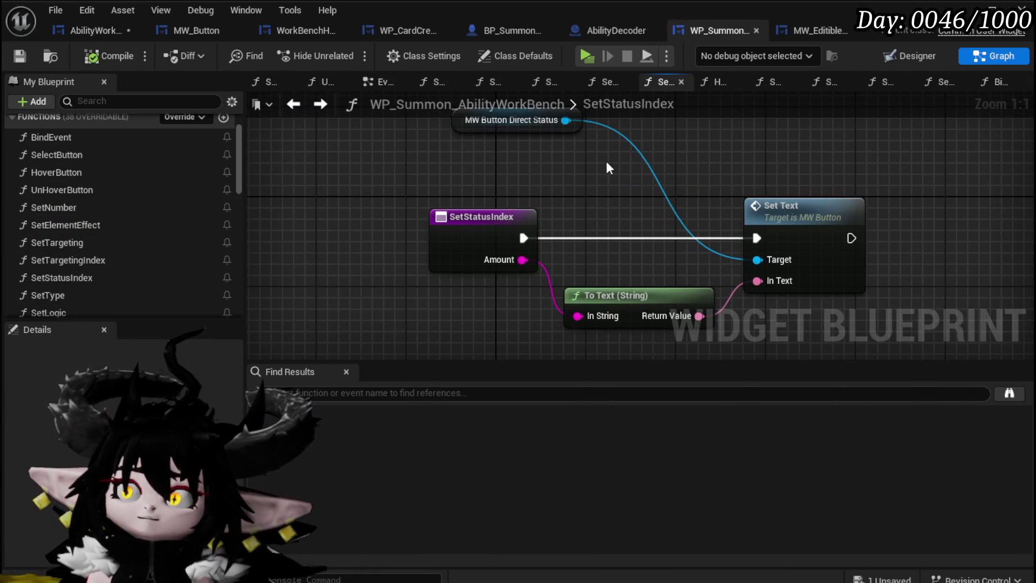
click(292, 106)
key(ctrl+Tab)
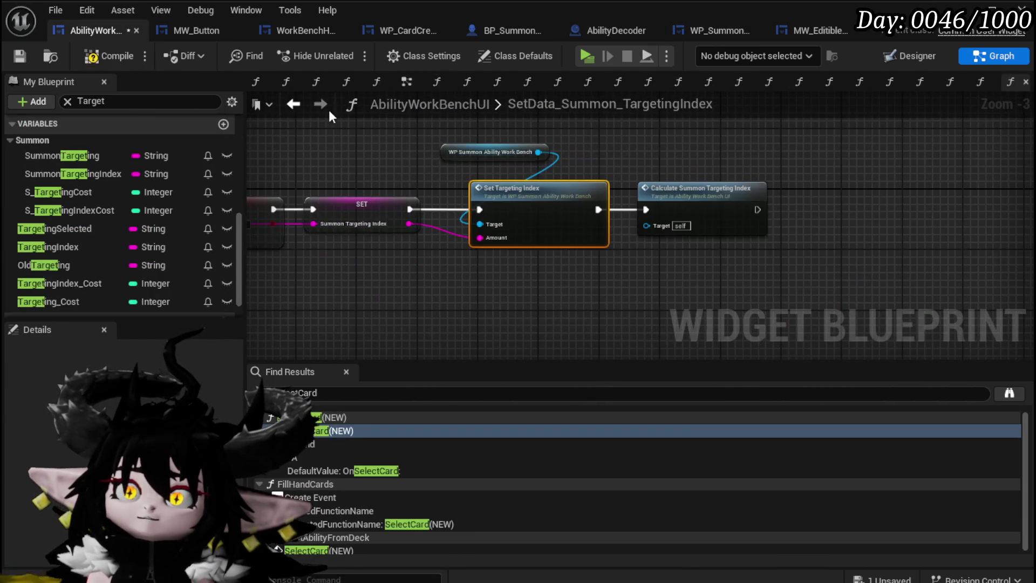
In CalculateSummonTargetingIndex, feed a Summon Targeting getter into the == Bounce check and compile.
double_click(708, 205)
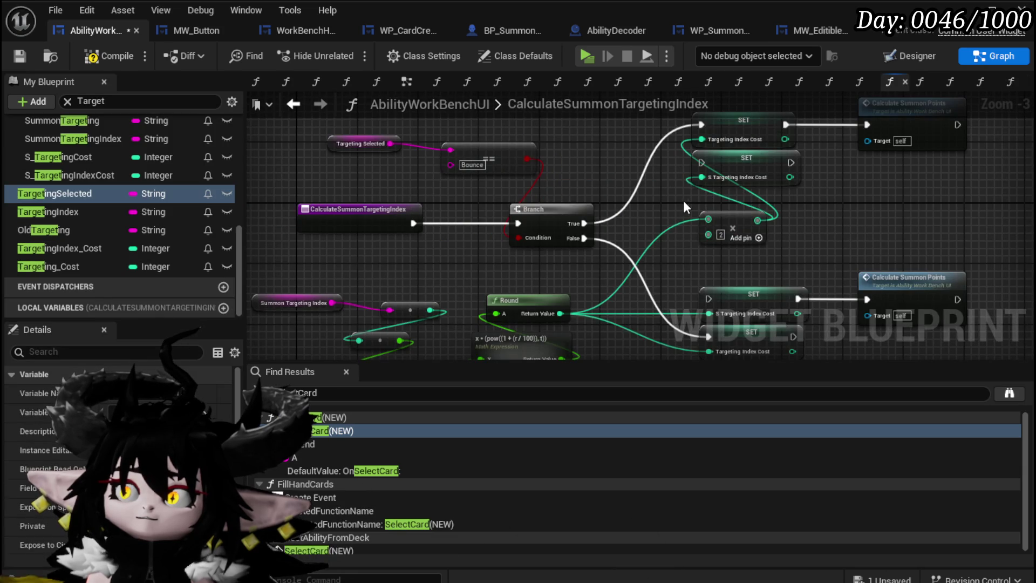
mouse_move(672, 207)
mouse_down()
mouse_move(711, 144)
mouse_move(462, 238)
mouse_move(461, 252)
mouse_move(511, 195)
mouse_move(519, 251)
mouse_up()
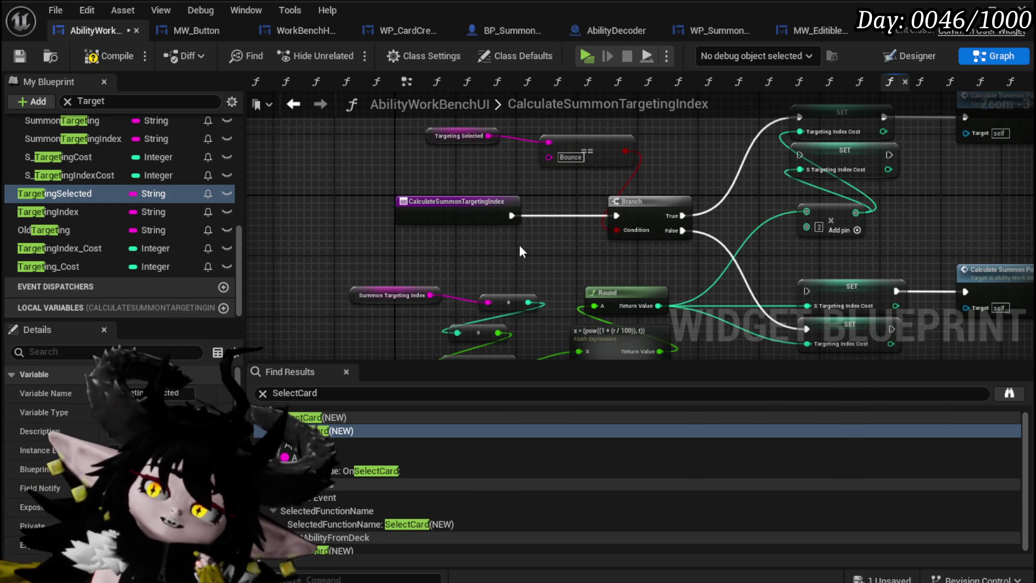
mouse_move(520, 246)
mouse_down()
mouse_move(403, 187)
mouse_move(410, 243)
mouse_up()
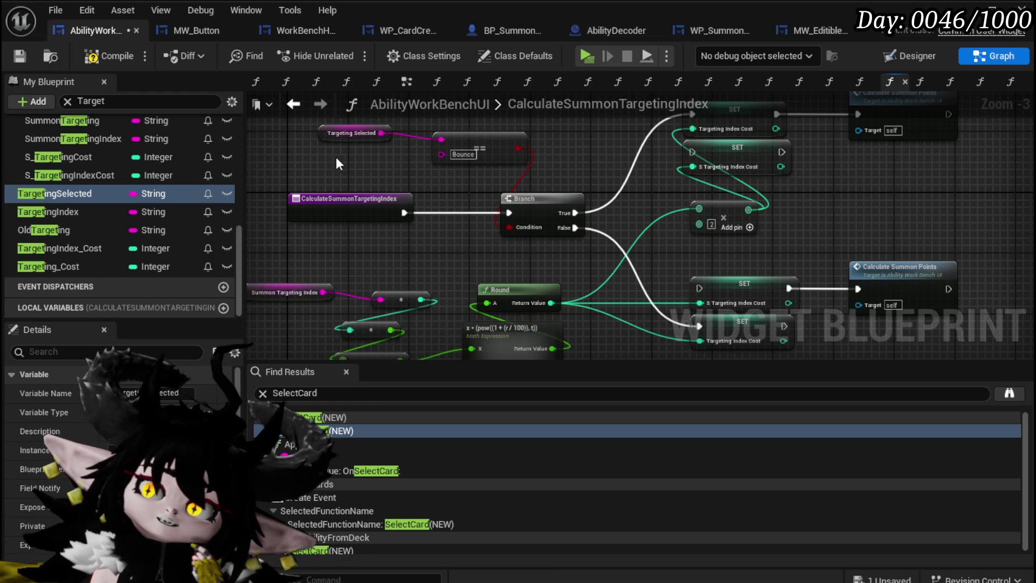
mouse_move(363, 137)
mouse_down()
mouse_move(379, 139)
mouse_move(406, 216)
mouse_up()
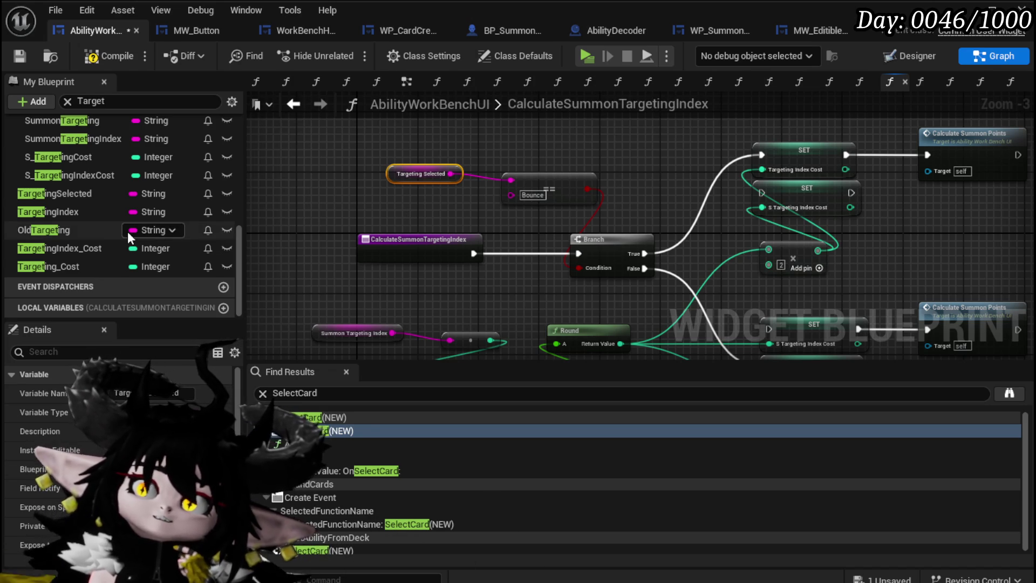
scroll(135, 216, up, 1)
drag(89, 141, 380, 195)
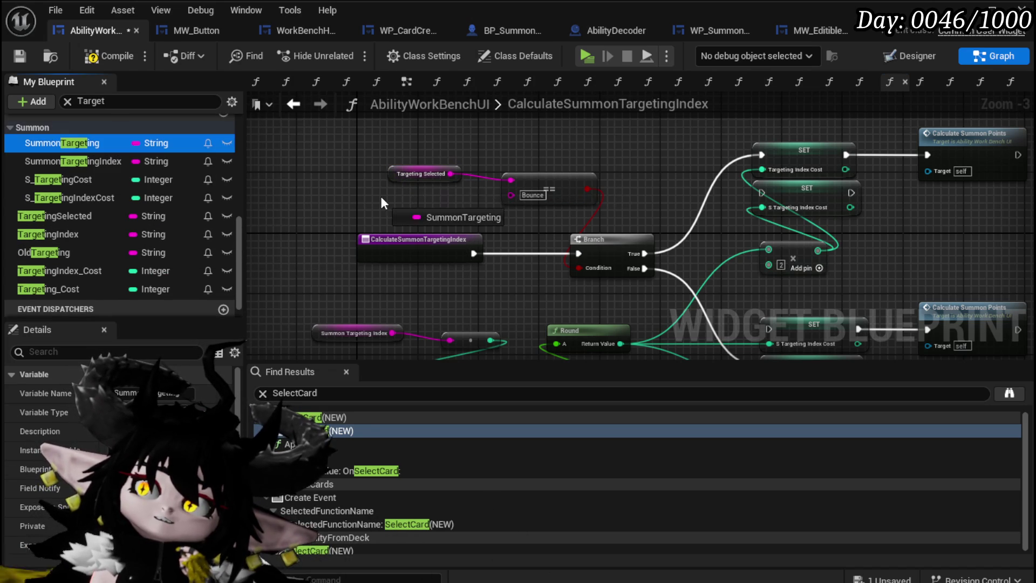
click(423, 223)
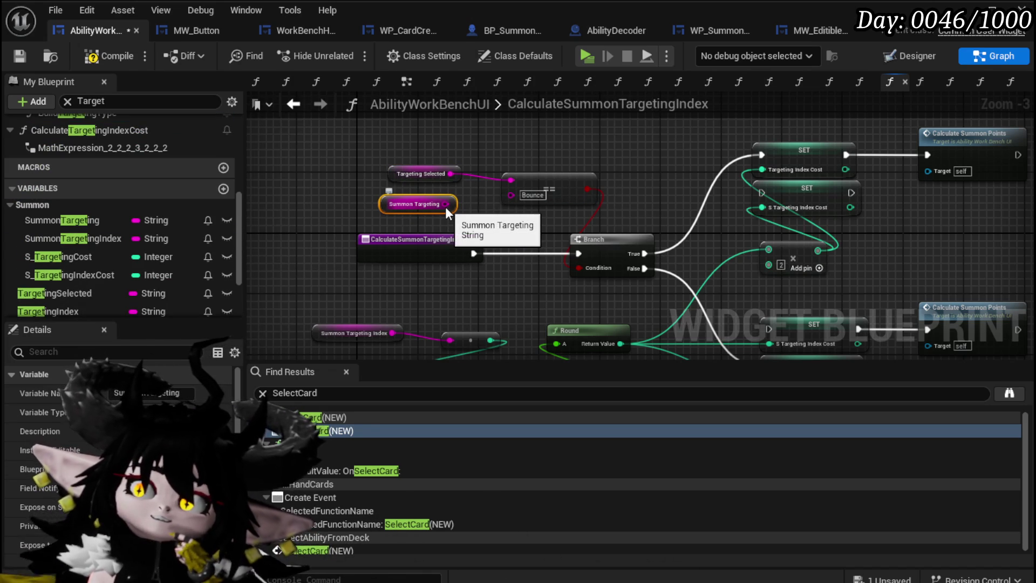
drag(445, 204, 513, 177)
mouse_move(517, 233)
mouse_down()
mouse_move(486, 163)
mouse_move(469, 154)
mouse_move(498, 205)
mouse_up()
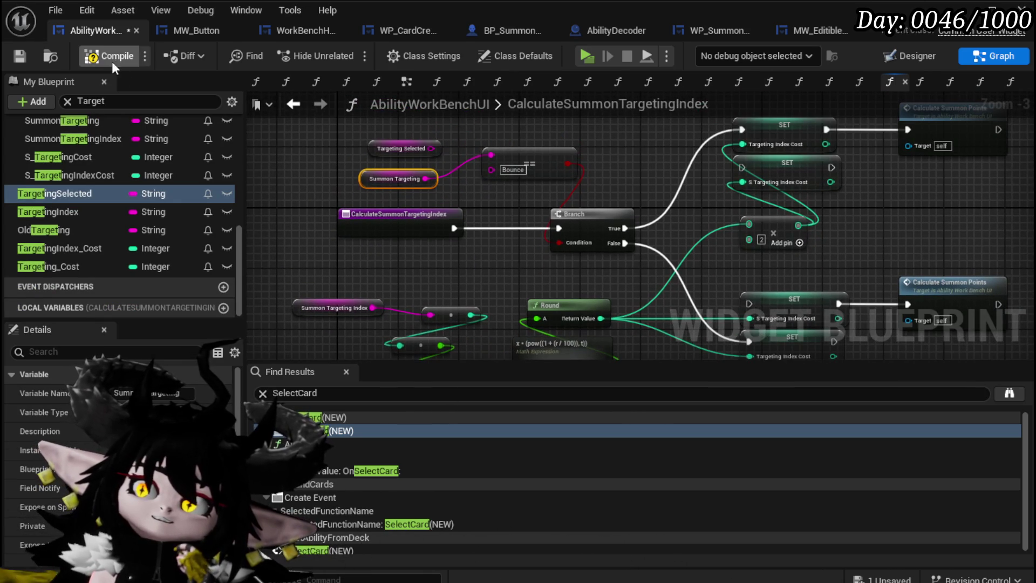
click(74, 55)
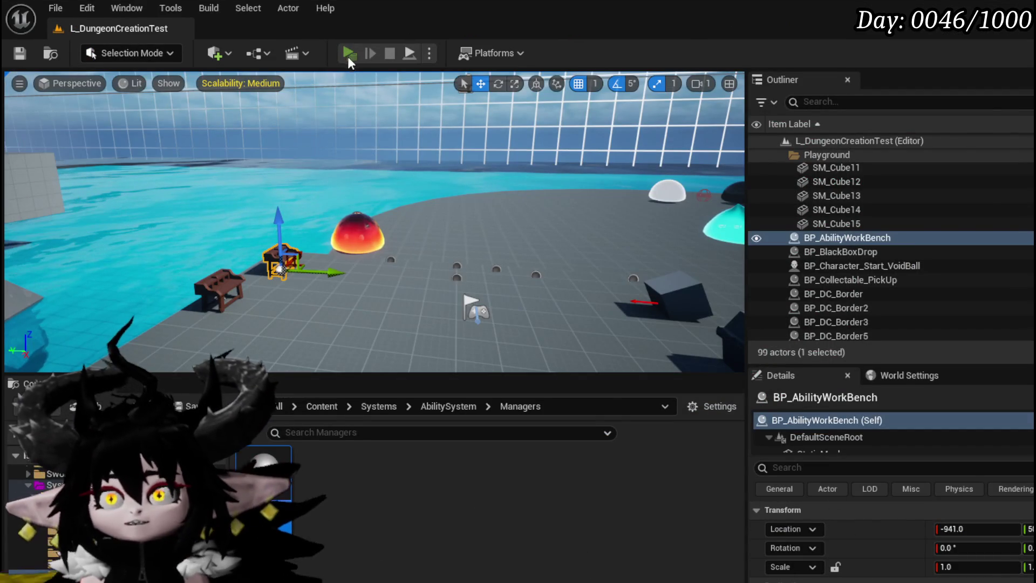
Start a play-test and open the Magic Secrifice Summon card at the workbench.
click(348, 56)
key(w)
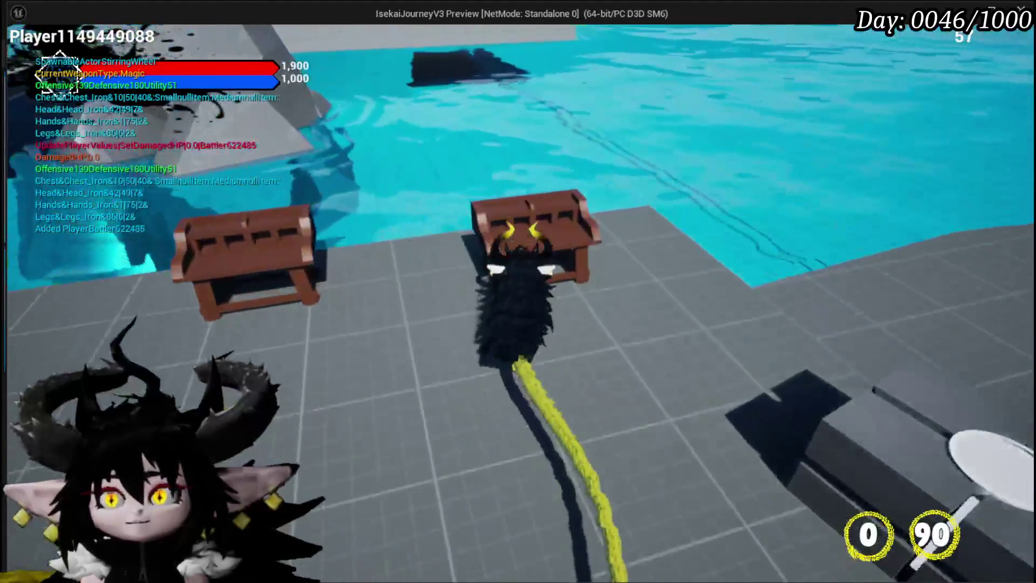
key(e)
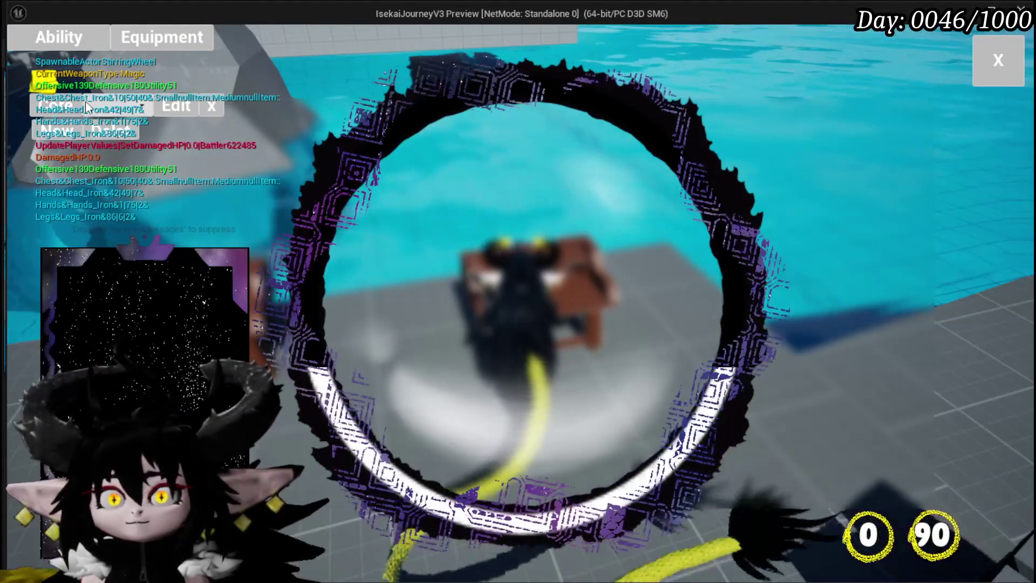
click(114, 109)
click(140, 139)
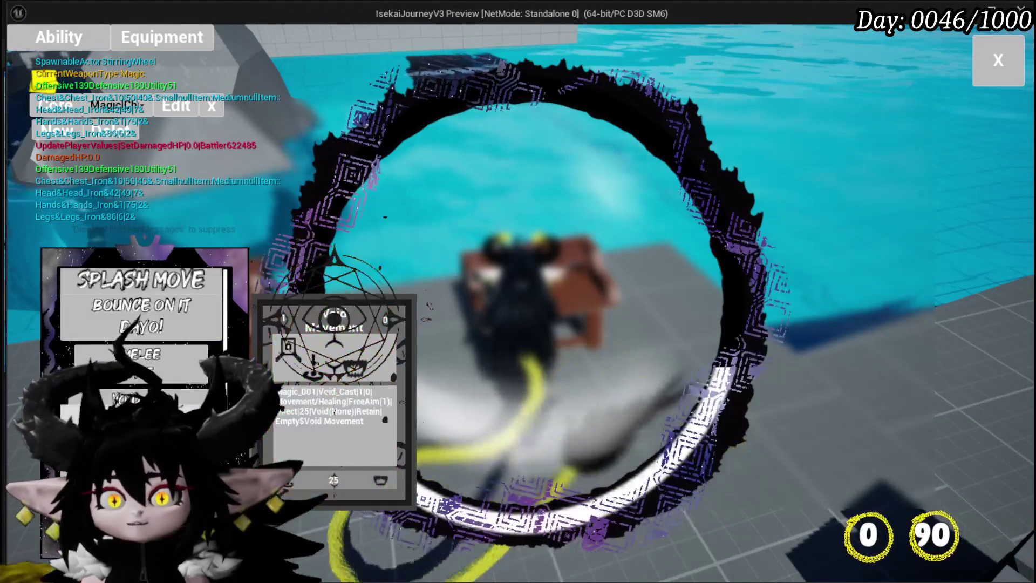
click(381, 441)
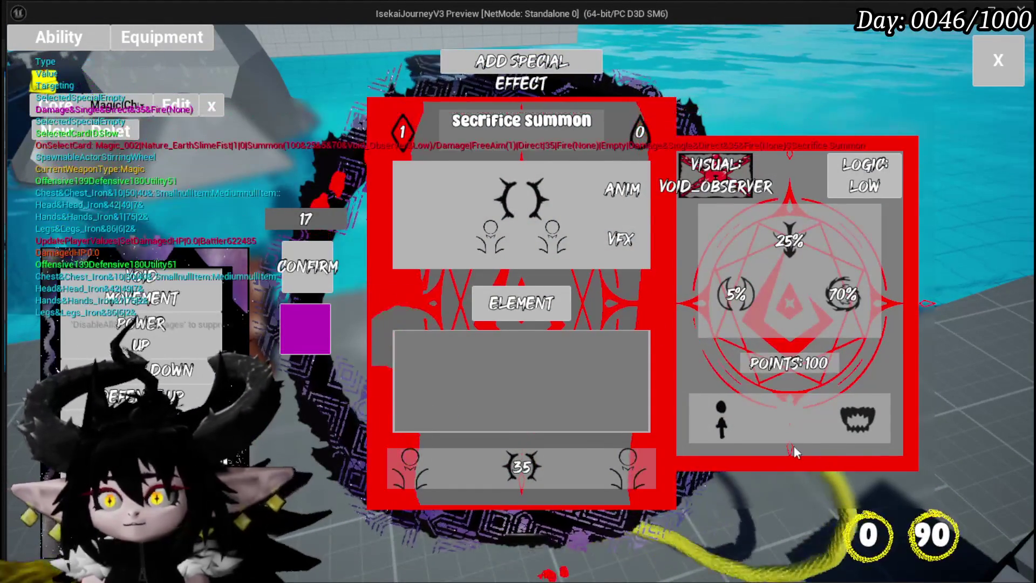
Give the card Bounce targeting with a bounce count of 4.
click(714, 422)
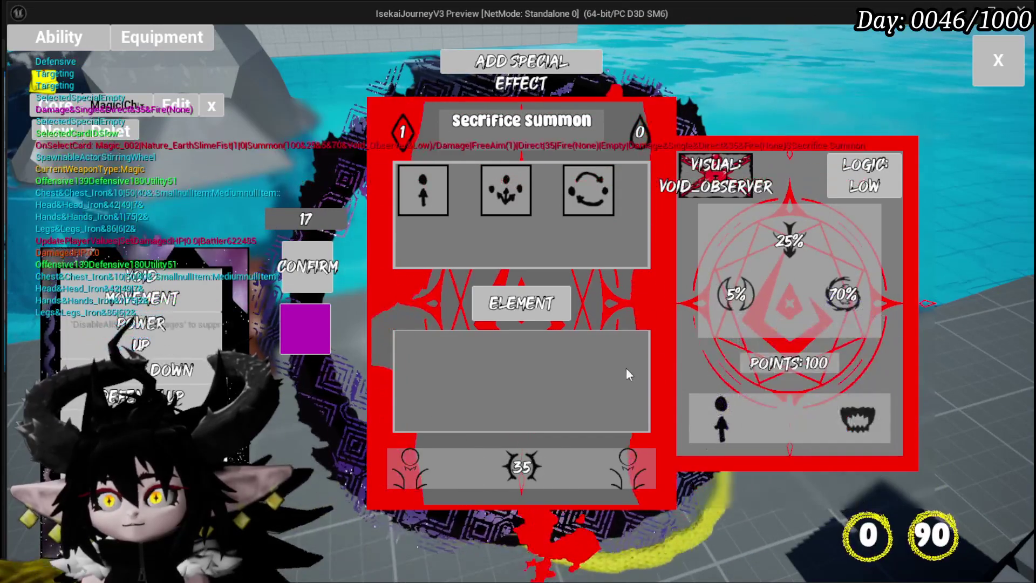
click(590, 188)
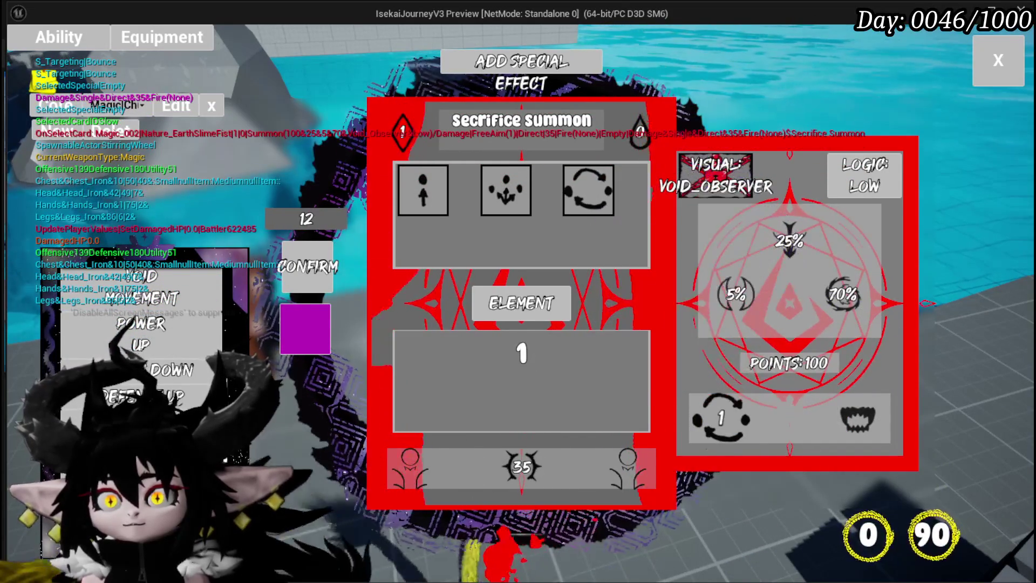
click(521, 354)
click(521, 353)
text(3)
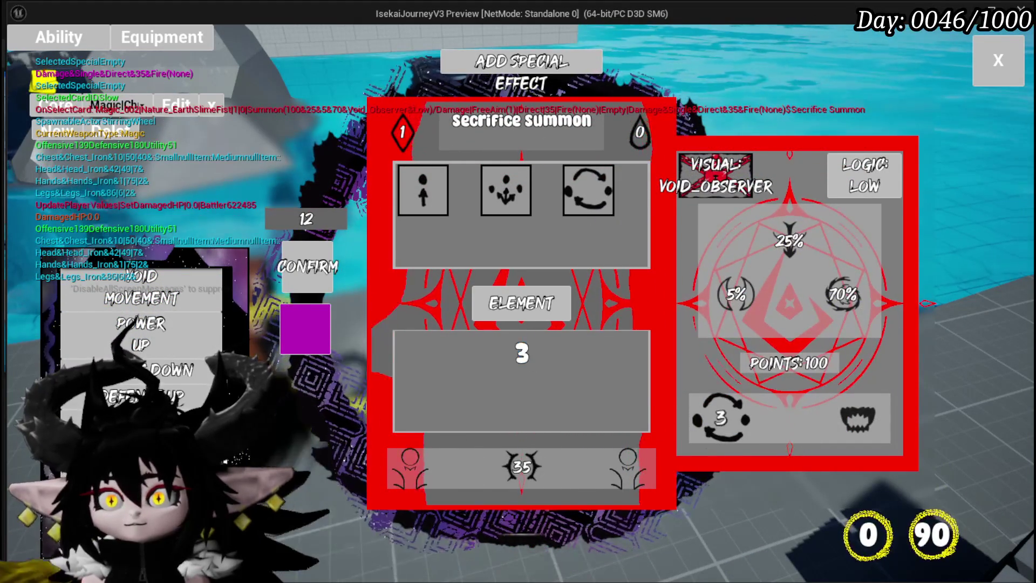
key(BackSpace)
text(4)
key(Return)
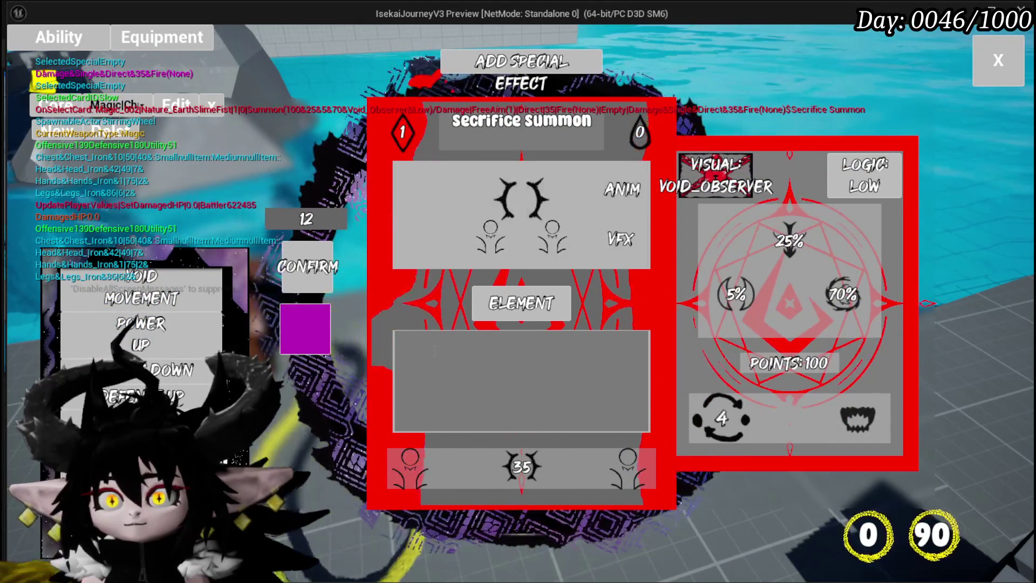
Lower the bounce count to 1 and end the play-test.
click(712, 418)
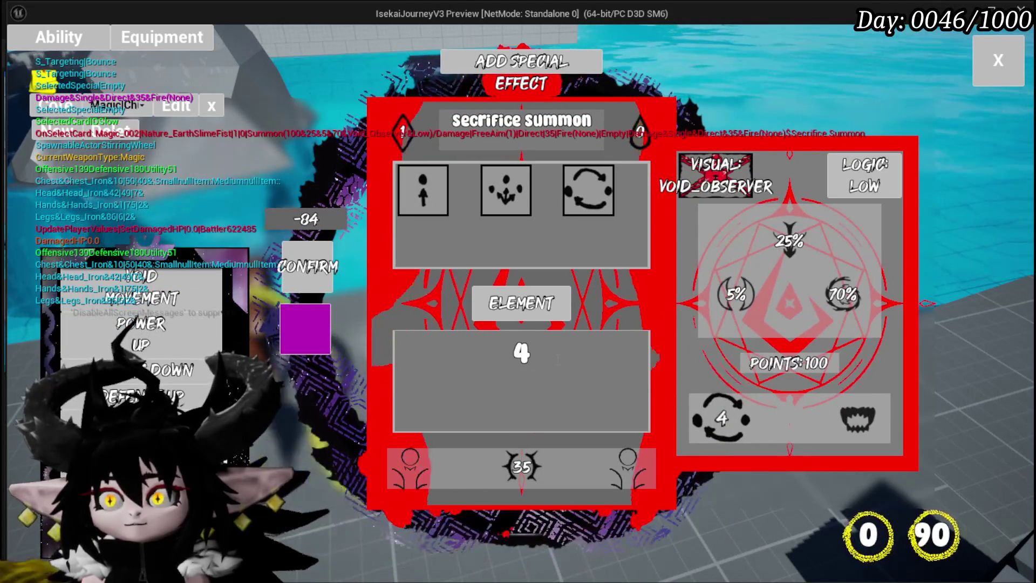
double_click(521, 354)
text(1)
key(Return)
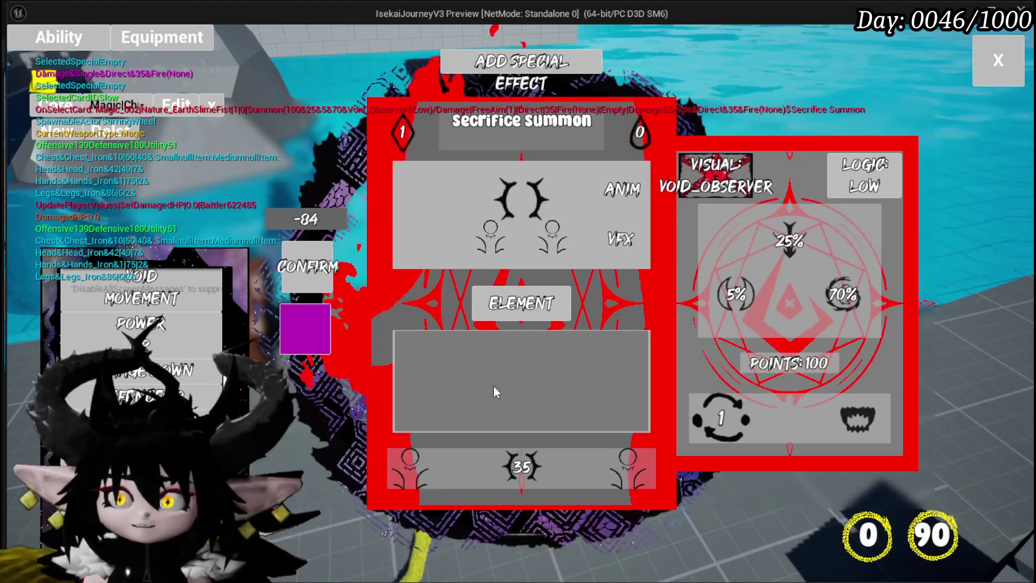
key(Escape)
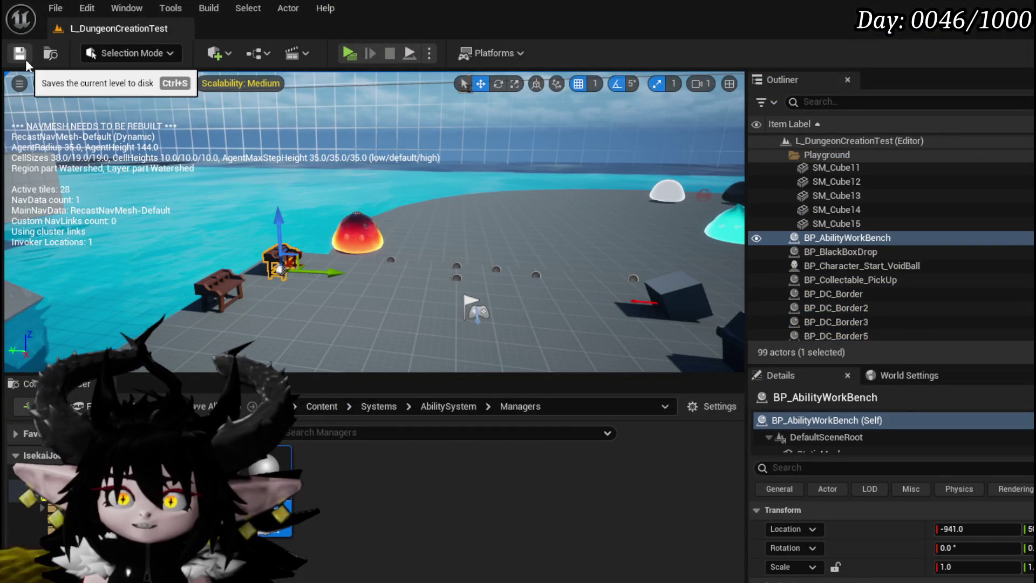
Save the current level and show AbilityWorkBenchUI's widget layout in the Designer.
click(26, 60)
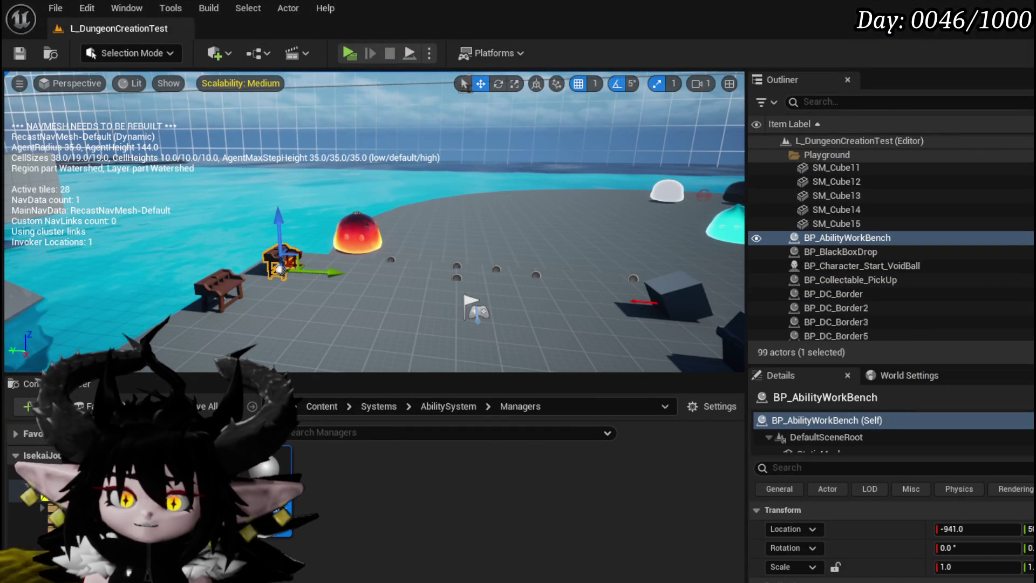
key(alt+Tab)
mouse_move(446, 306)
mouse_down()
mouse_move(458, 247)
mouse_move(472, 260)
mouse_up()
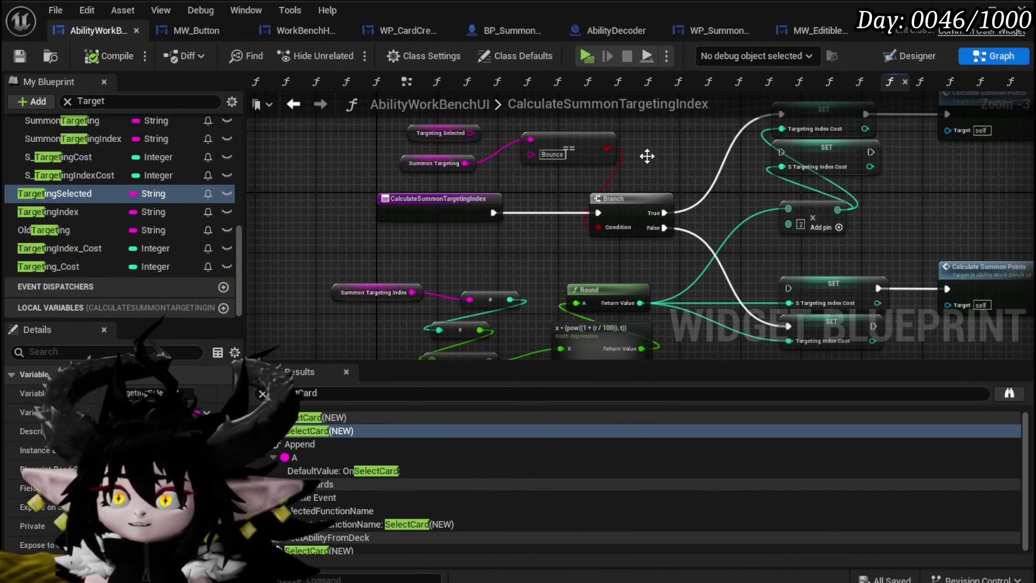
key(ctrl+shift+d)
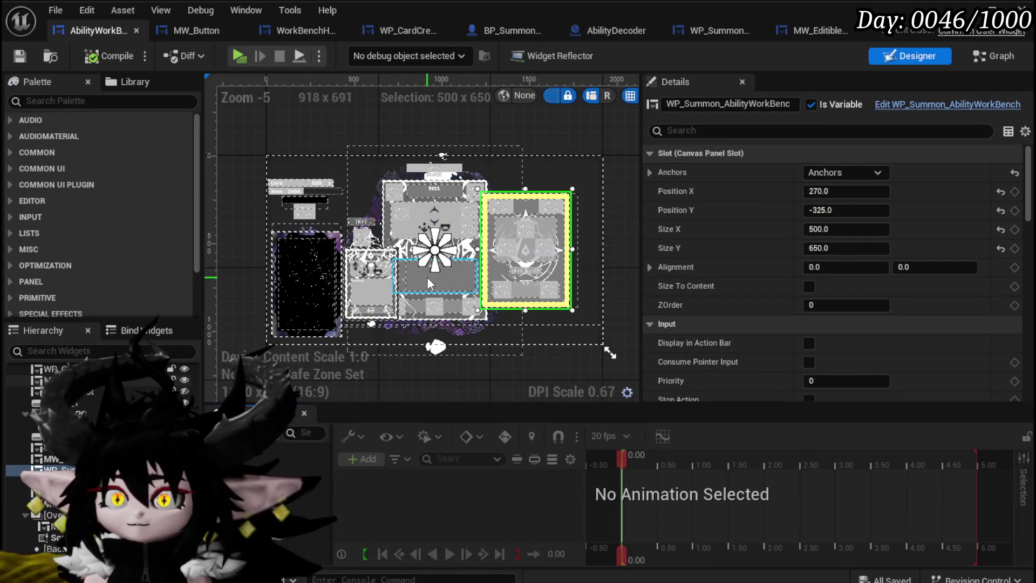
Select the MW_EditibleNumber widget and review its Details properties.
click(426, 275)
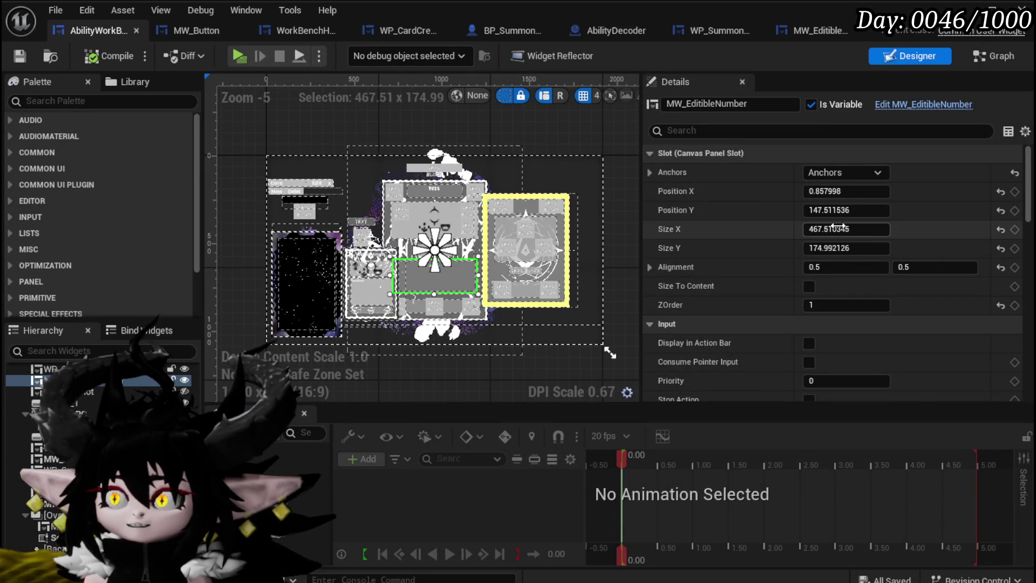
scroll(836, 225, down, 10)
scroll(838, 227, down, 10)
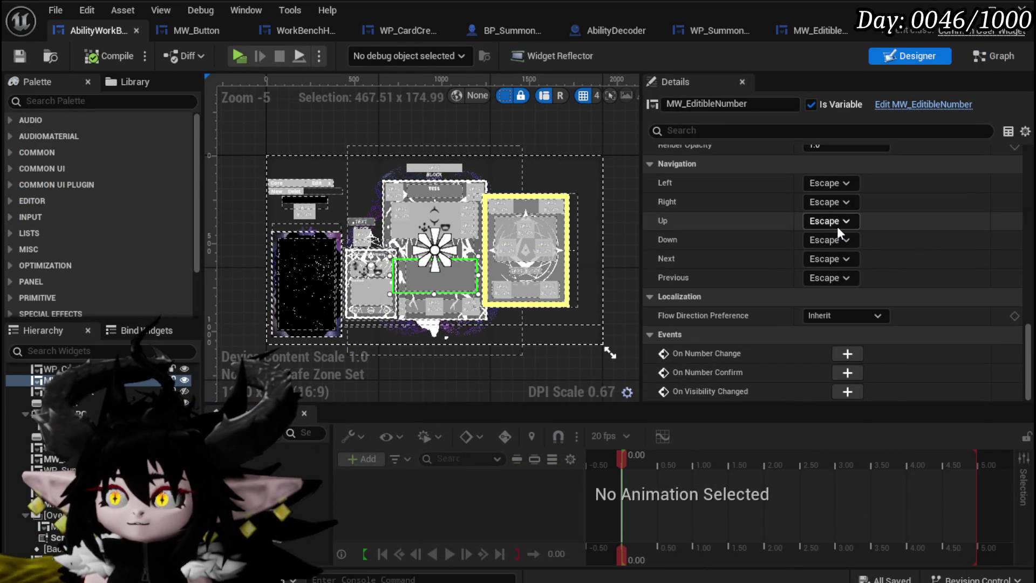
scroll(837, 225, up, 10)
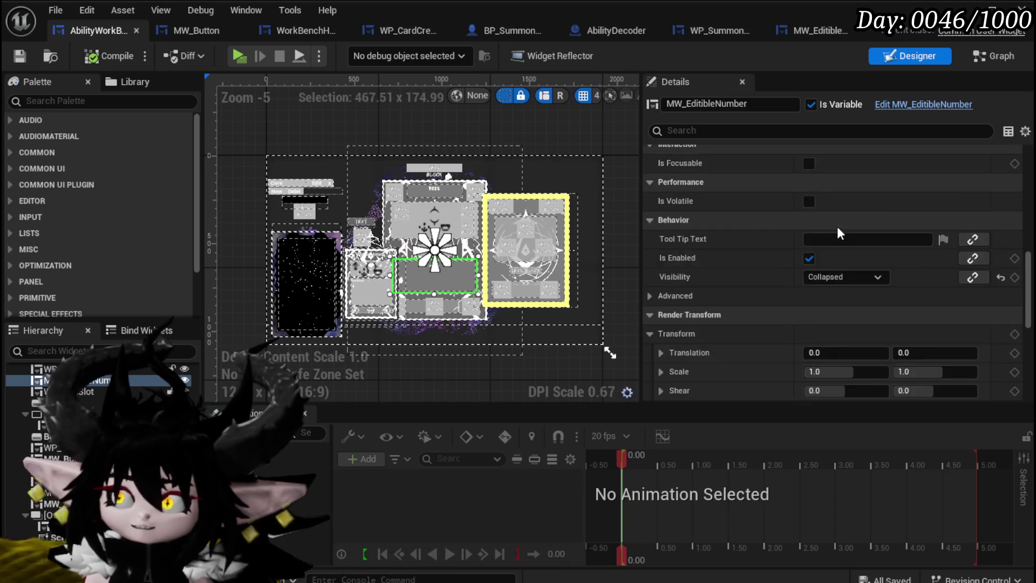
Return to the node graph and start a Find Results search for 'EditibleN'.
click(987, 57)
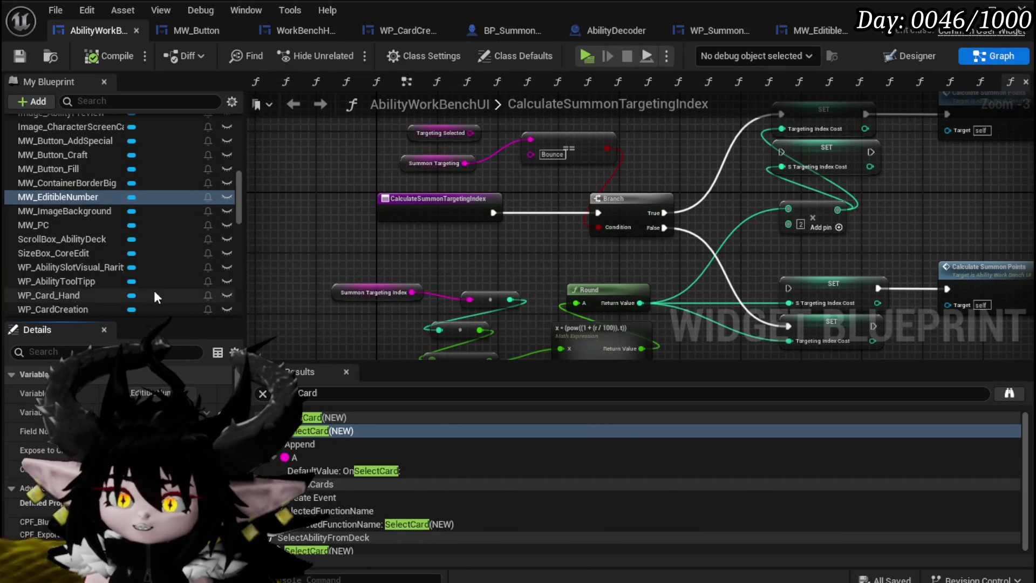
click(378, 392)
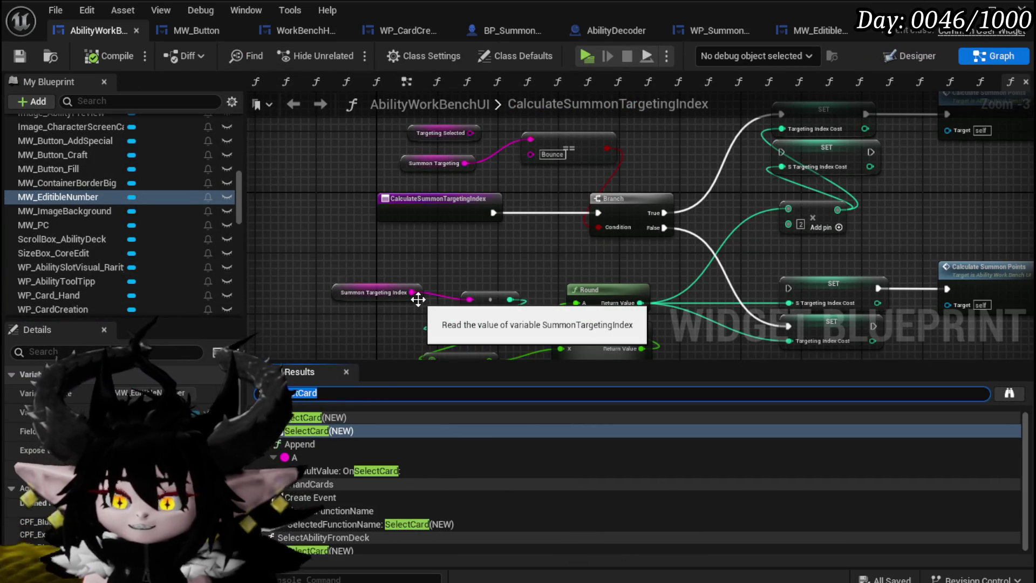
text(EditibleN)
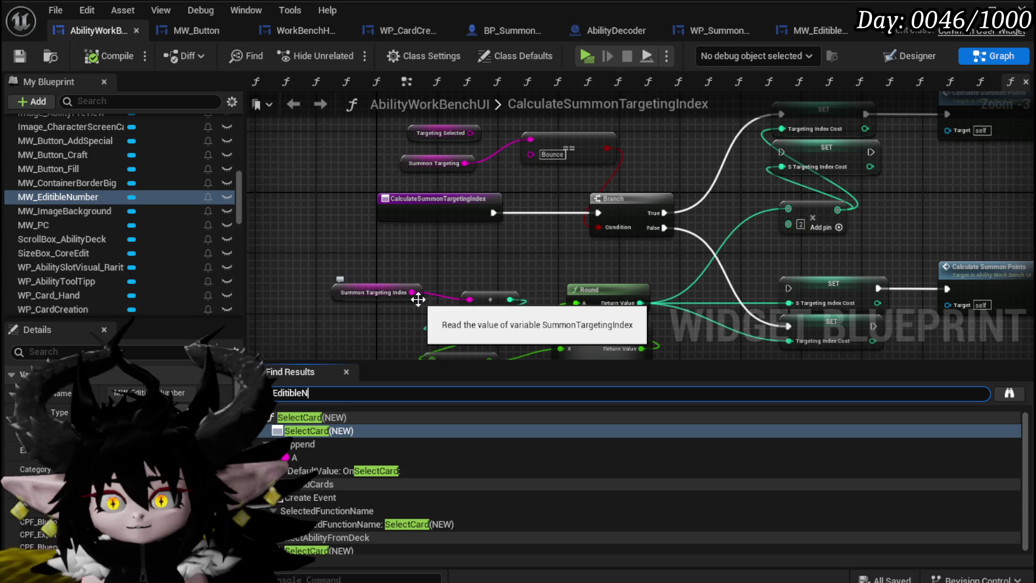
Find references to EditibleNumber and jump to its use in the BindEvent graph.
text(umber)
key(Return)
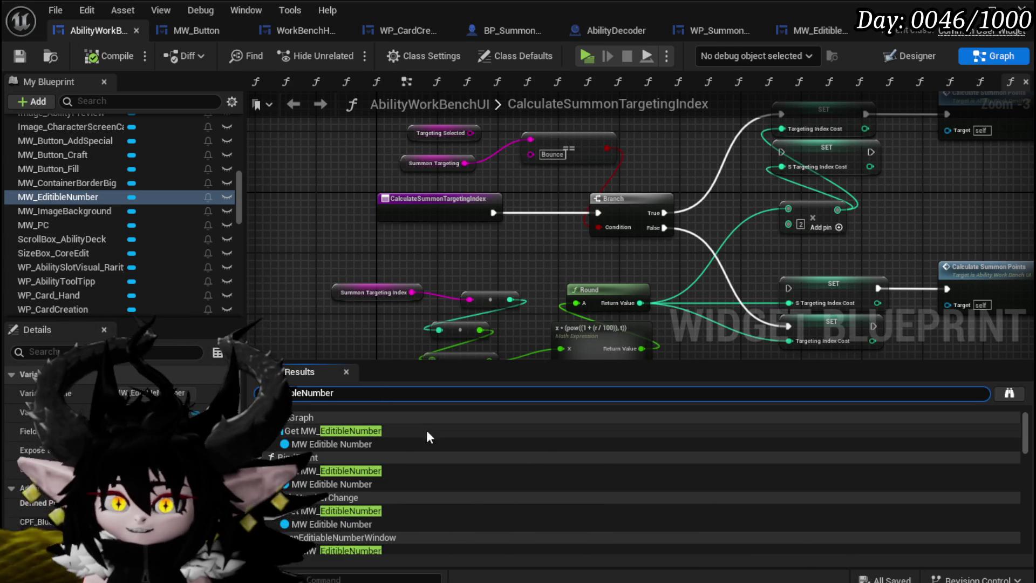
click(441, 433)
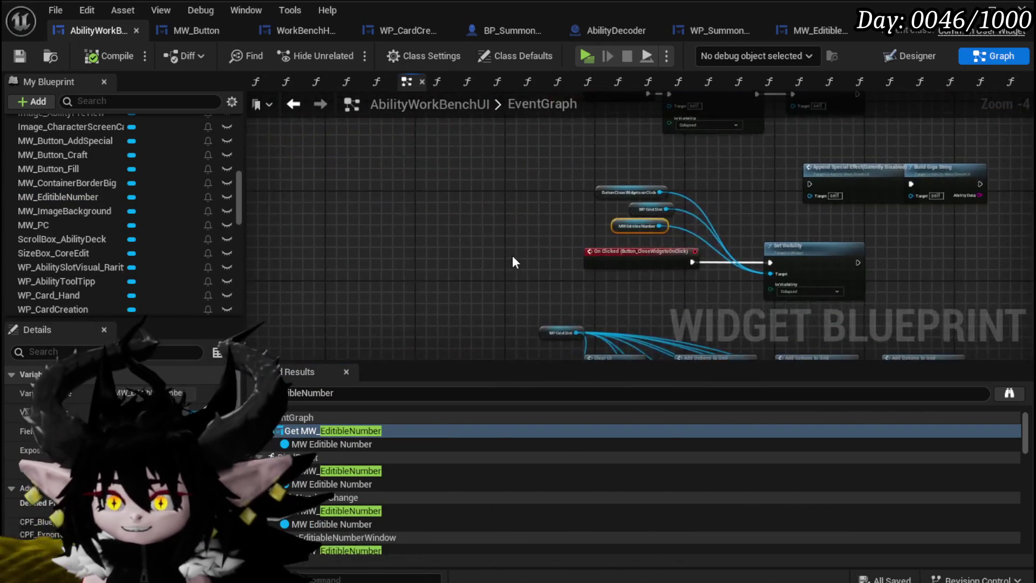
scroll(386, 292, up, 2)
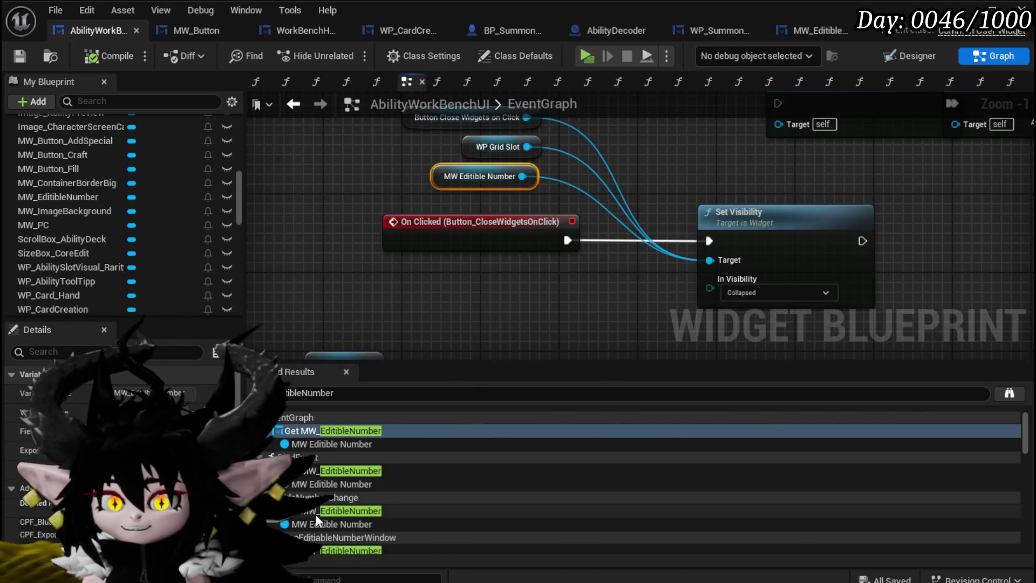
click(356, 472)
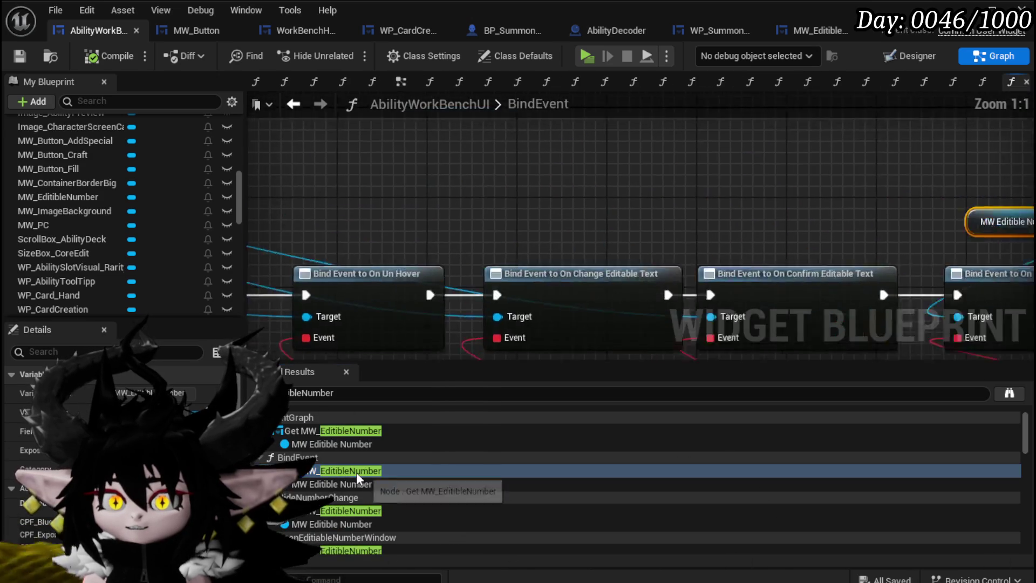
Inspect the On Number Change binding nodes, then search for NumberChangeBus references.
drag(557, 279, 433, 119)
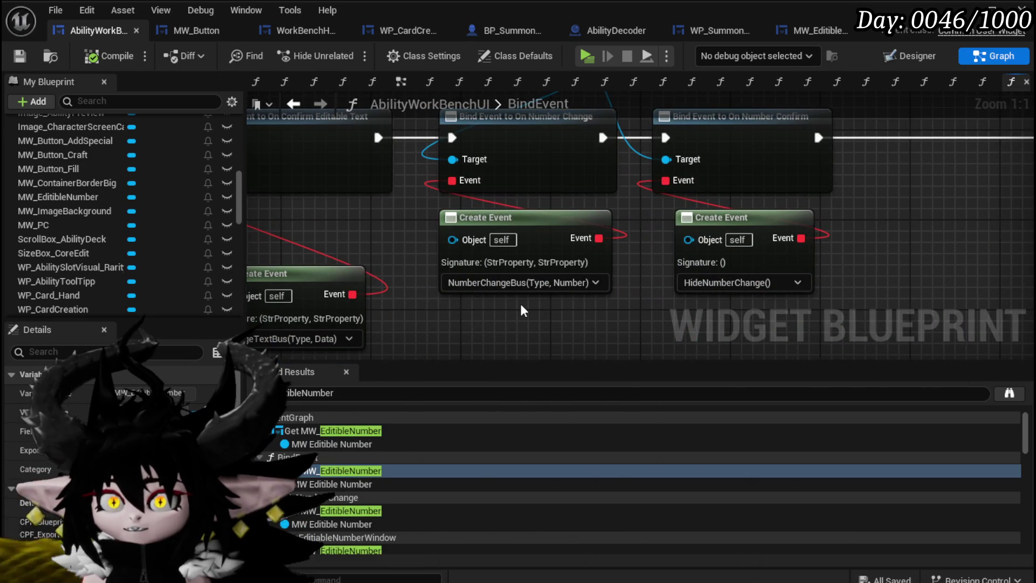
scroll(520, 310, down, 1)
mouse_move(521, 311)
mouse_down()
mouse_move(464, 339)
mouse_move(475, 356)
mouse_move(392, 334)
mouse_move(490, 323)
mouse_up()
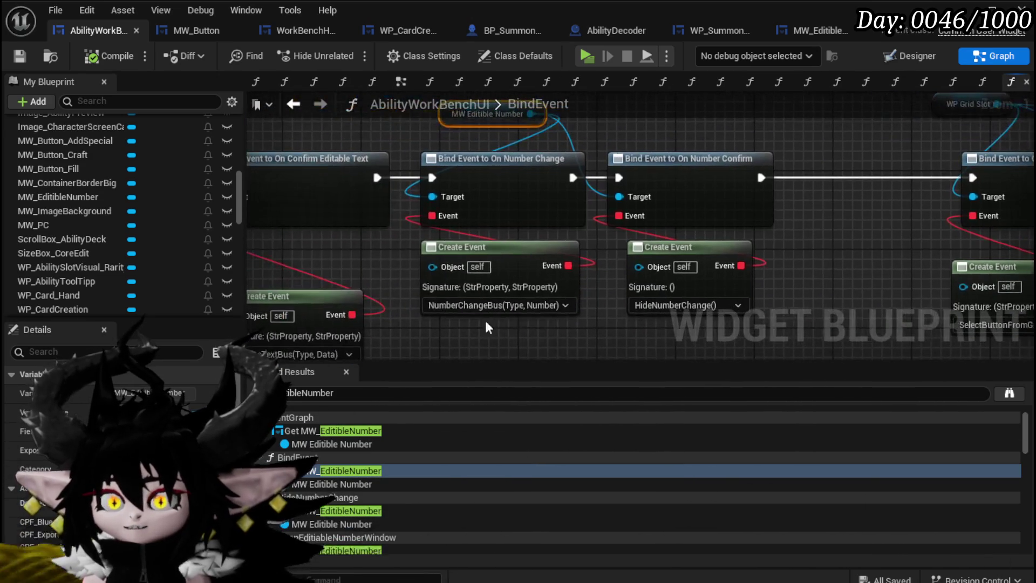
scroll(125, 218, up, 10)
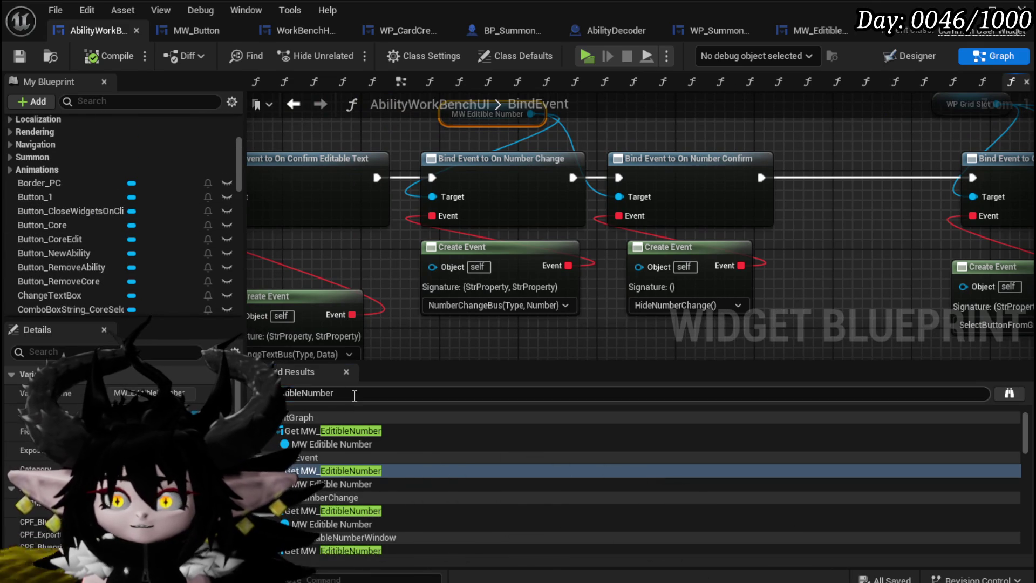
text(Number)
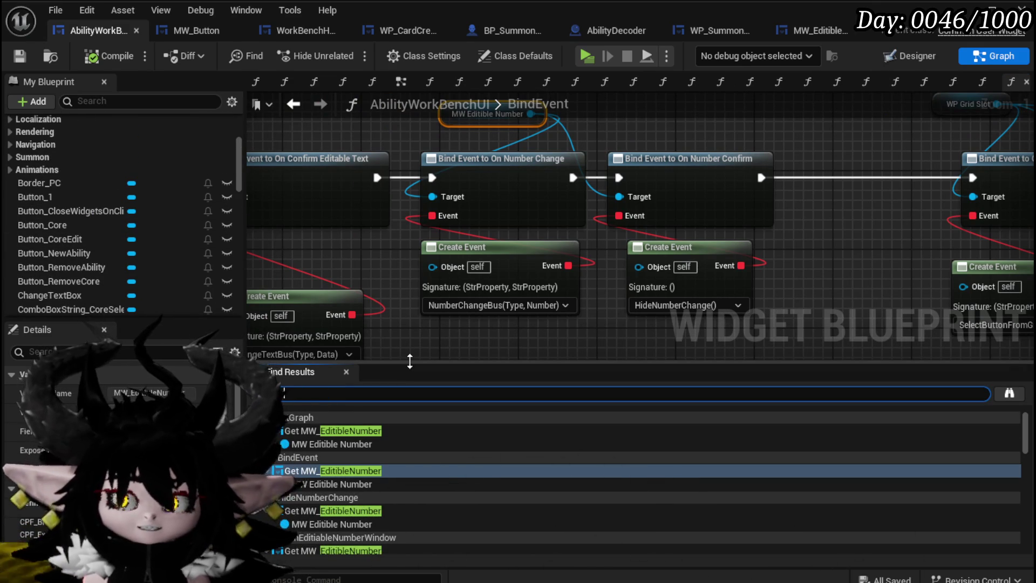
text(ChangeBus)
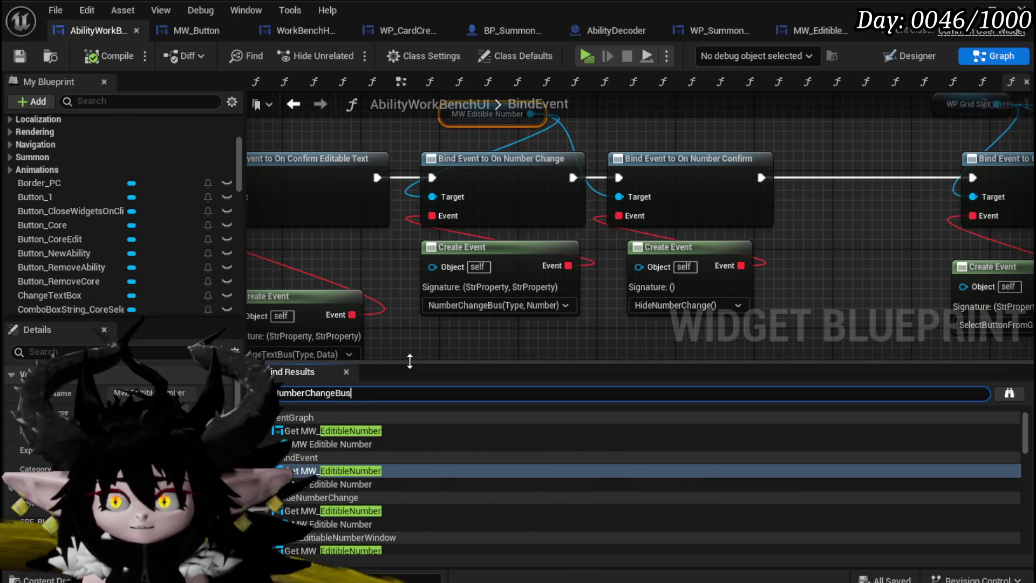
key(Return)
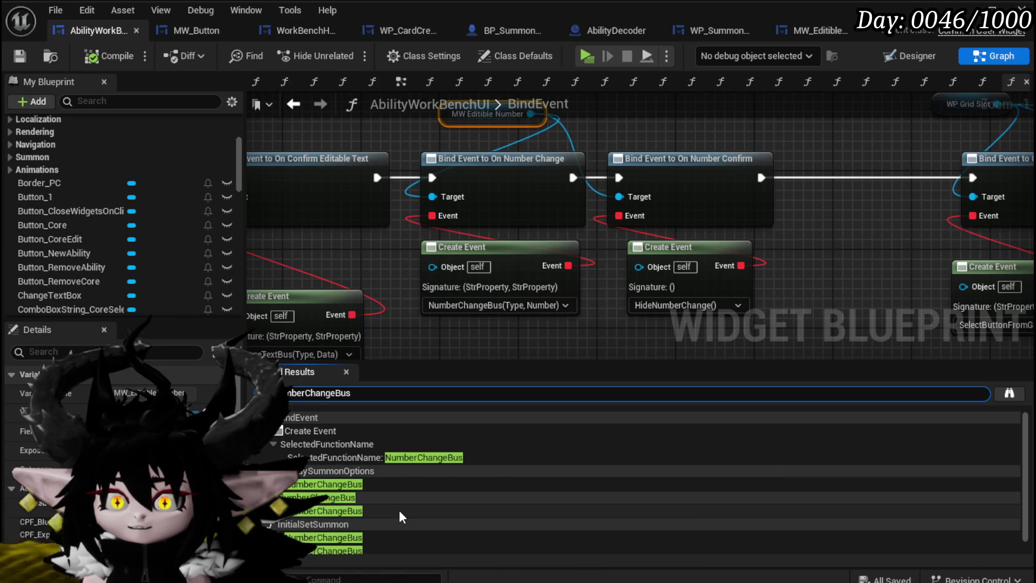
Open the NumberChangeBus graph and reposition the Set Data Summon Targeting Index node.
scroll(399, 510, down, 1)
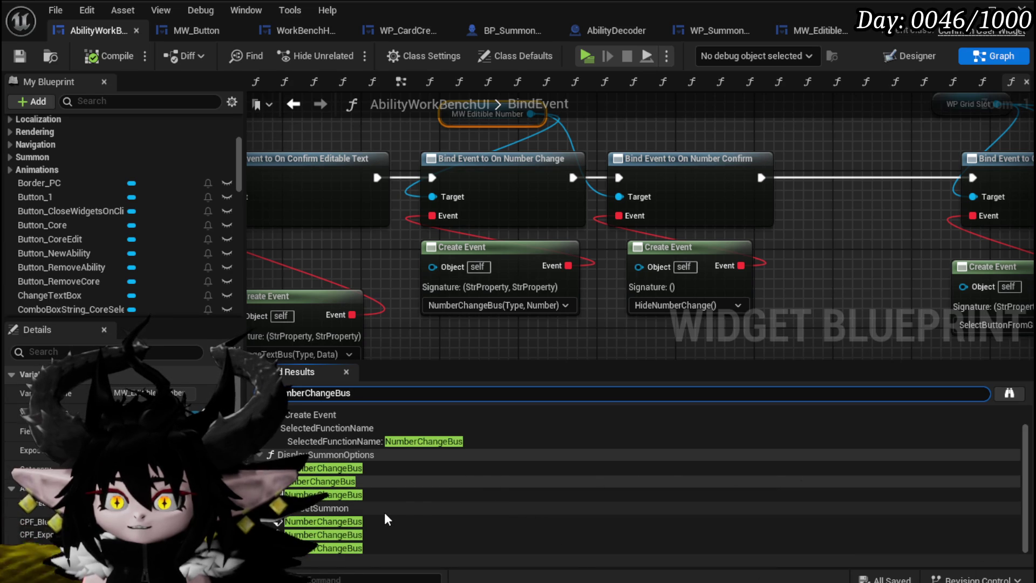
scroll(384, 512, up, 1)
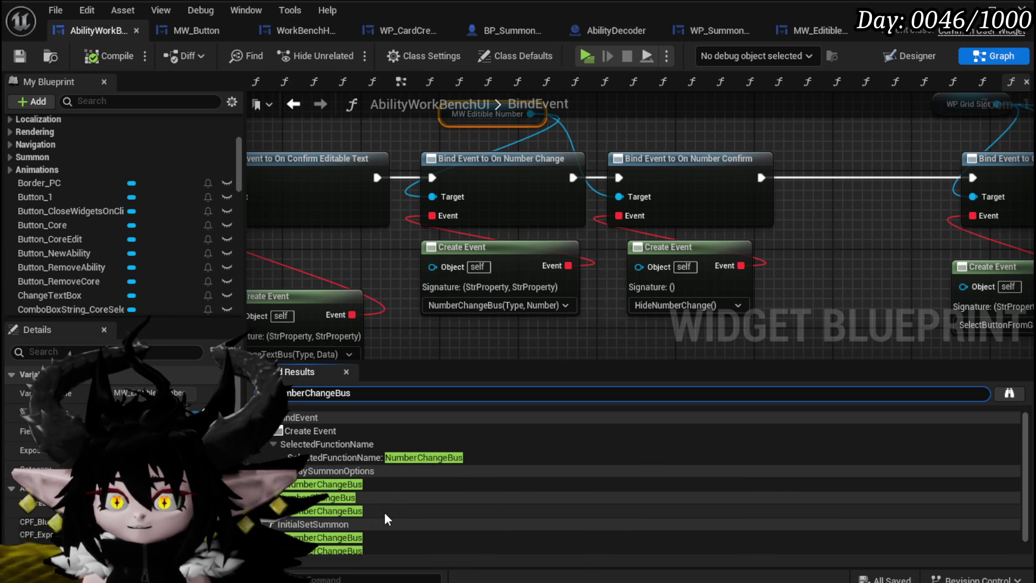
click(319, 512)
scroll(513, 172, down, 2)
mouse_move(513, 173)
mouse_down()
mouse_move(535, 288)
mouse_move(485, 174)
mouse_up()
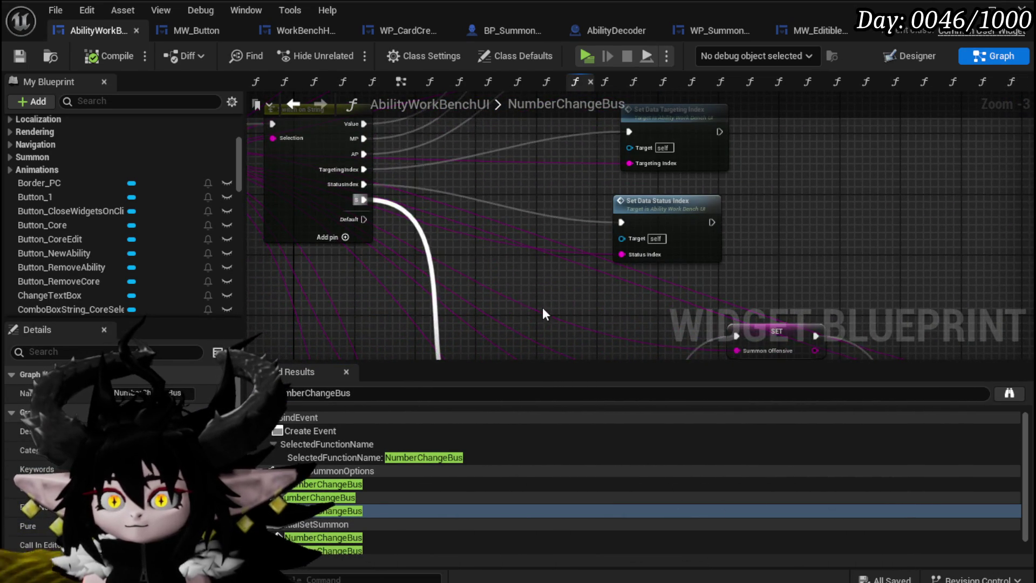
drag(543, 310, 391, 175)
drag(590, 351, 498, 241)
drag(500, 297, 520, 246)
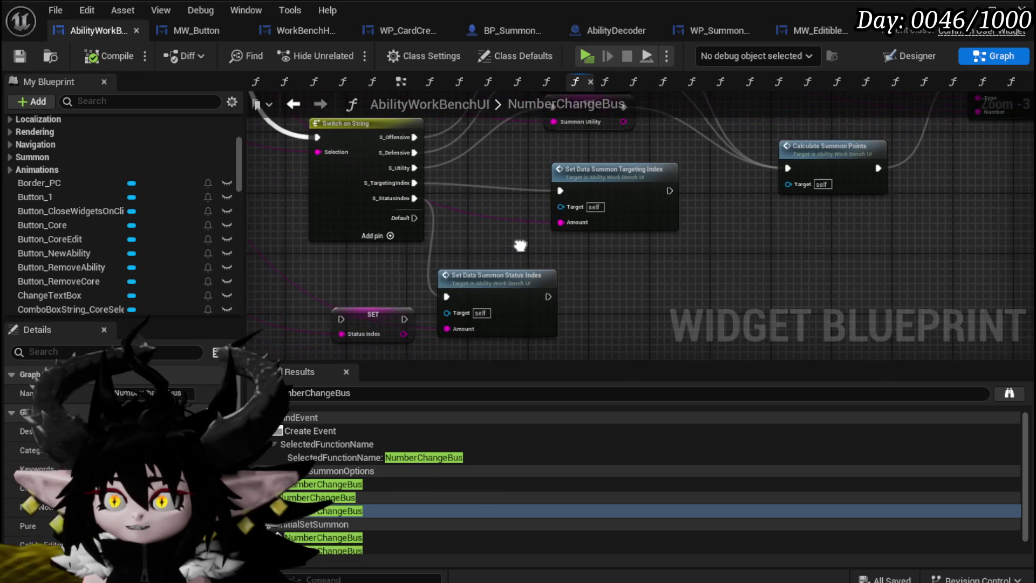
scroll(488, 247, up, 3)
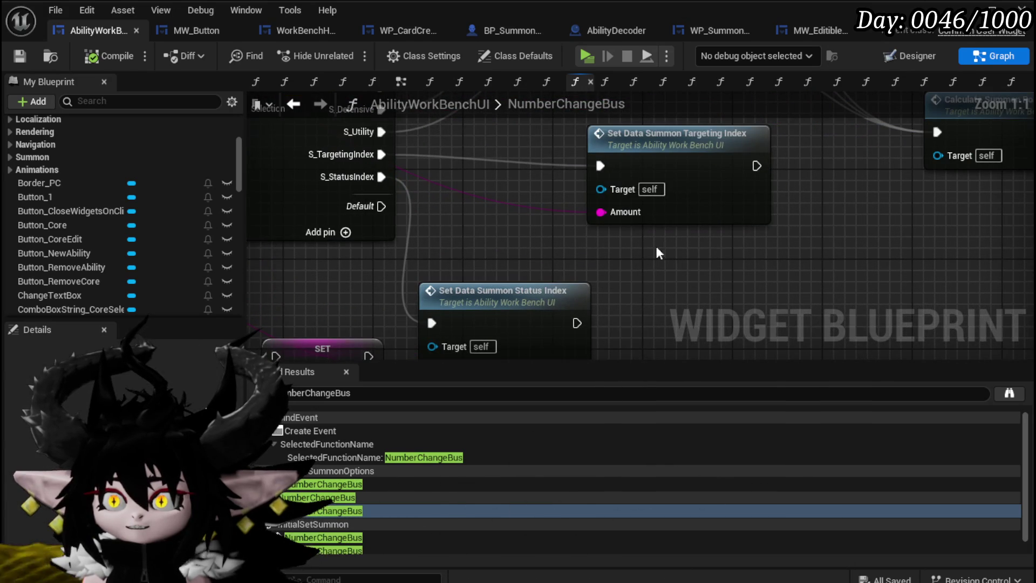
drag(678, 172, 677, 216)
scroll(677, 216, down, 2)
mouse_move(545, 313)
mouse_down()
mouse_move(622, 297)
mouse_move(639, 332)
mouse_up()
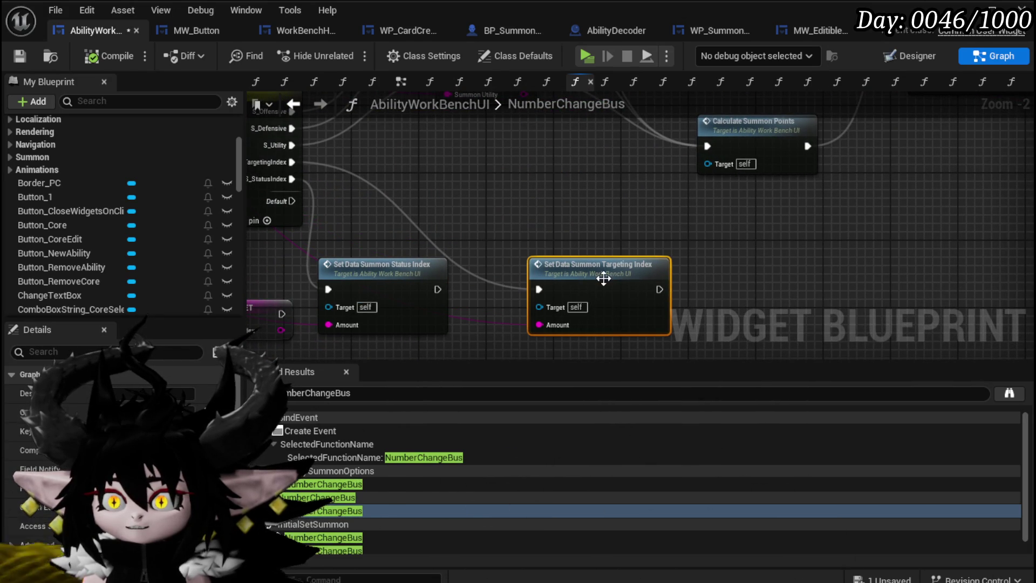
mouse_move(549, 207)
mouse_down()
mouse_move(428, 293)
mouse_move(469, 189)
mouse_move(554, 328)
mouse_move(503, 230)
mouse_move(545, 250)
mouse_move(647, 261)
mouse_move(611, 198)
mouse_move(711, 200)
mouse_move(502, 237)
mouse_move(480, 270)
mouse_move(368, 342)
mouse_move(407, 360)
mouse_move(511, 273)
mouse_move(616, 205)
mouse_move(655, 195)
mouse_up()
Place Status Index under Targeting Index, wire it into Calculate Summon Points, and save.
mouse_move(366, 310)
mouse_down()
mouse_move(484, 309)
mouse_move(674, 183)
mouse_move(671, 172)
mouse_up()
scroll(537, 303, down, 2)
drag(536, 302, 698, 251)
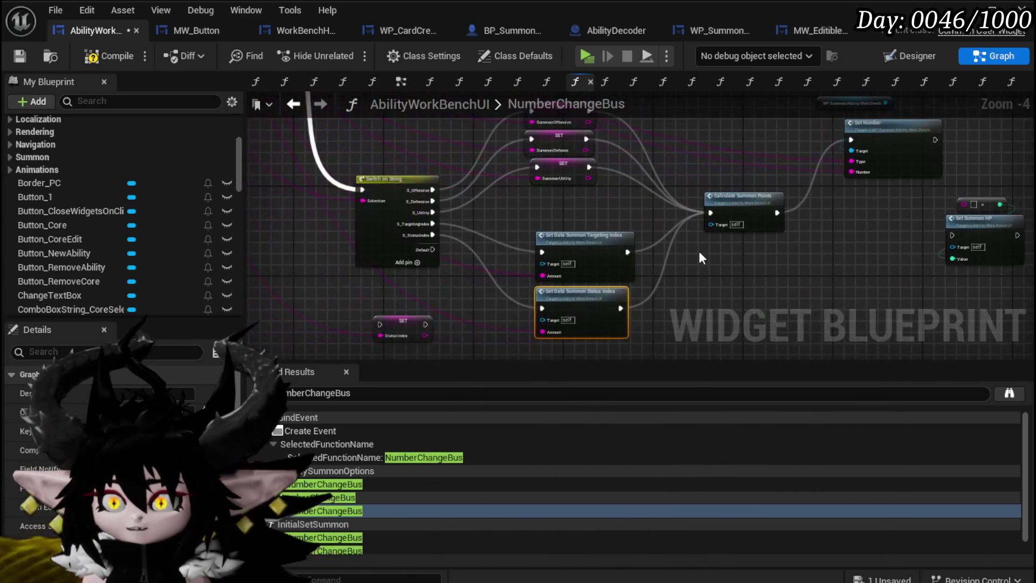
click(22, 58)
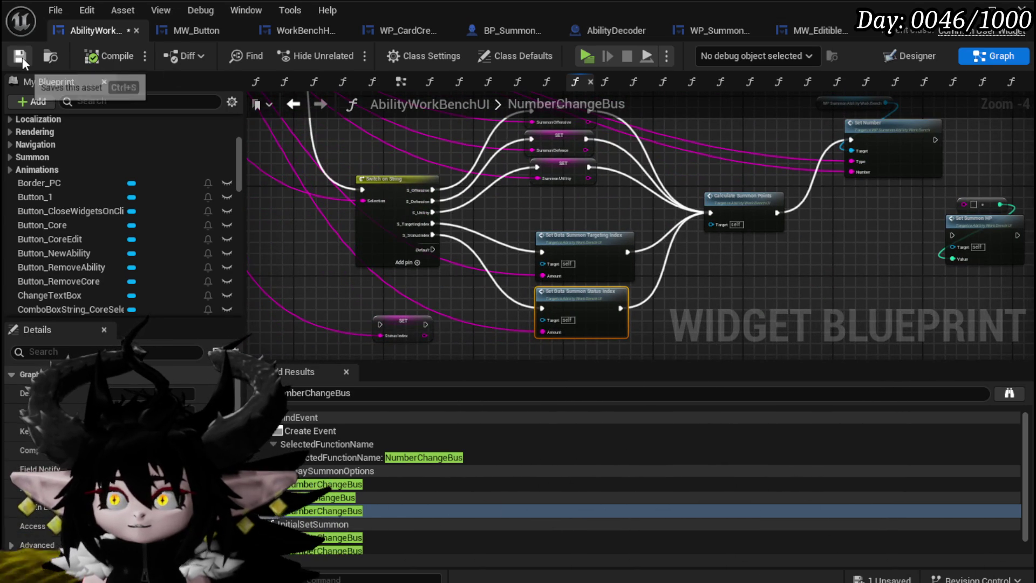
Move Calculate Summon Points higher and centre the two Set Data Summon nodes.
scroll(611, 174, up, 2)
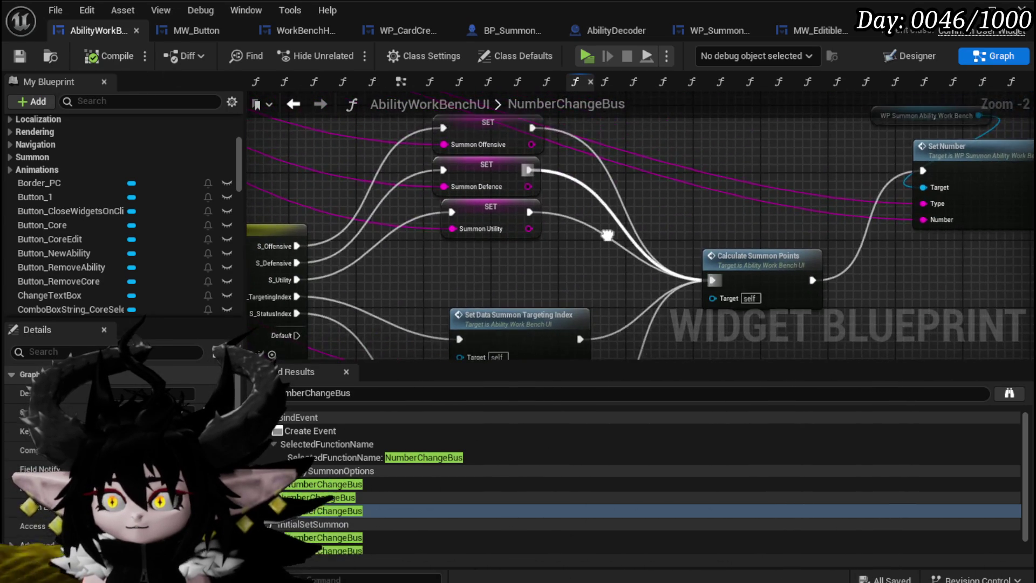
mouse_move(690, 282)
mouse_down()
mouse_move(624, 221)
mouse_move(454, 305)
mouse_move(501, 316)
mouse_up()
mouse_move(534, 294)
mouse_down()
mouse_move(691, 234)
mouse_move(639, 137)
mouse_up()
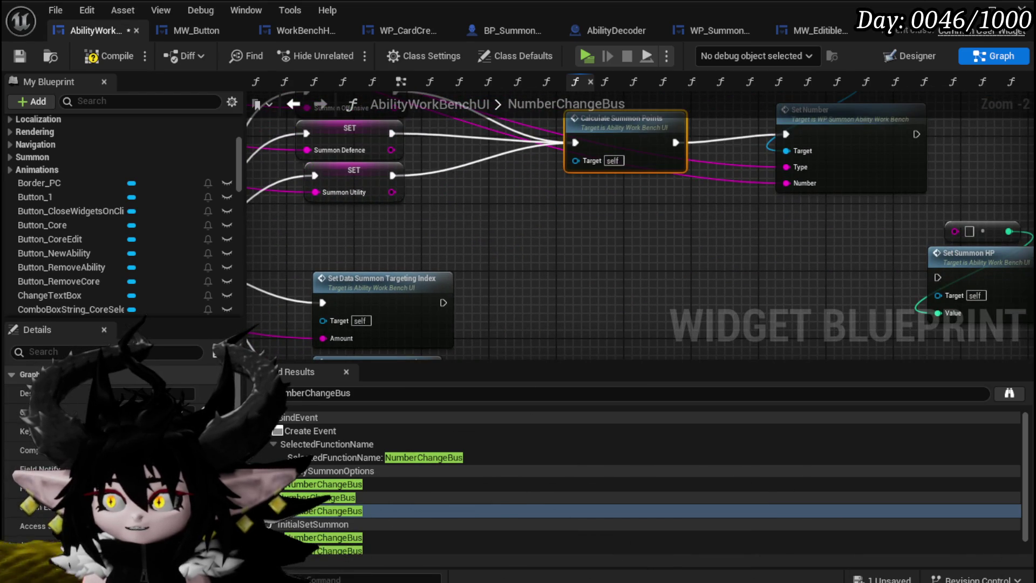
drag(736, 270, 527, 234)
mouse_move(404, 248)
mouse_down()
mouse_move(762, 214)
mouse_move(703, 202)
mouse_up()
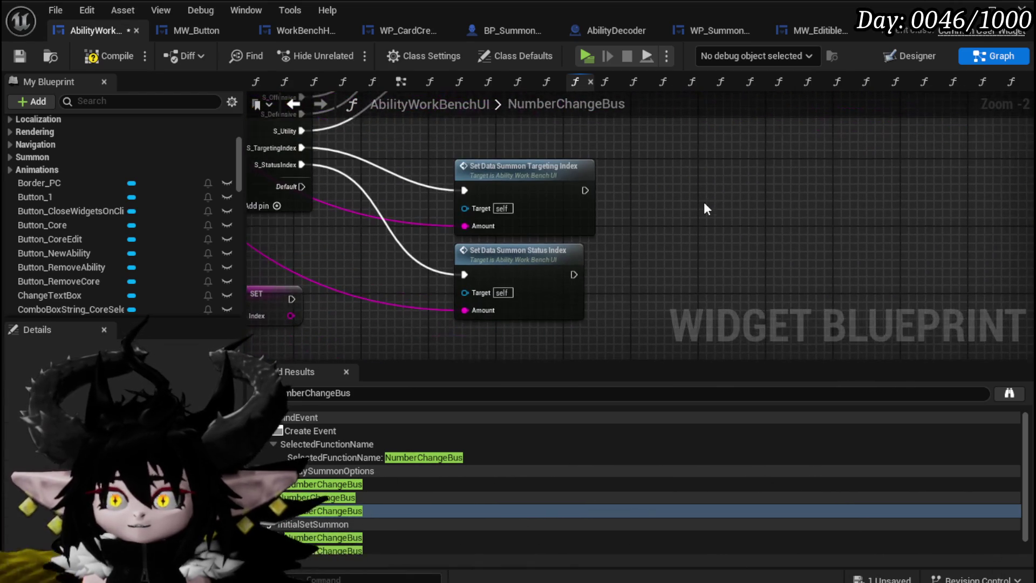
Add a Set Points Left node and wire both Set Data Summon exec outputs into it.
right_click(702, 202)
text(Set)
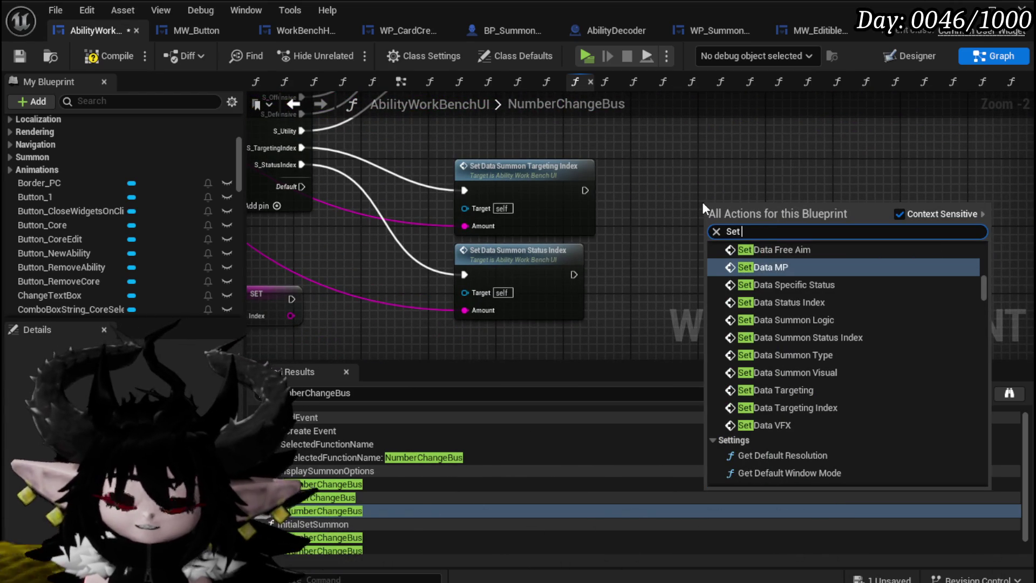
text( Point L)
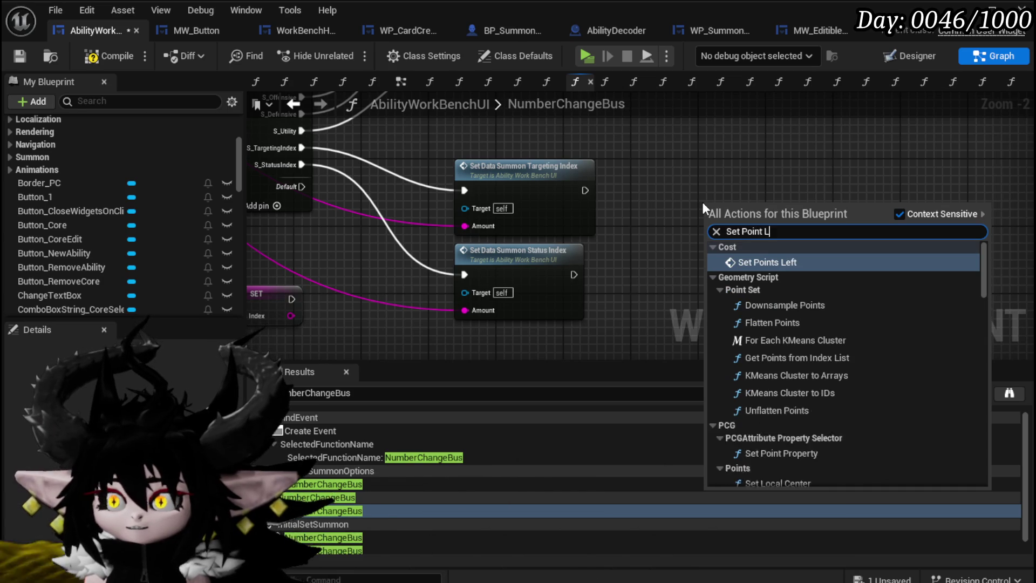
text(eft)
click(772, 261)
click(560, 184)
drag(584, 190, 709, 233)
drag(565, 273, 582, 273)
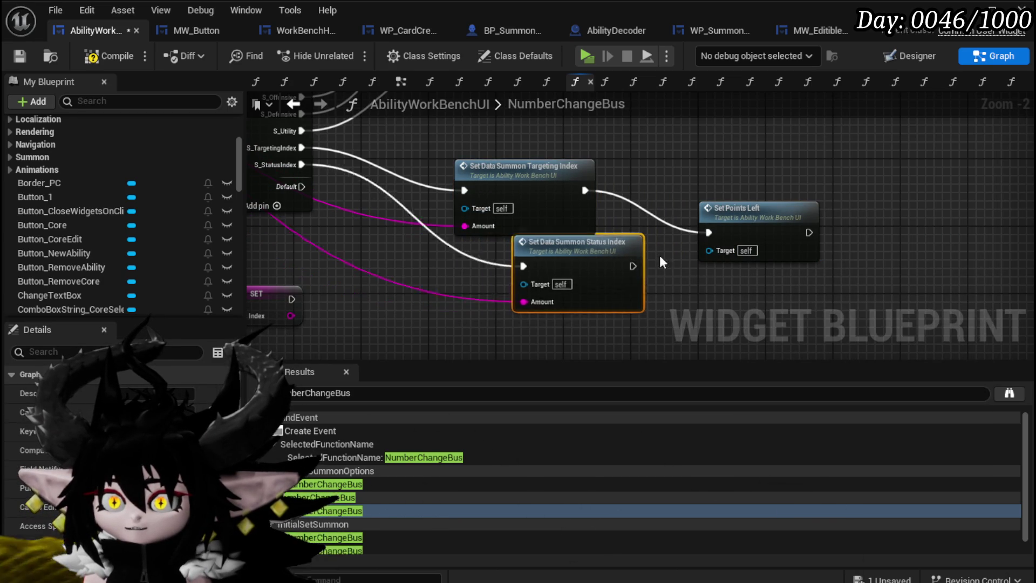
mouse_move(582, 274)
mouse_down()
mouse_move(692, 249)
mouse_move(708, 233)
mouse_up()
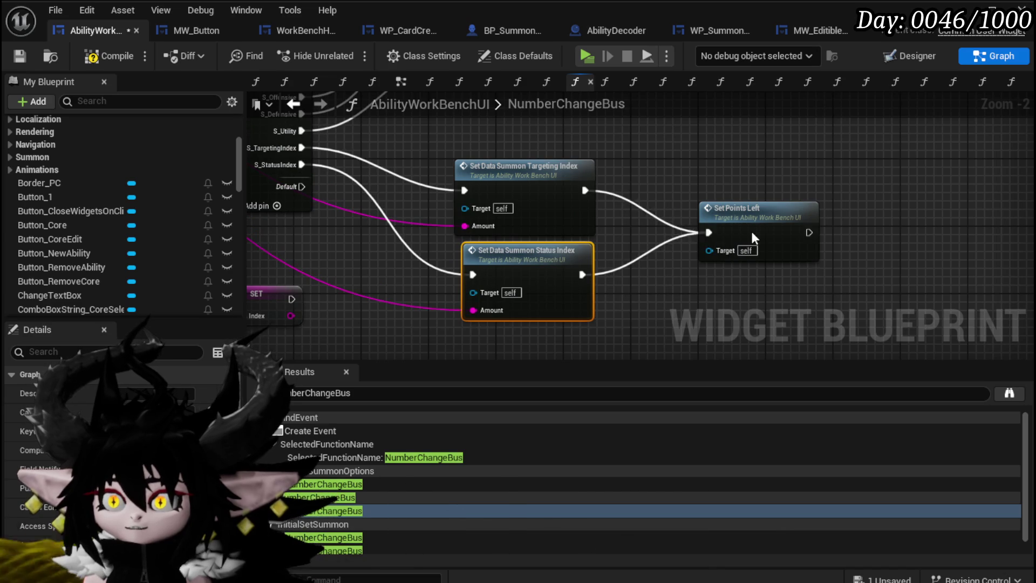
Open SetData_Summon_TargetingIndex, save the blueprint, and play-test L_DungeonCreationTest.
double_click(546, 169)
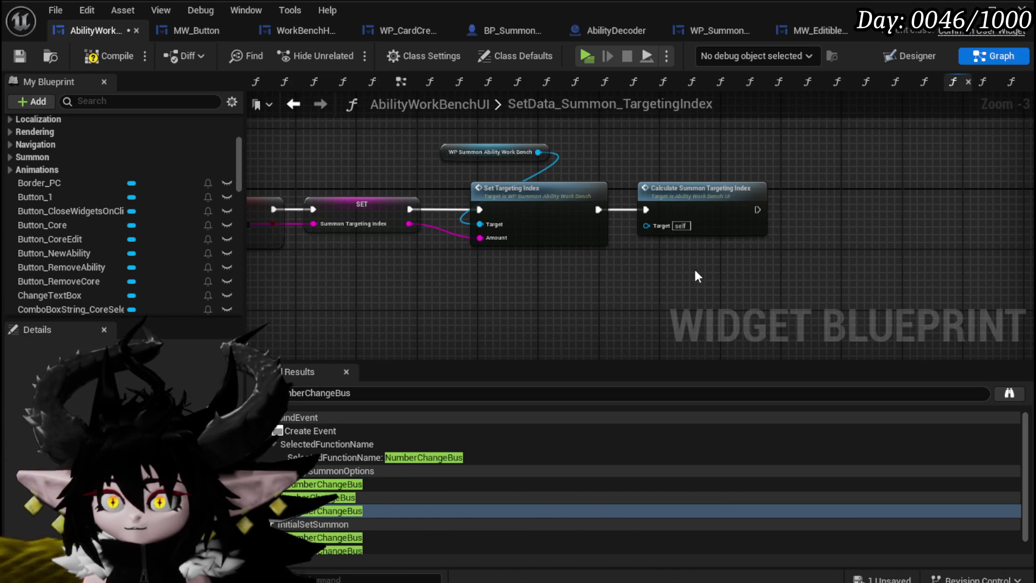
drag(792, 154, 860, 171)
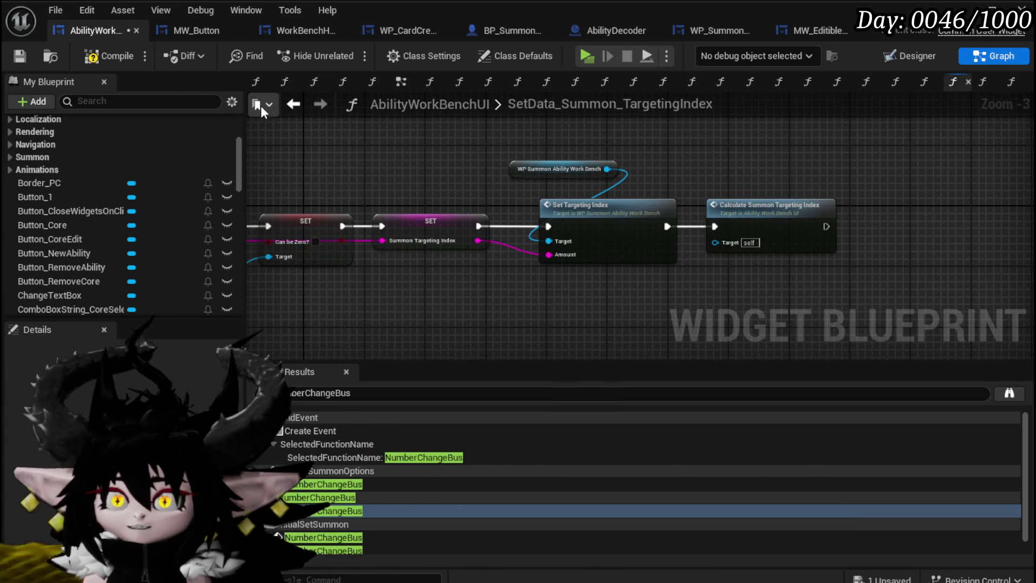
click(19, 55)
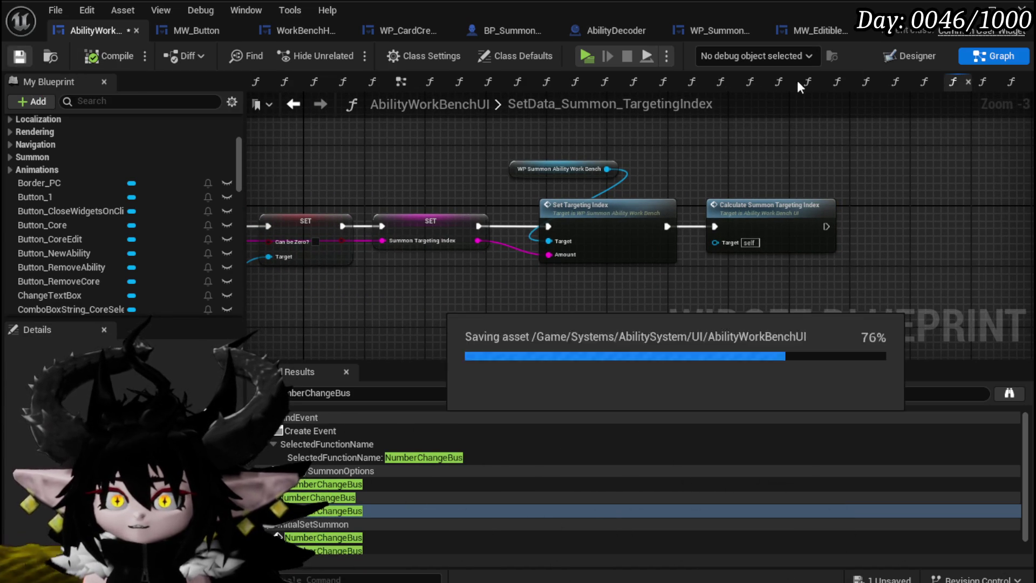
click(971, 8)
click(345, 53)
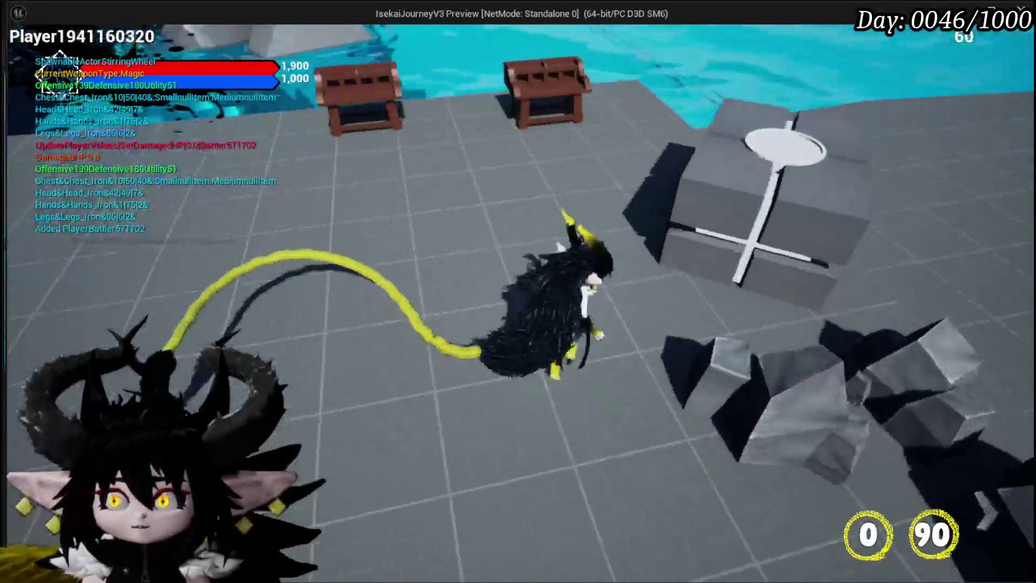
In the magic card's special effect editor, set bounce targeting with 5 bounces.
key(Tab)
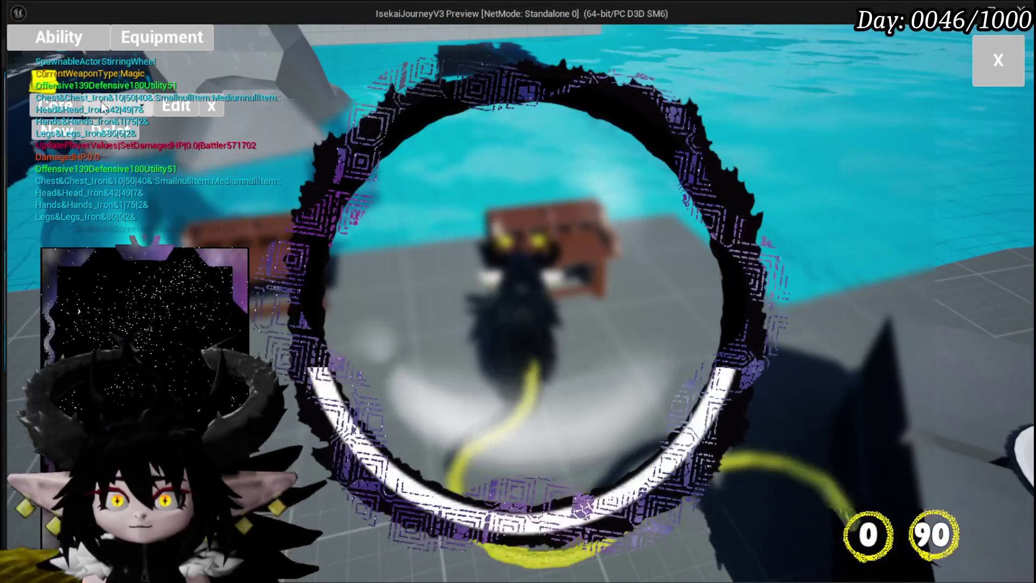
click(122, 138)
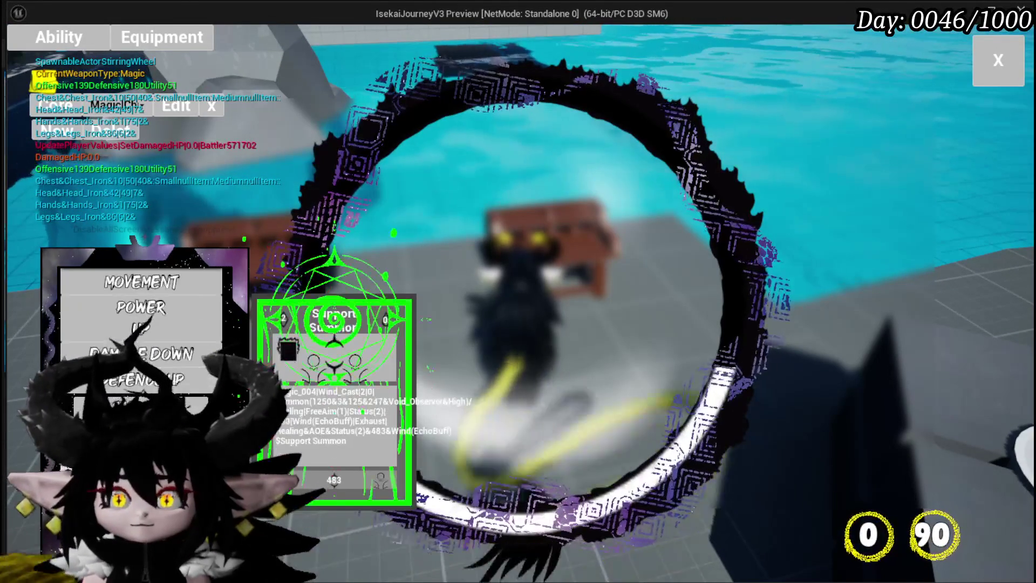
click(776, 390)
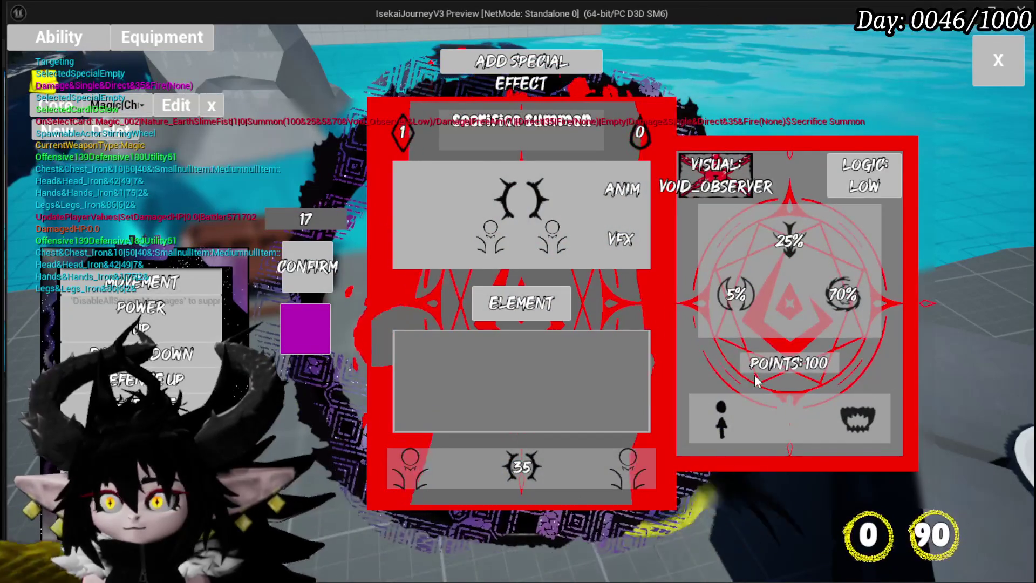
click(720, 418)
click(588, 190)
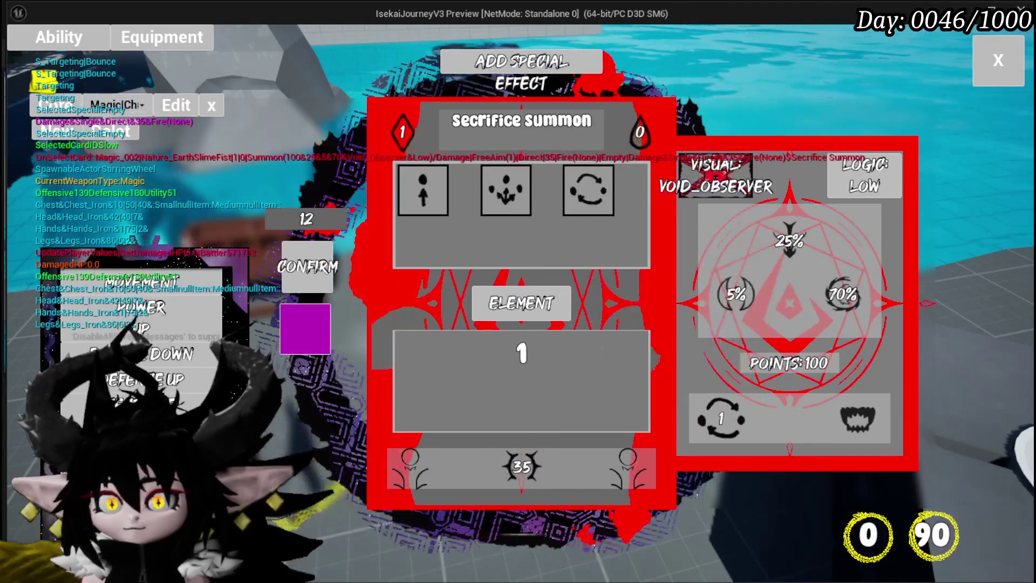
key(BackSpace)
text(2)
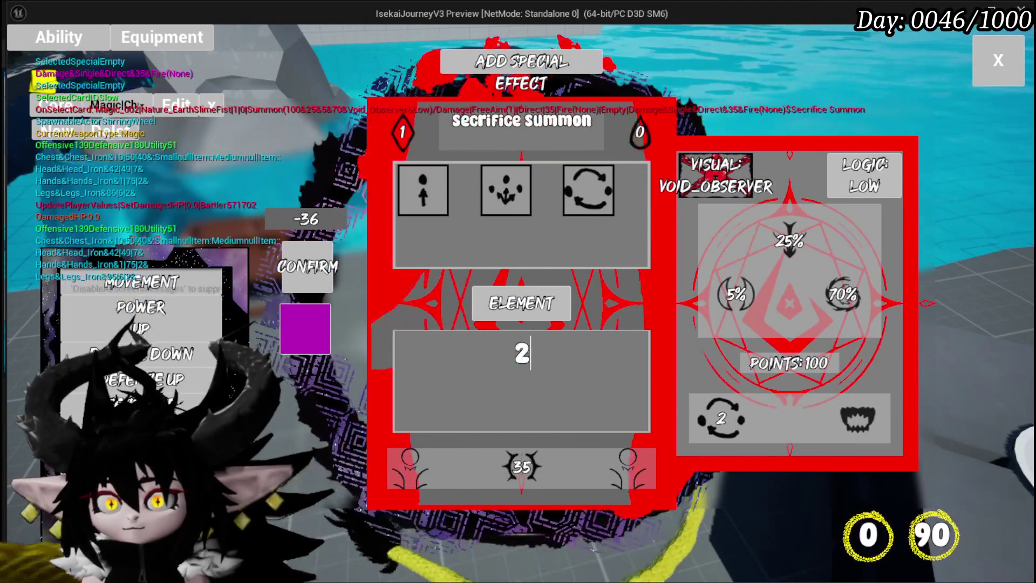
double_click(522, 353)
text(4)
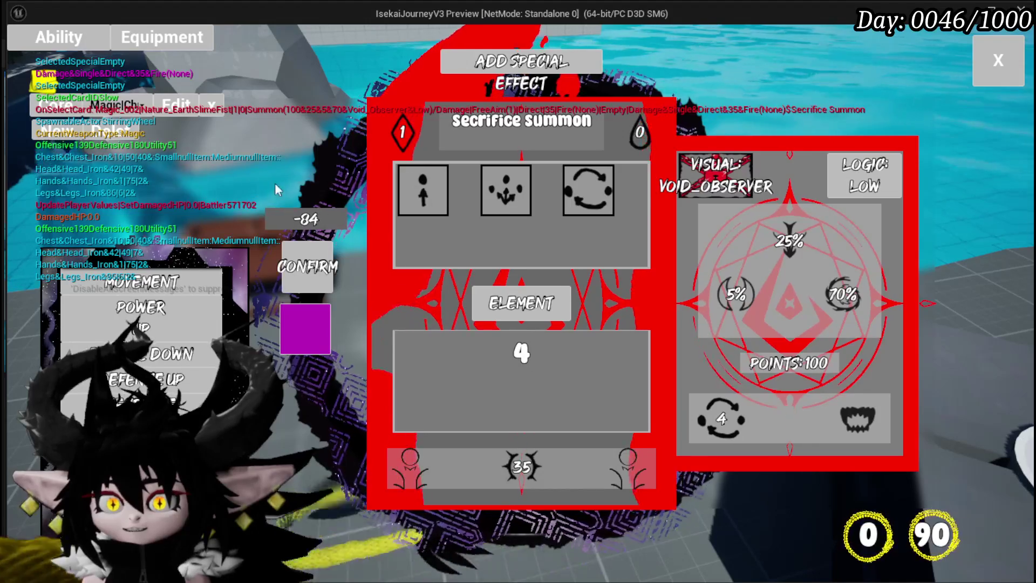
text(5)
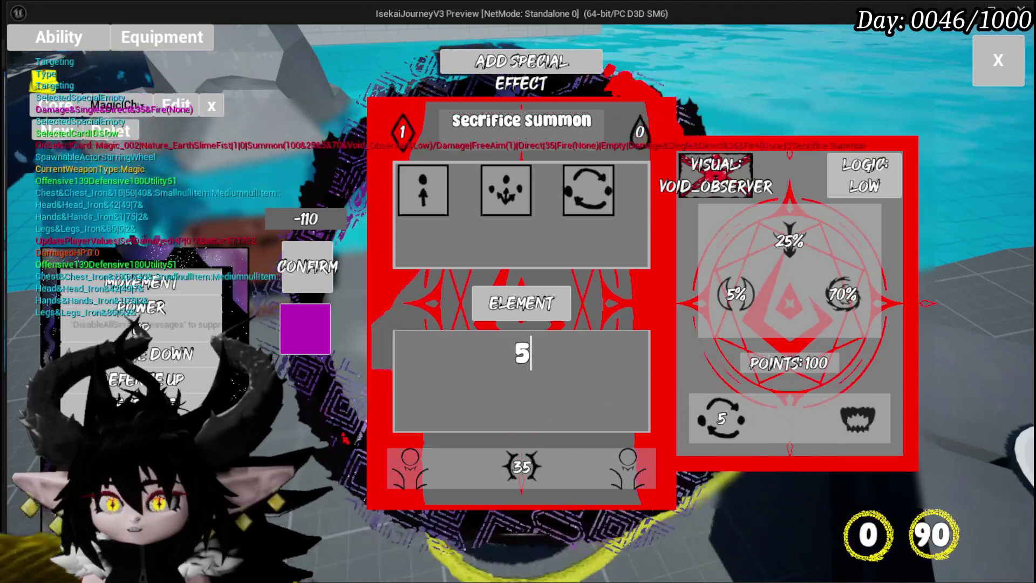
click(520, 280)
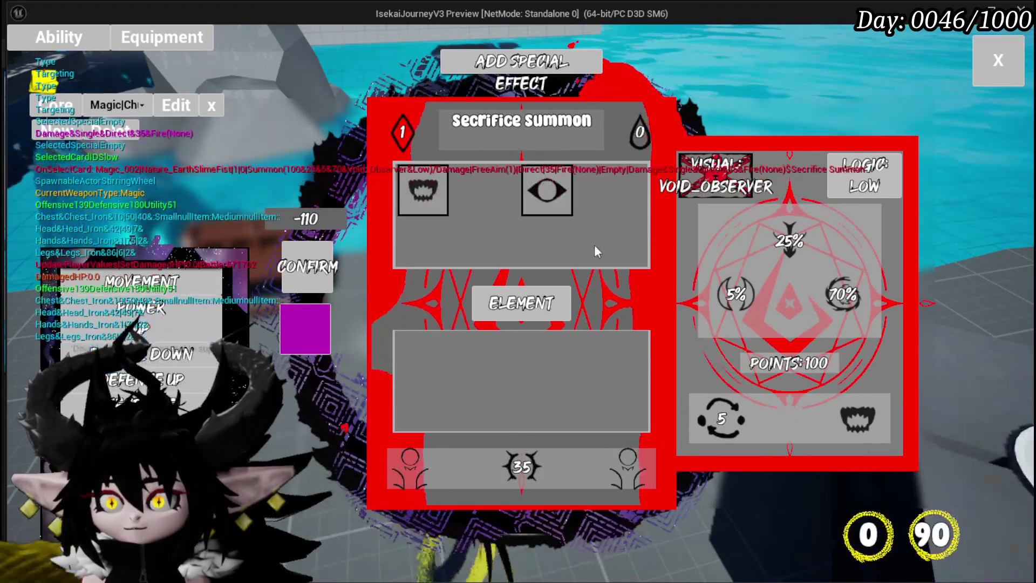
Add Petrify as the card's status effect with amount 100.
click(545, 192)
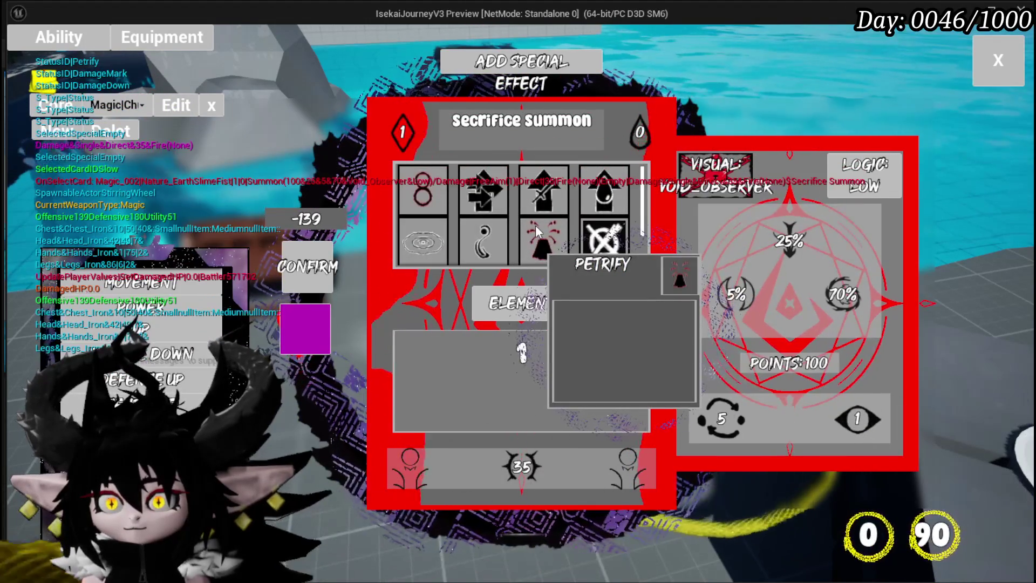
click(535, 225)
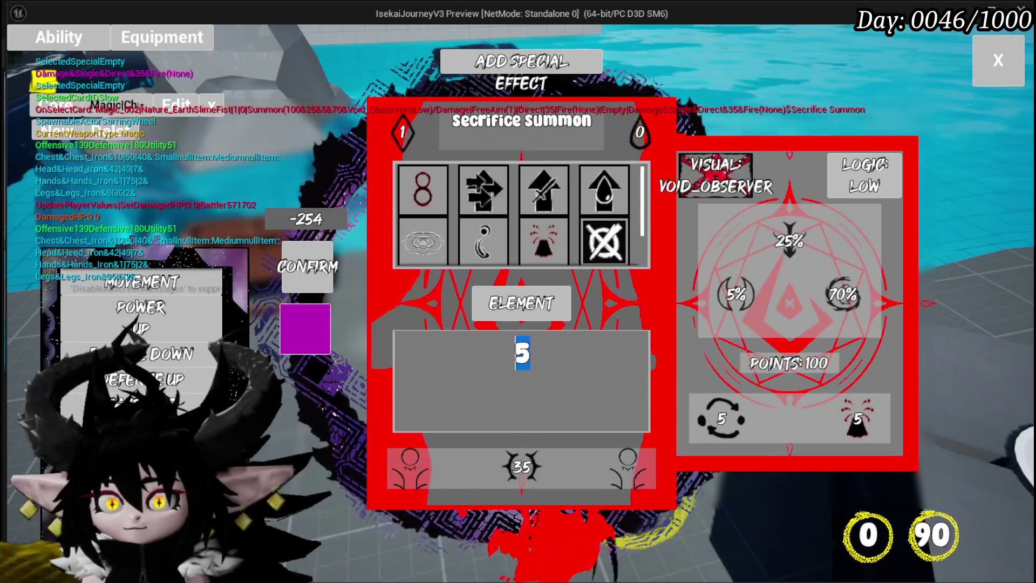
text(100)
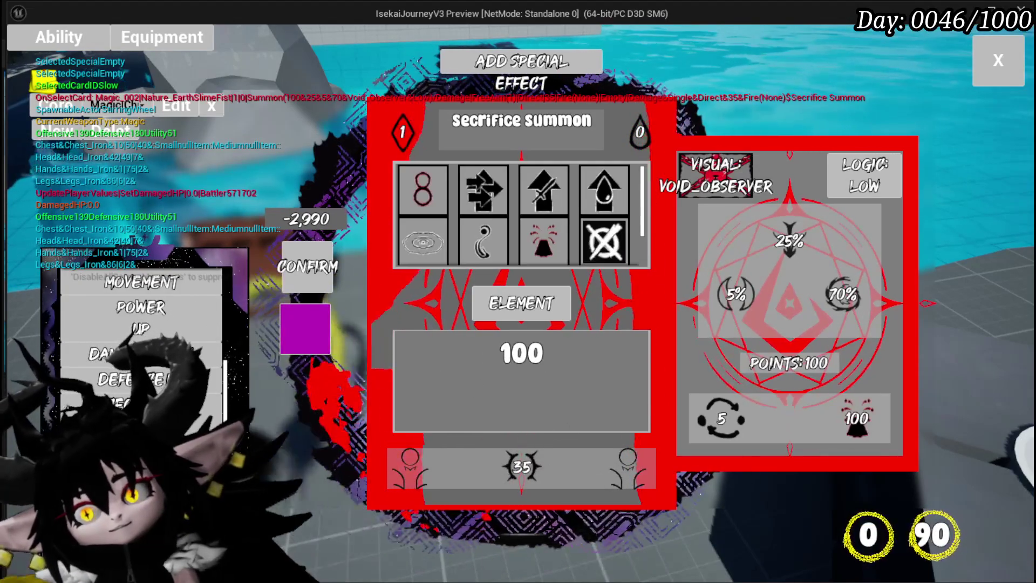
key(Return)
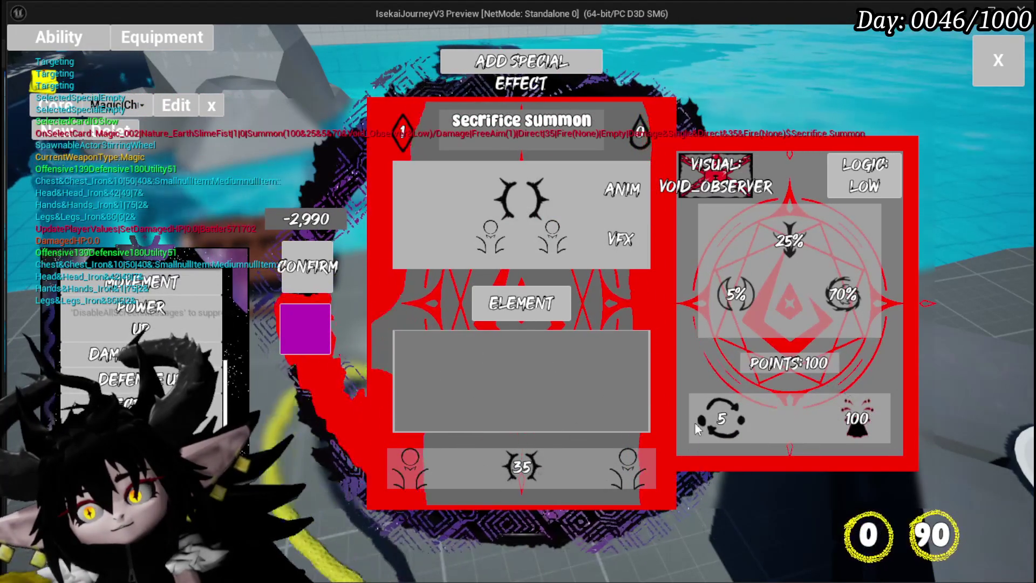
Switch to single-target Direct Hit, then stop the play session.
click(718, 420)
click(423, 190)
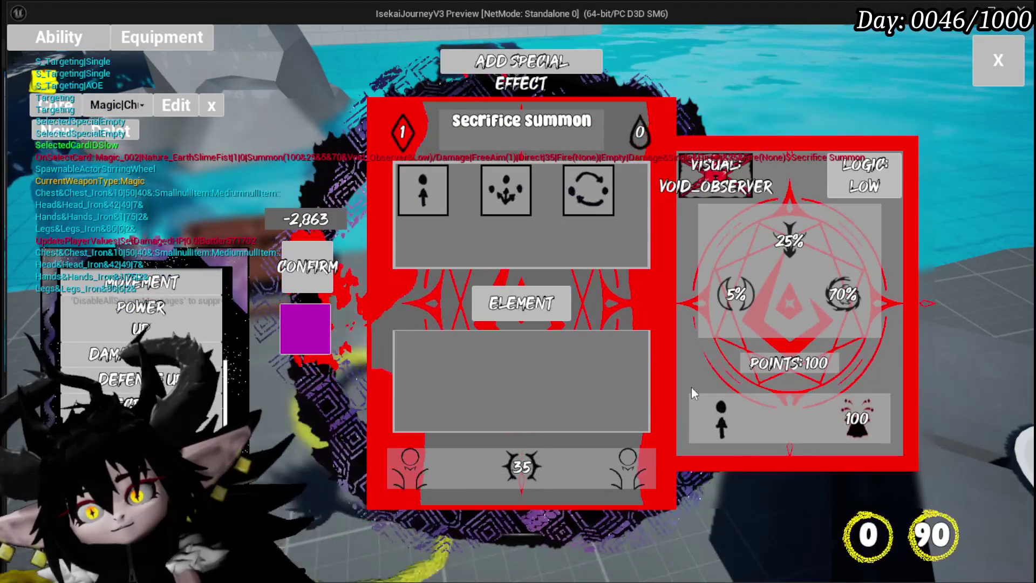
click(856, 420)
click(423, 190)
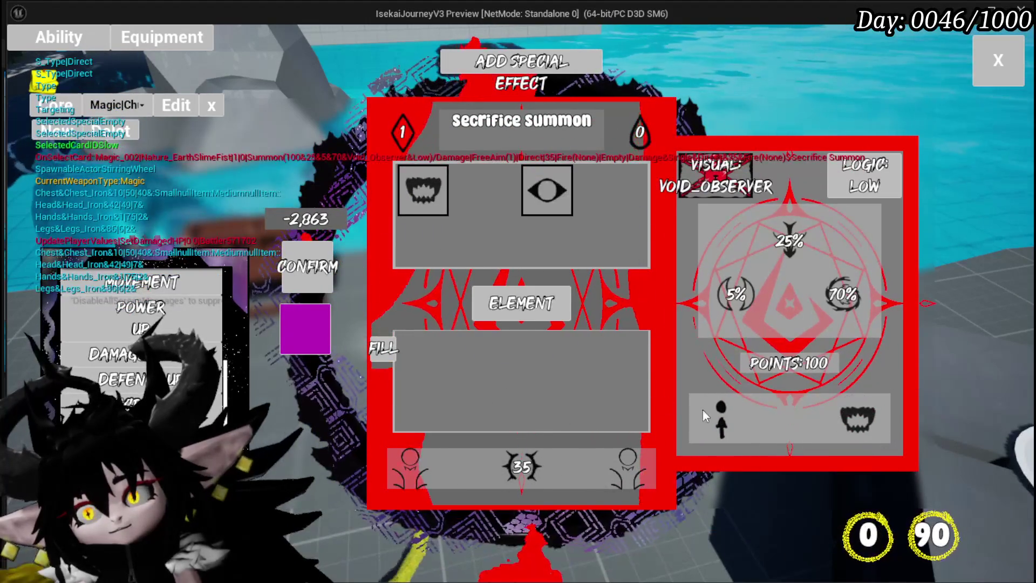
mouse_move(702, 421)
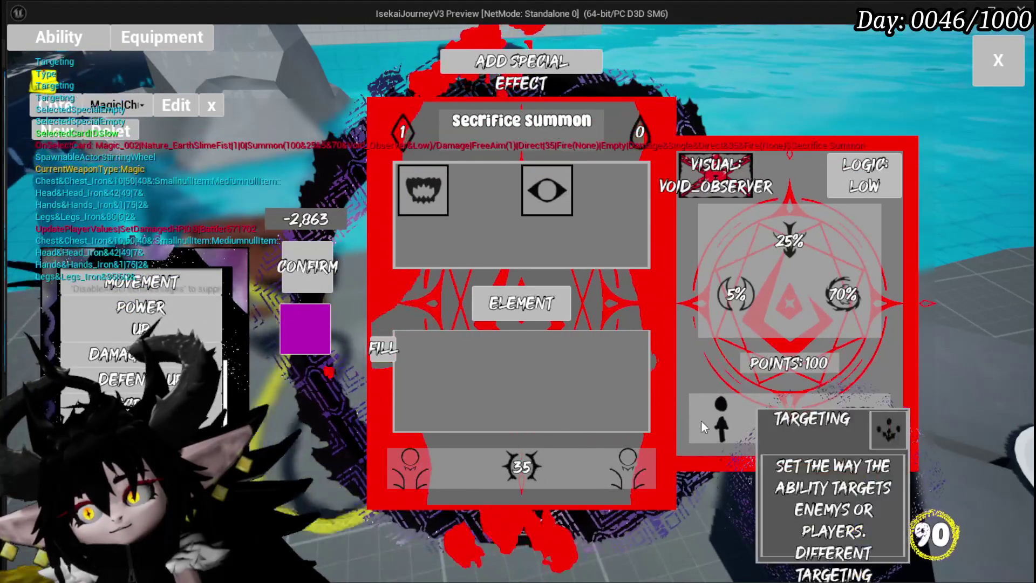
mouse_move(859, 418)
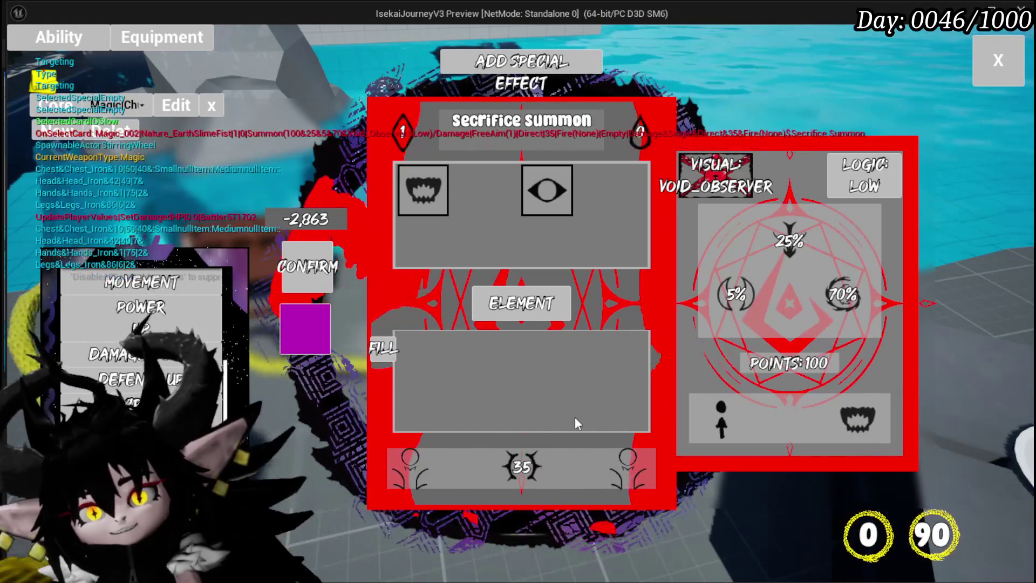
key(Escape)
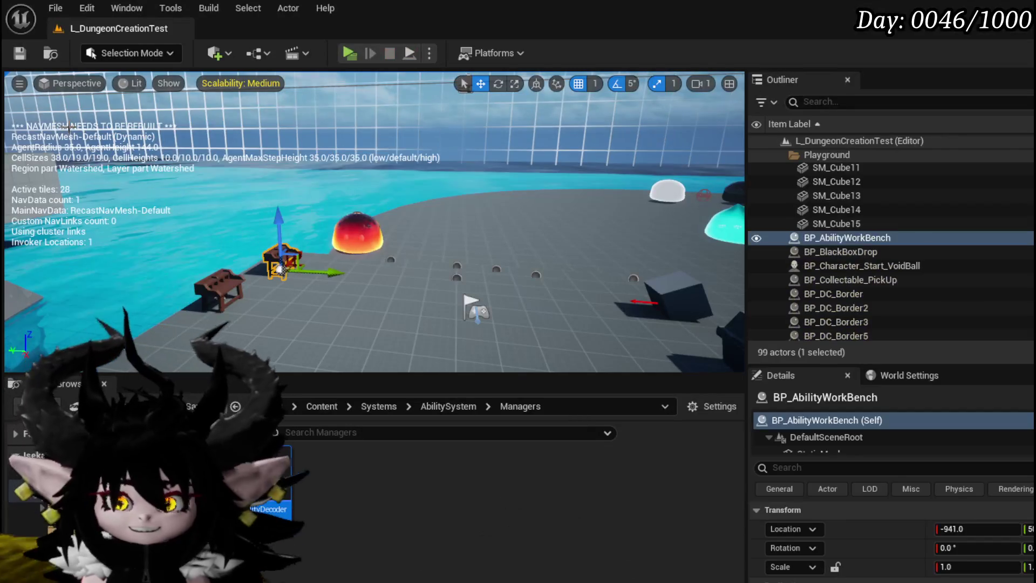
Save the level and switch to the AbilityWorkBenchUI blueprint editor.
click(17, 59)
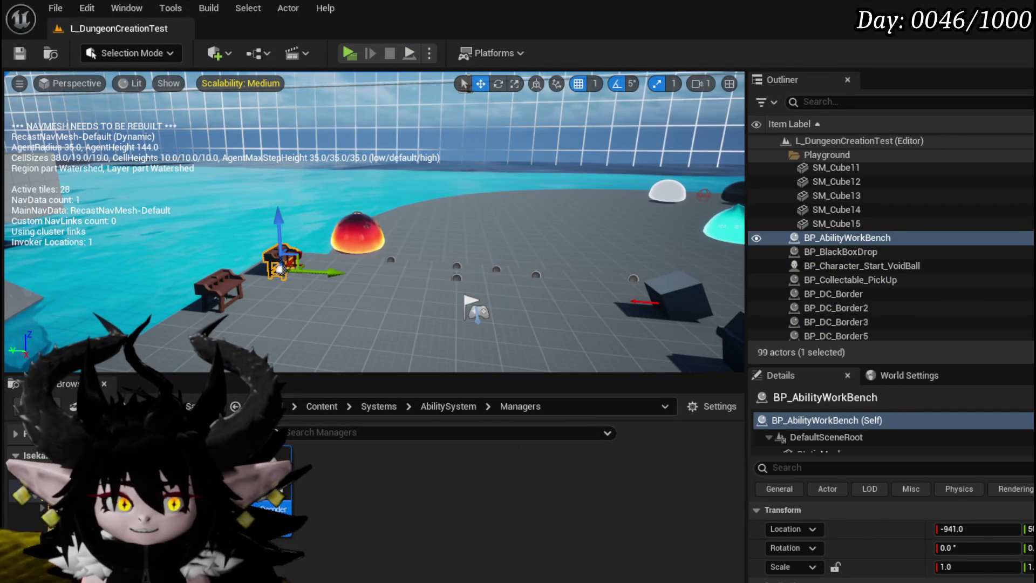
key(alt+Tab)
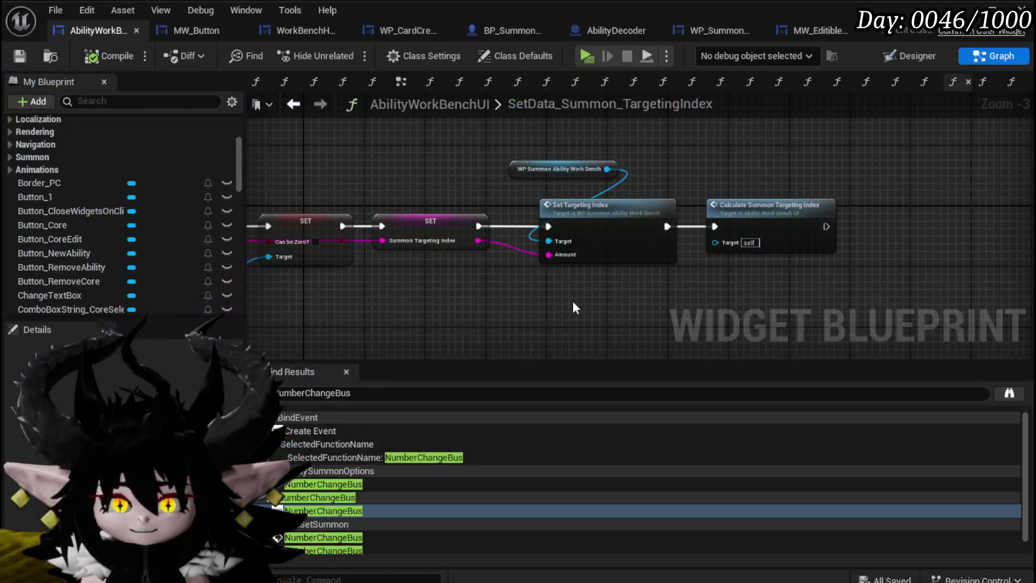
scroll(572, 298, down, 2)
scroll(601, 251, up, 2)
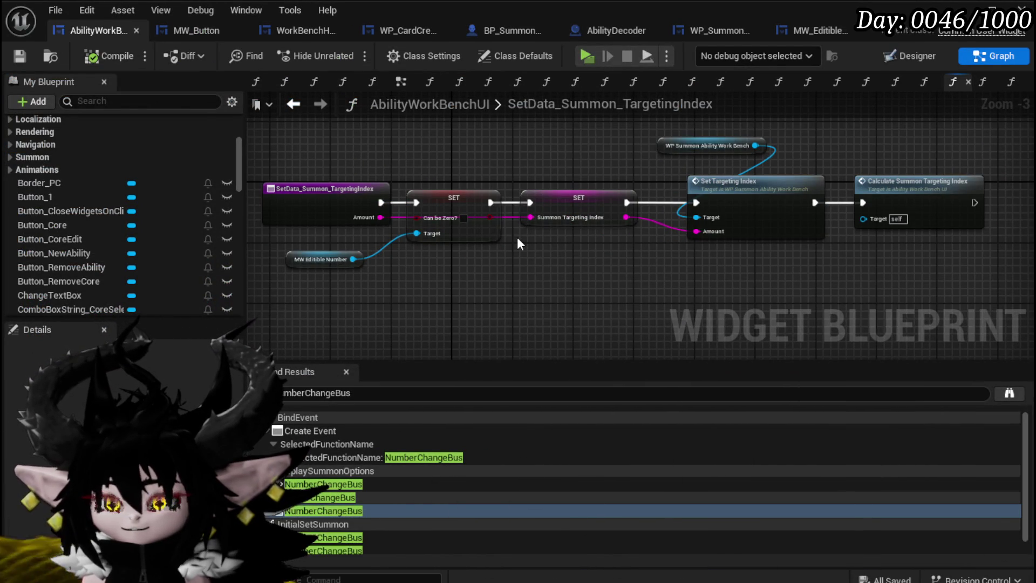
scroll(212, 186, up, 5)
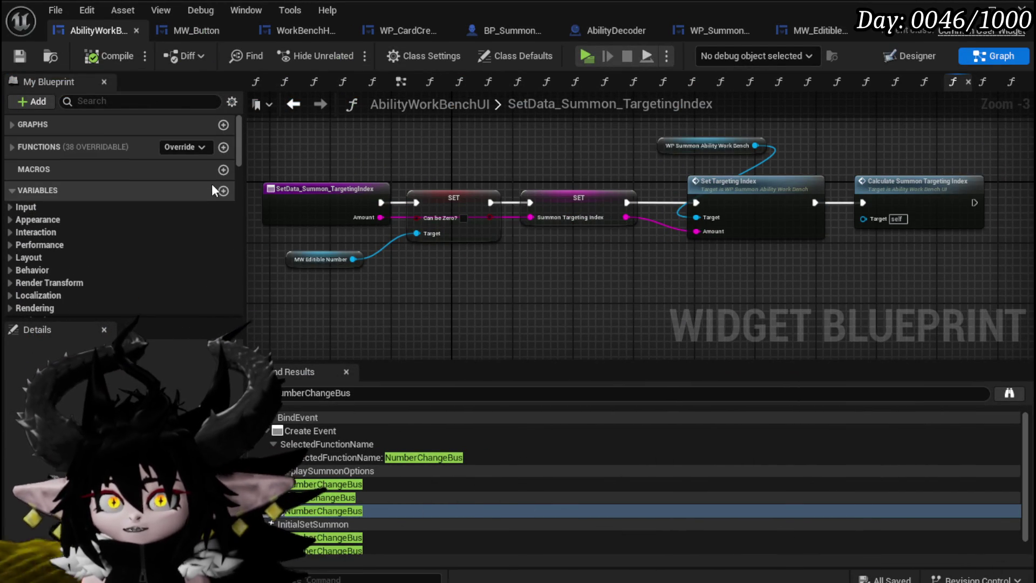
scroll(70, 204, down, 8)
scroll(76, 199, down, 5)
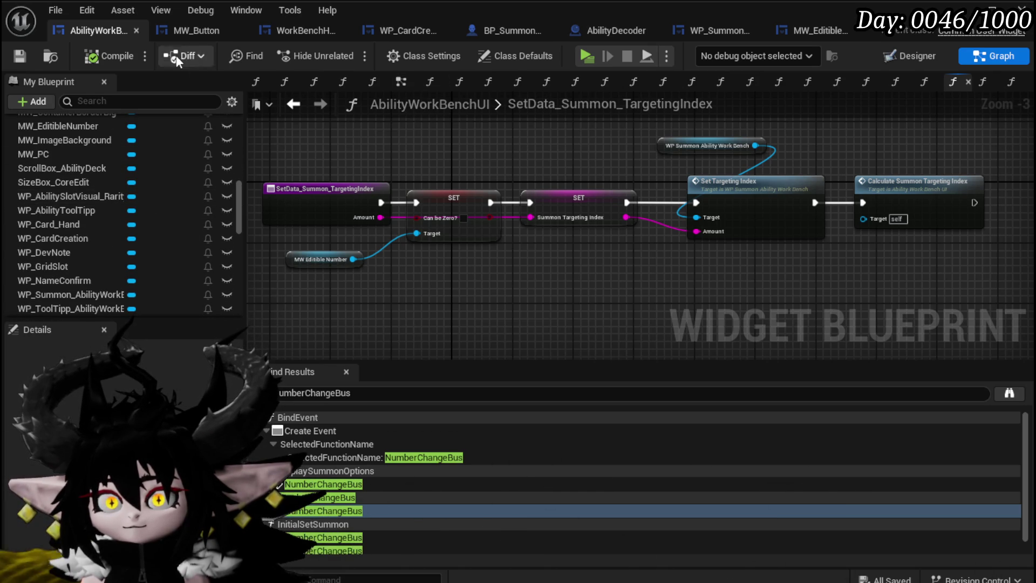
Go back to the NumberChangeBus graph and search My Blueprint for 'Set Targ'.
click(292, 103)
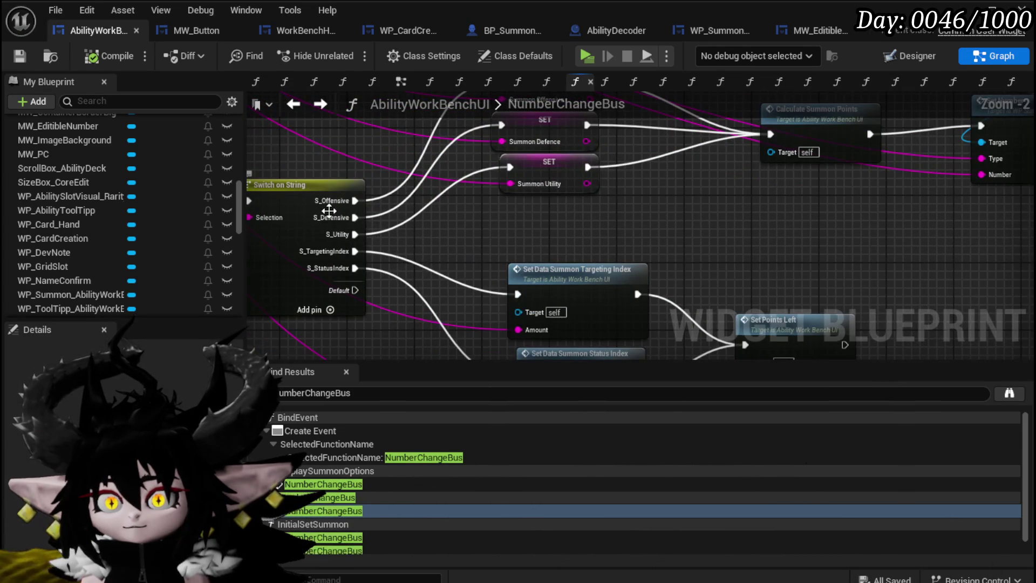
scroll(423, 248, down, 2)
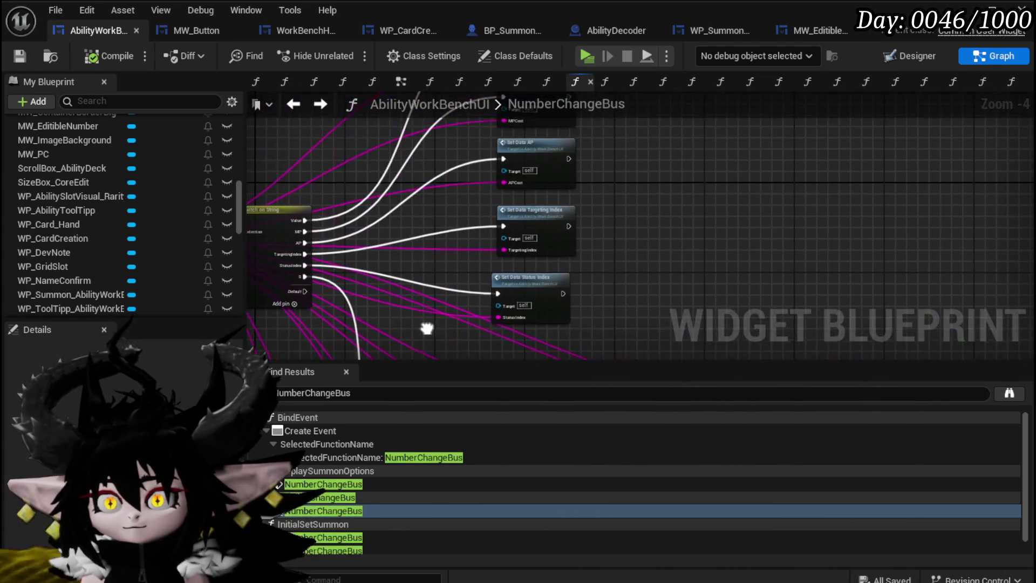
scroll(624, 247, up, 2)
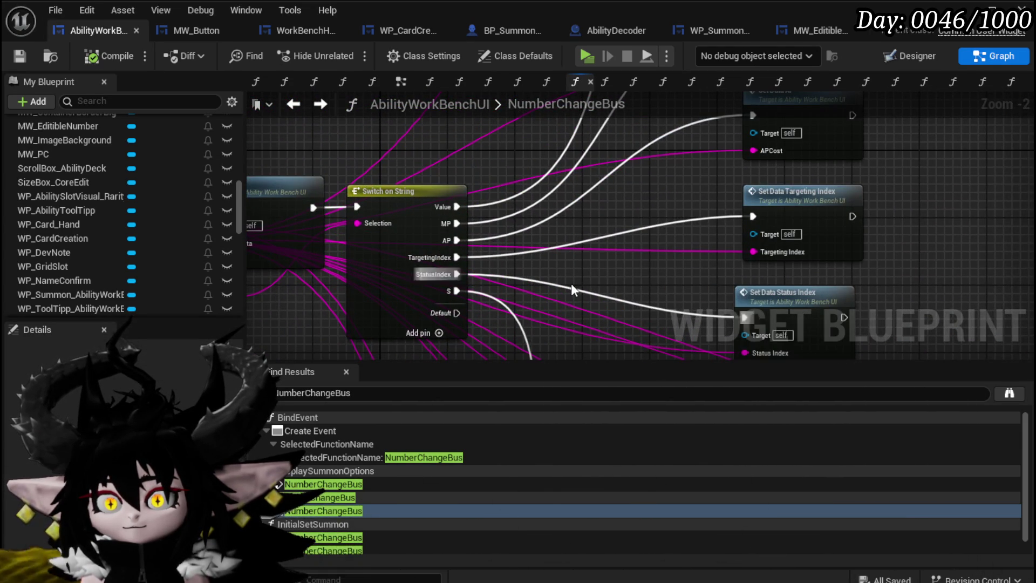
scroll(607, 266, down, 2)
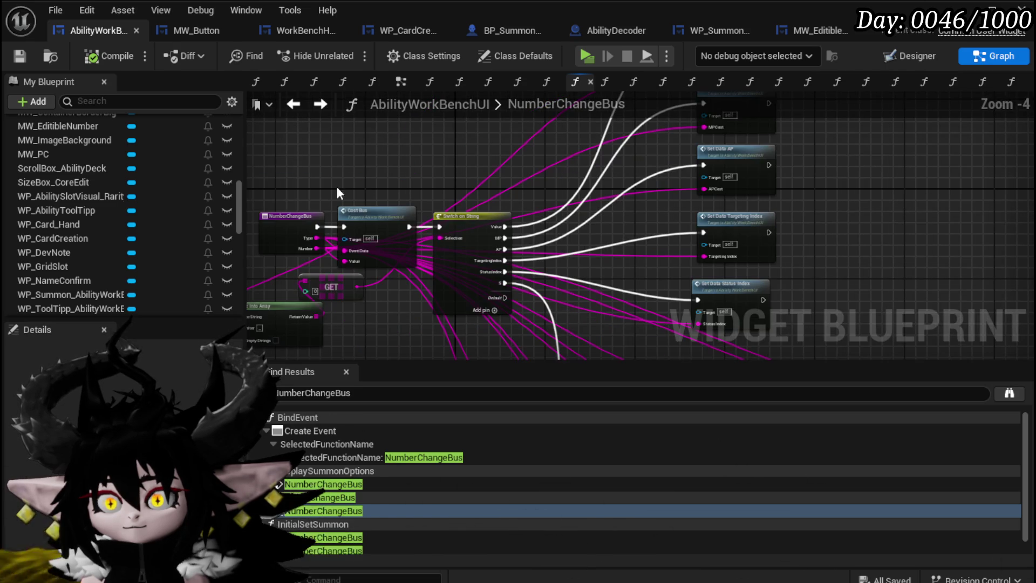
mouse_move(526, 296)
mouse_down()
mouse_move(571, 265)
mouse_move(553, 277)
mouse_up()
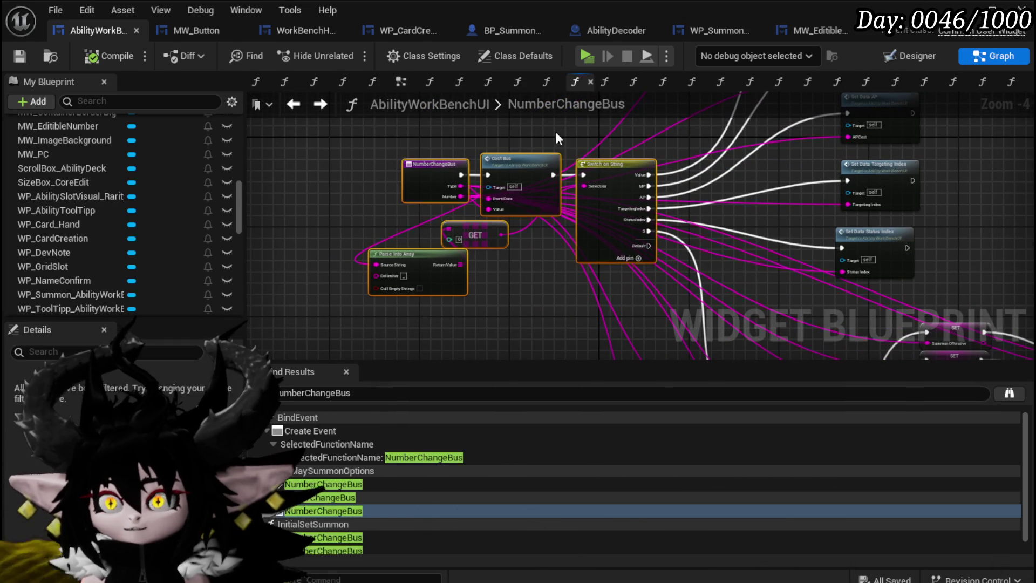
scroll(102, 188, up, 15)
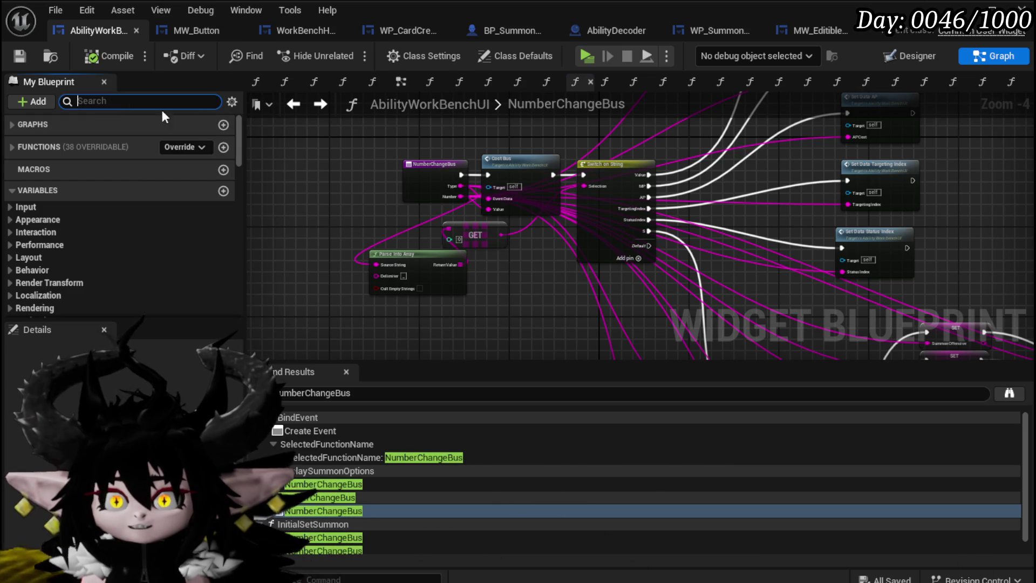
text(Set)
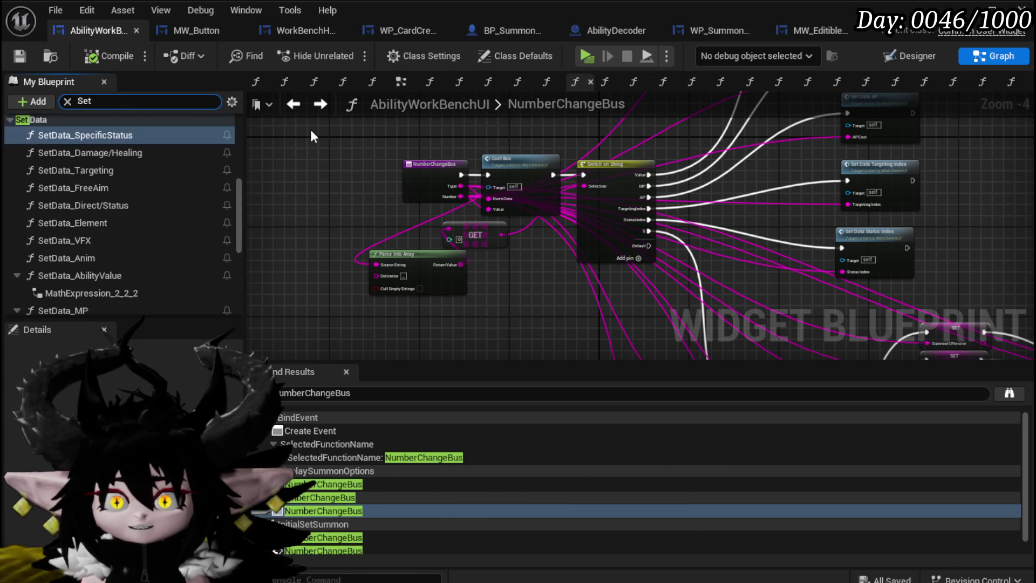
text( Targ)
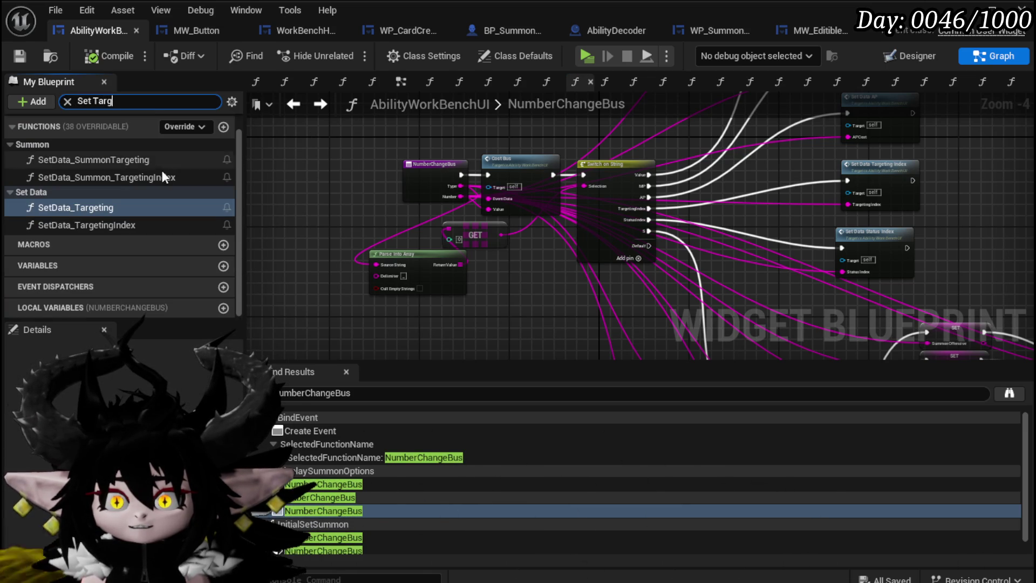
Open SetData_SummonTargeting and move Set Points Left further right.
double_click(116, 165)
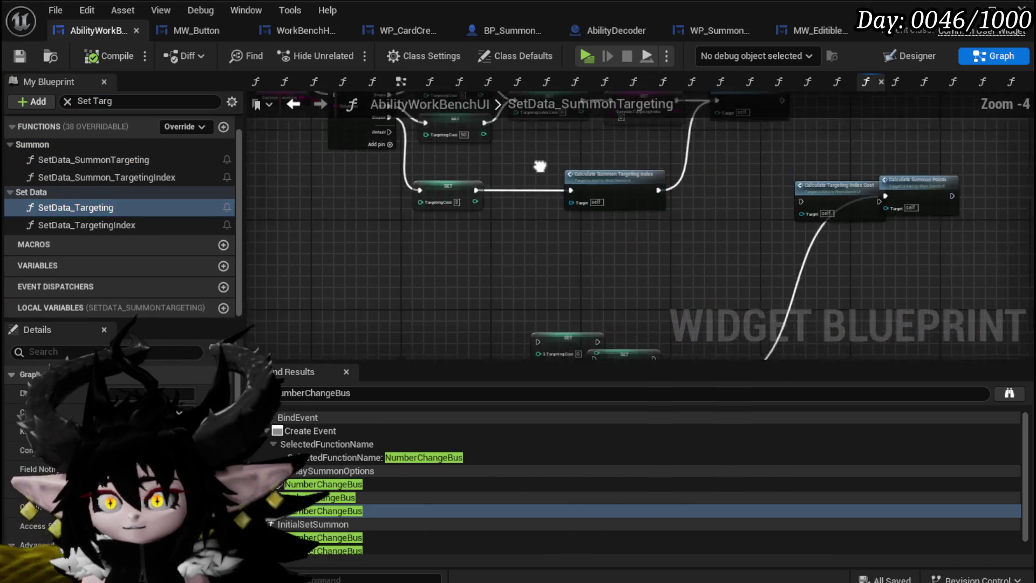
scroll(463, 301, up, 1)
mouse_move(483, 280)
mouse_down()
mouse_move(502, 244)
mouse_move(602, 256)
mouse_up()
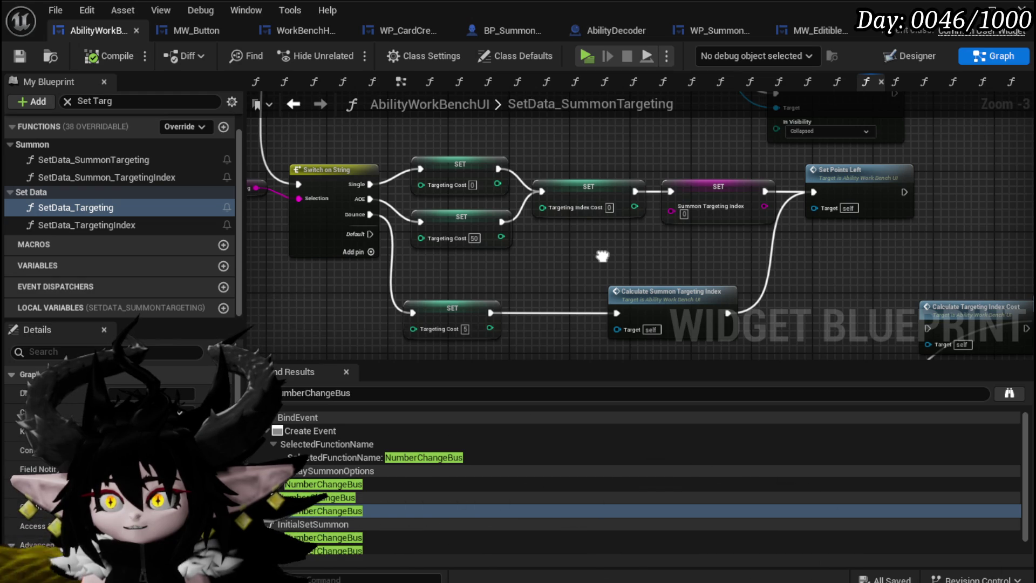
click(712, 205)
mouse_move(693, 157)
mouse_down()
mouse_move(676, 197)
mouse_move(723, 215)
mouse_move(723, 242)
mouse_move(592, 331)
mouse_move(543, 233)
mouse_move(330, 240)
mouse_up()
mouse_move(694, 237)
mouse_down()
mouse_move(851, 222)
mouse_move(760, 215)
mouse_move(655, 132)
mouse_move(633, 128)
mouse_up()
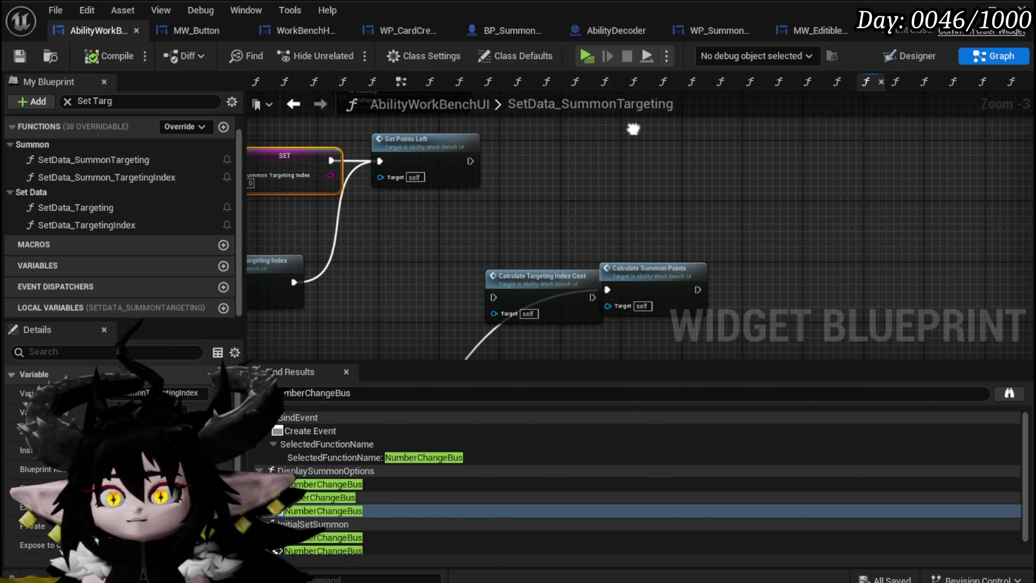
mouse_move(620, 148)
mouse_down()
mouse_move(696, 81)
mouse_move(755, 64)
mouse_move(597, 232)
mouse_up()
drag(496, 190, 619, 188)
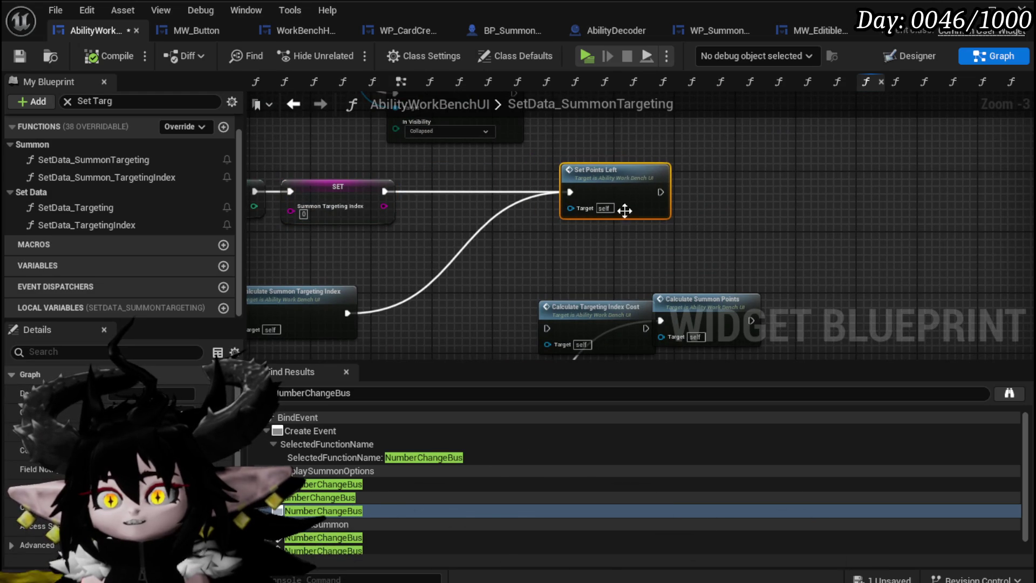
drag(403, 239, 559, 190)
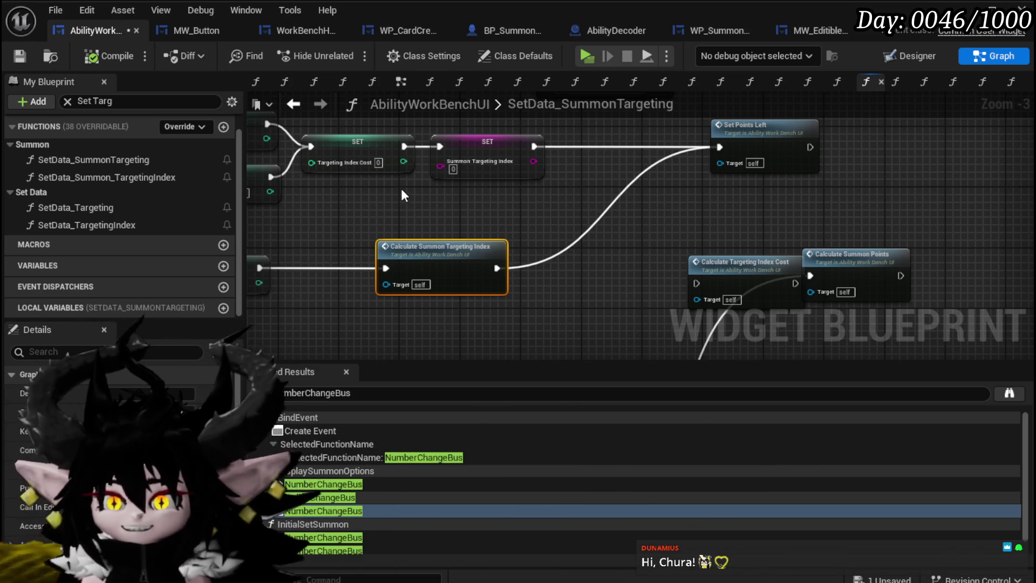
Wire the SET node into Calculate Summon Targeting Index and move it beside Set Points Left.
key(ctrl+v)
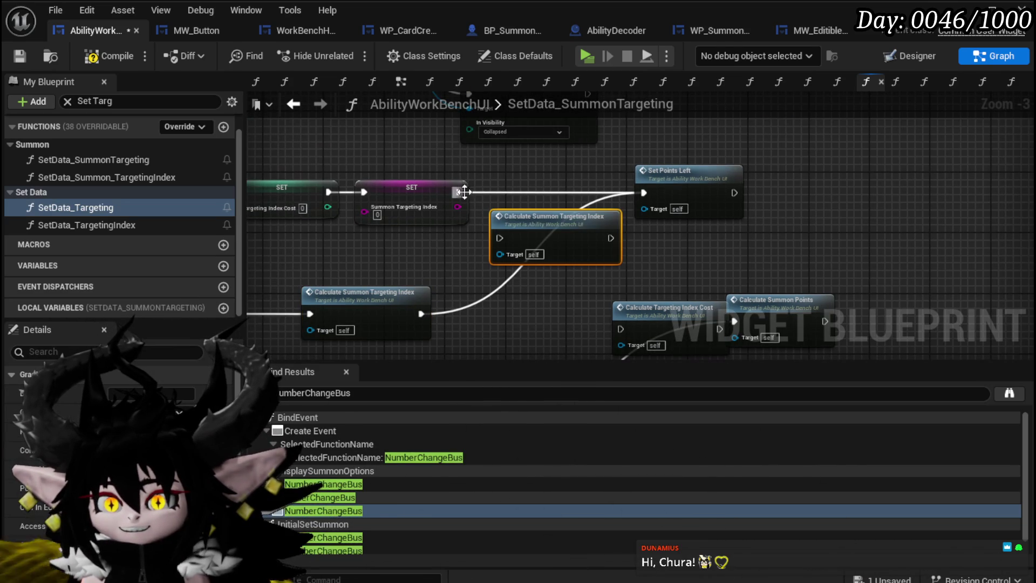
key(Delete)
drag(458, 192, 310, 313)
mouse_move(375, 311)
mouse_down()
mouse_move(571, 280)
mouse_move(565, 192)
mouse_move(602, 248)
mouse_move(622, 254)
mouse_up()
mouse_move(674, 180)
mouse_down()
mouse_move(673, 247)
mouse_move(955, 181)
mouse_up()
Rearrange the nodes so Calculate Summon Targeting Index sits in line just before Set Points Left.
click(426, 227)
drag(426, 227, 86, 219)
drag(566, 224, 811, 266)
drag(721, 238, 721, 300)
drag(458, 216, 731, 175)
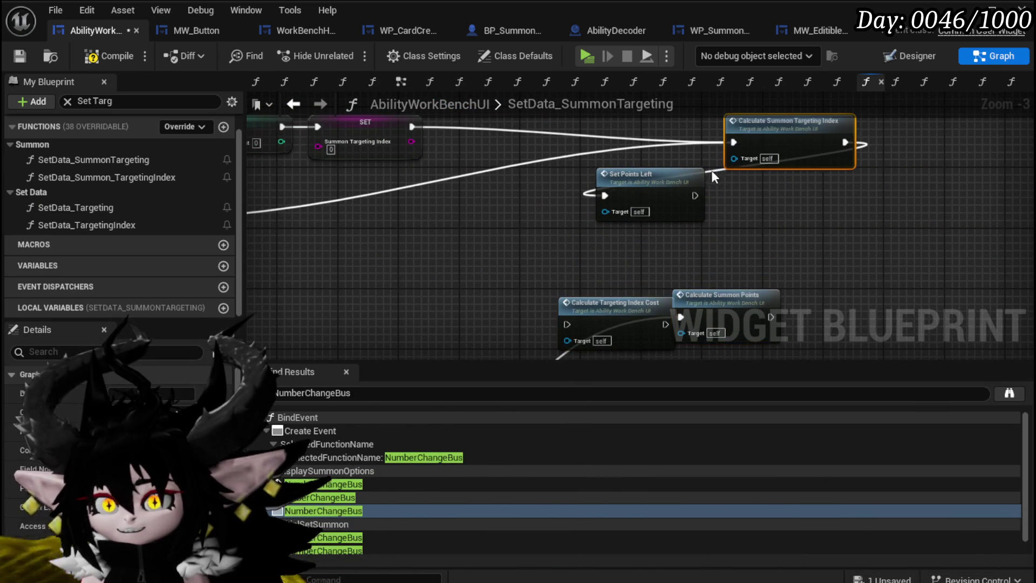
mouse_move(804, 131)
mouse_down()
mouse_move(471, 235)
mouse_move(549, 196)
mouse_move(539, 200)
mouse_up()
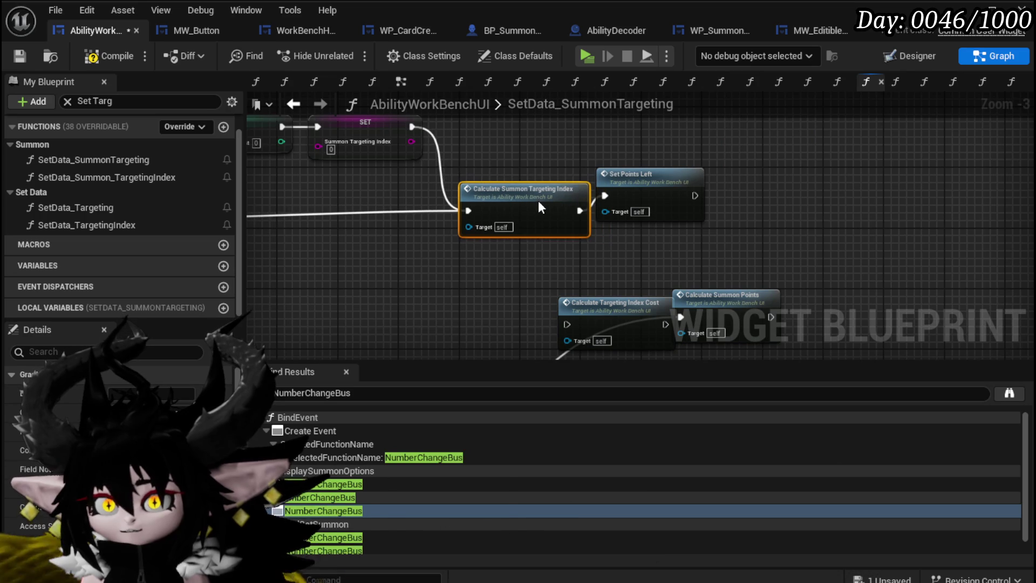
drag(646, 169, 667, 183)
mouse_move(477, 266)
mouse_down()
mouse_move(695, 188)
mouse_move(680, 195)
mouse_up()
click(626, 156)
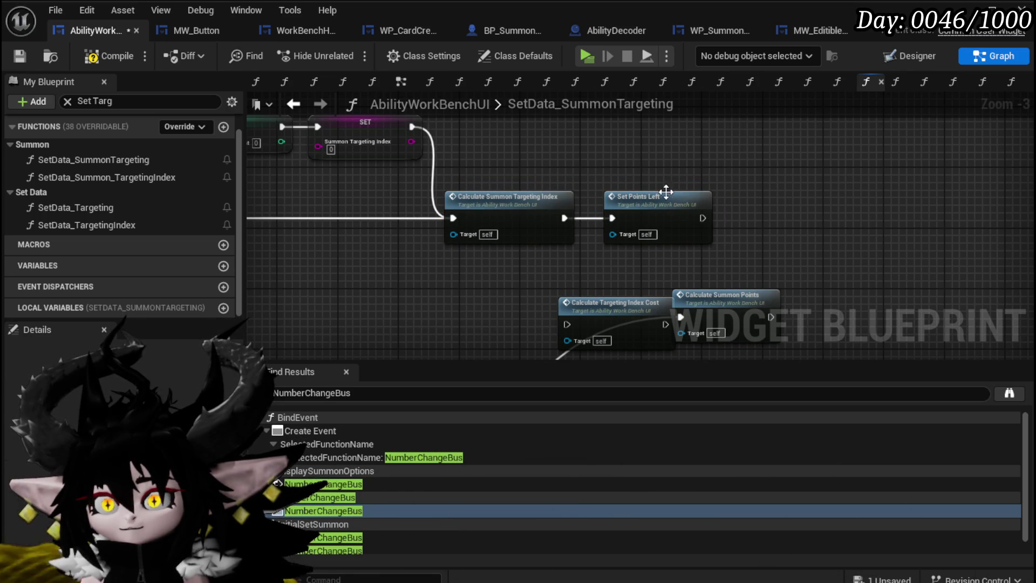
drag(591, 160, 742, 187)
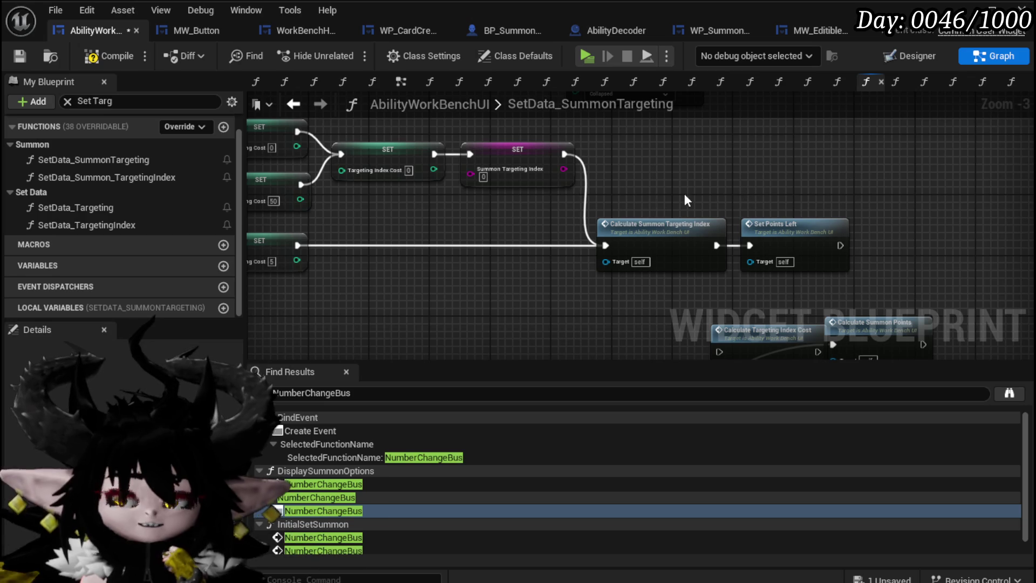
Compile and save the widget blueprint, then start a play-test from the level editor.
click(89, 56)
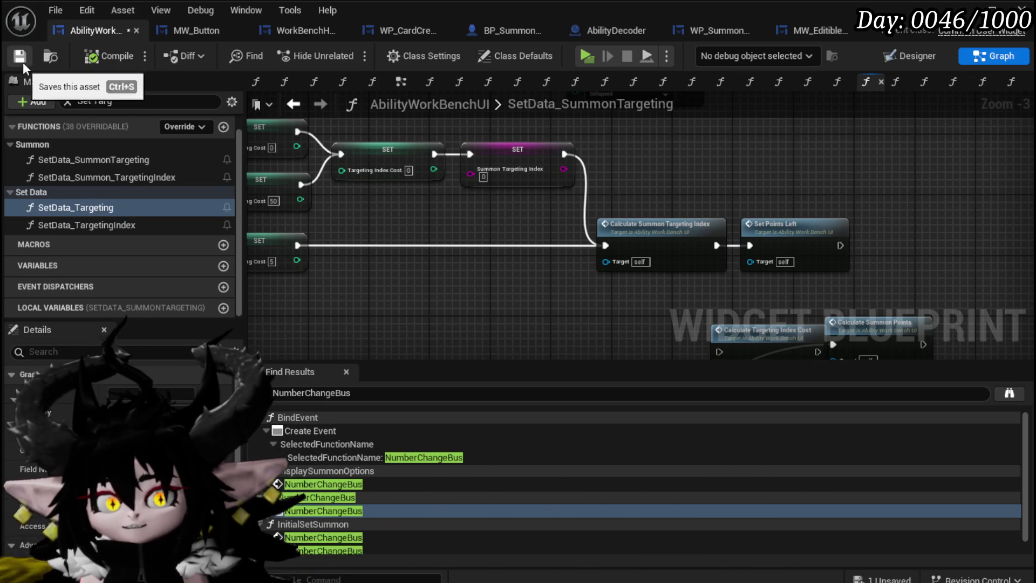
key(ctrl+s)
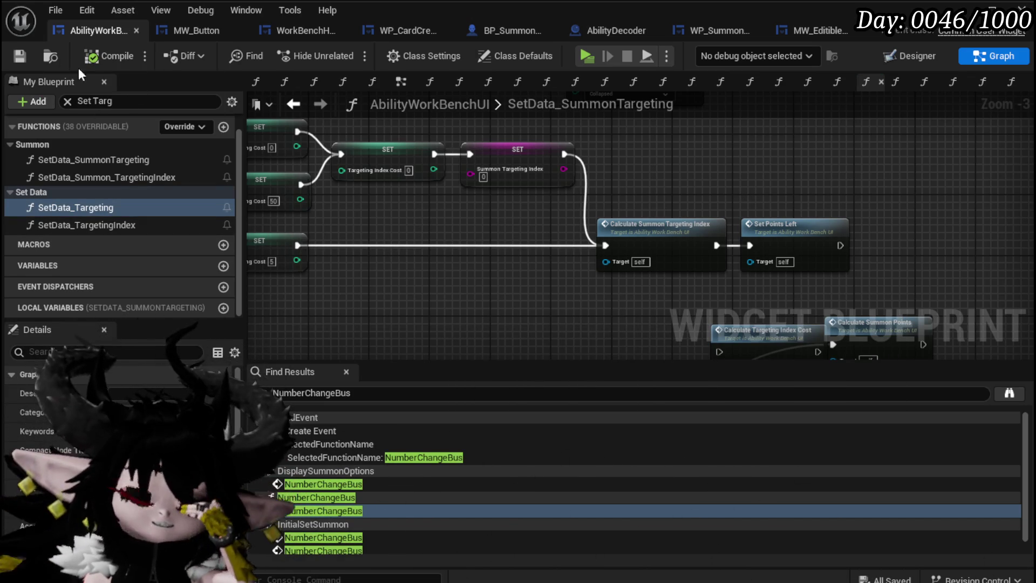
click(20, 56)
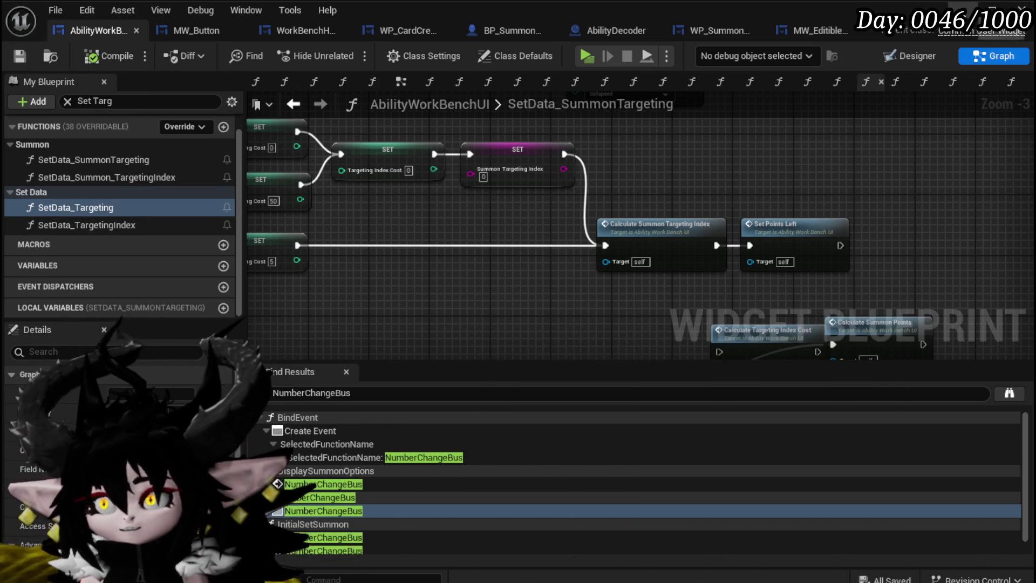
key(alt+Tab)
click(350, 53)
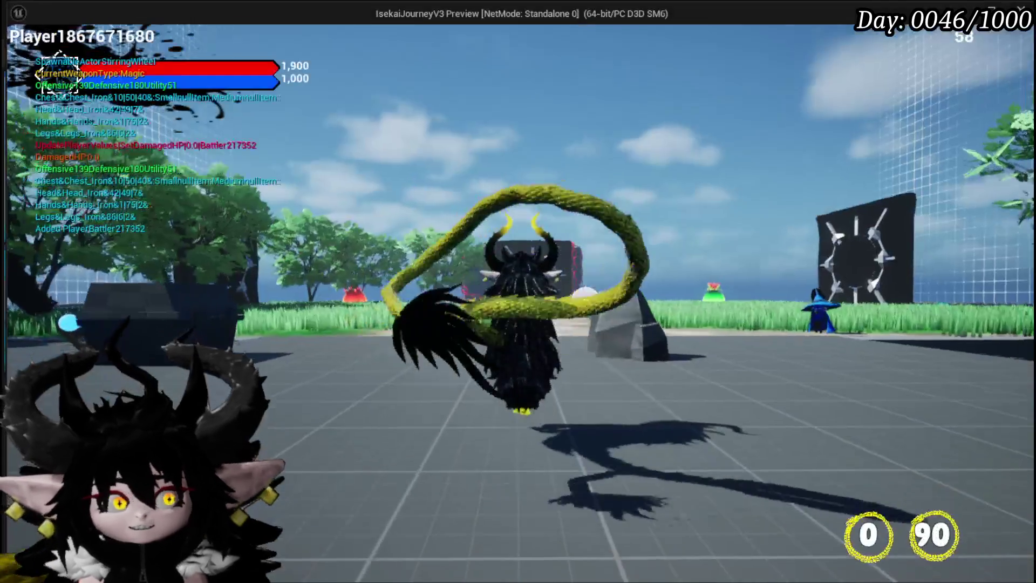
Run to the red fire slime and start combat.
key(w)
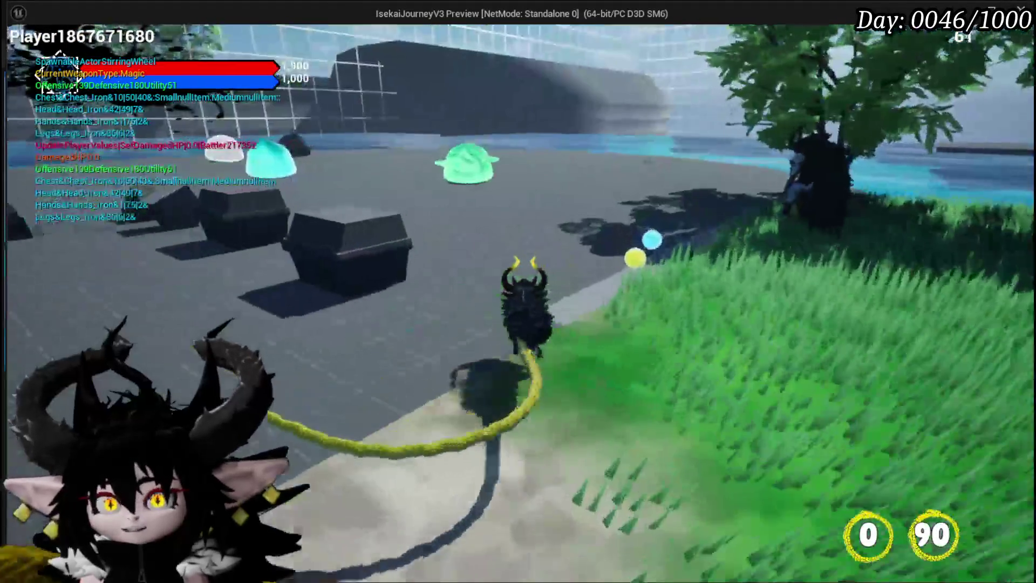
key(w)
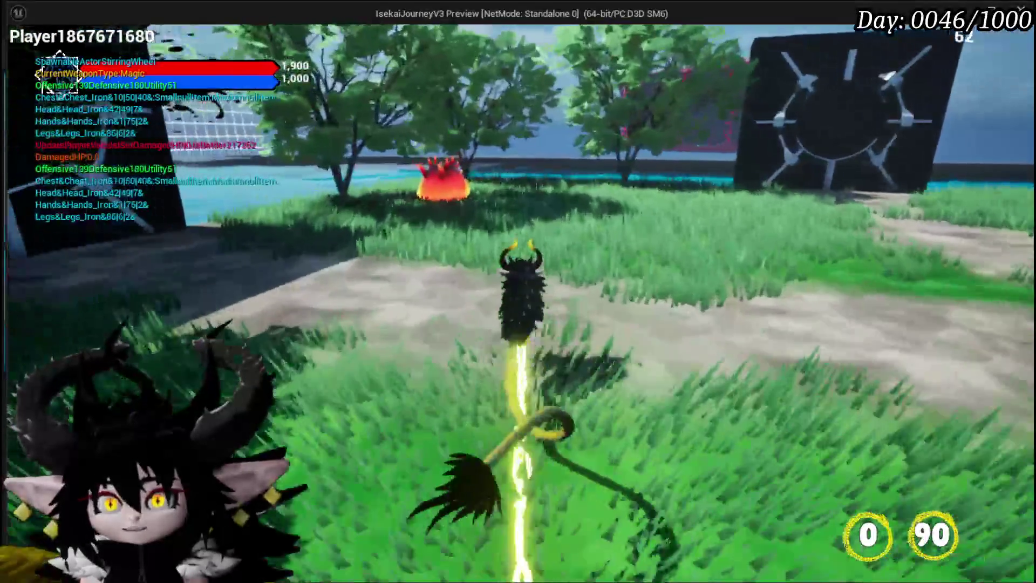
key(w)
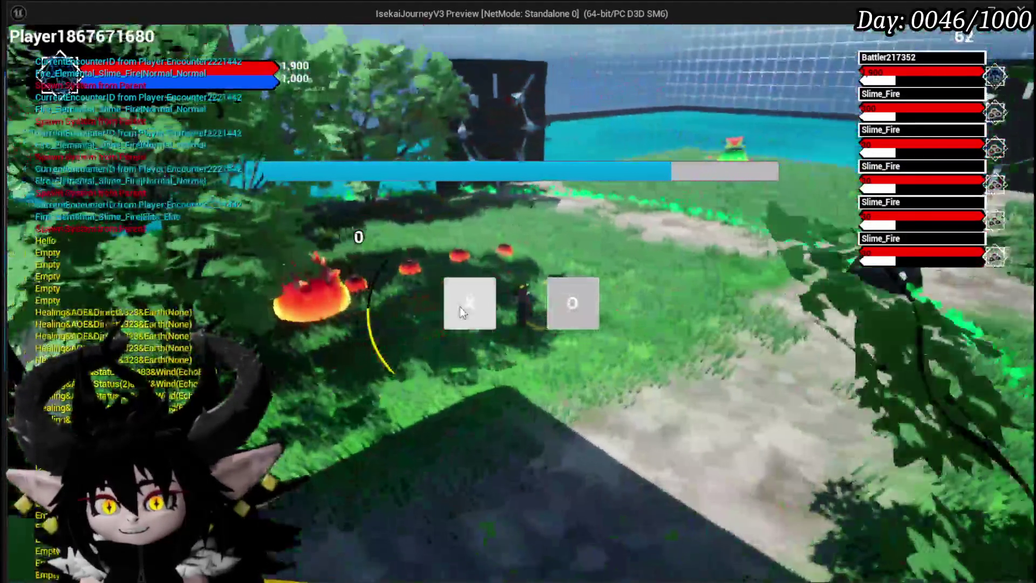
click(460, 302)
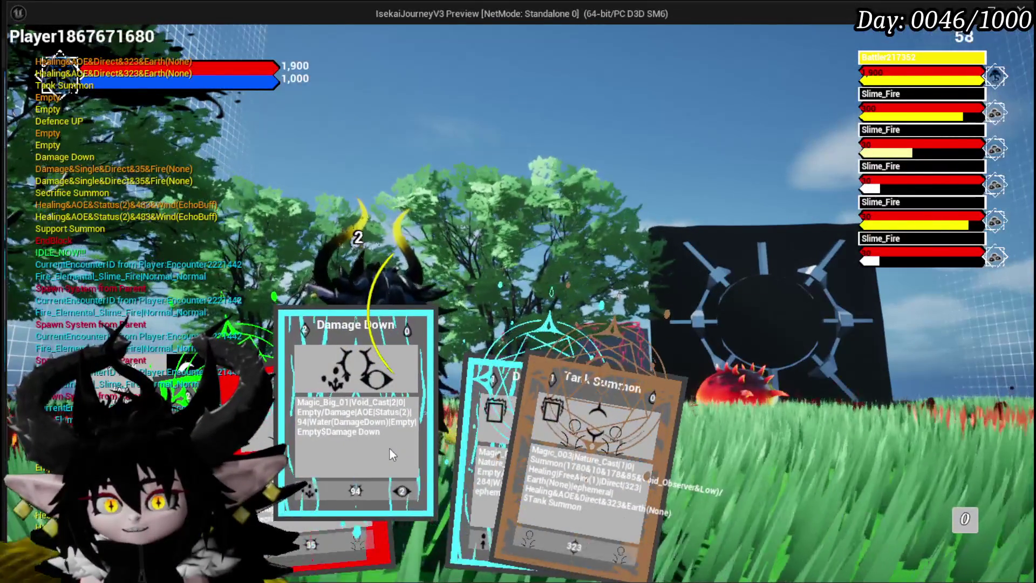
Play Damage Down, a targeted card, Splash Move and Boom against the slimes.
click(389, 449)
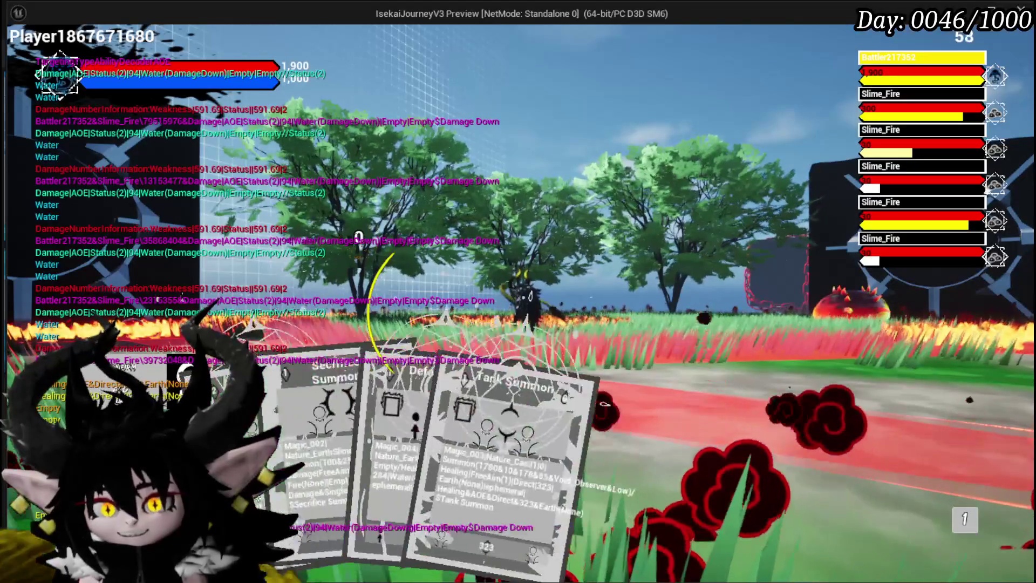
mouse_move(410, 502)
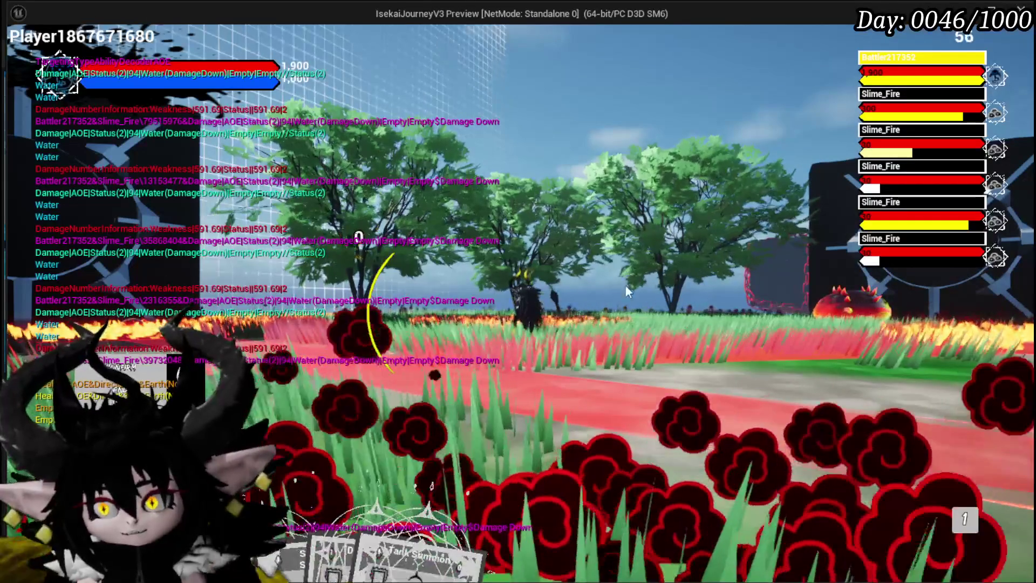
click(531, 247)
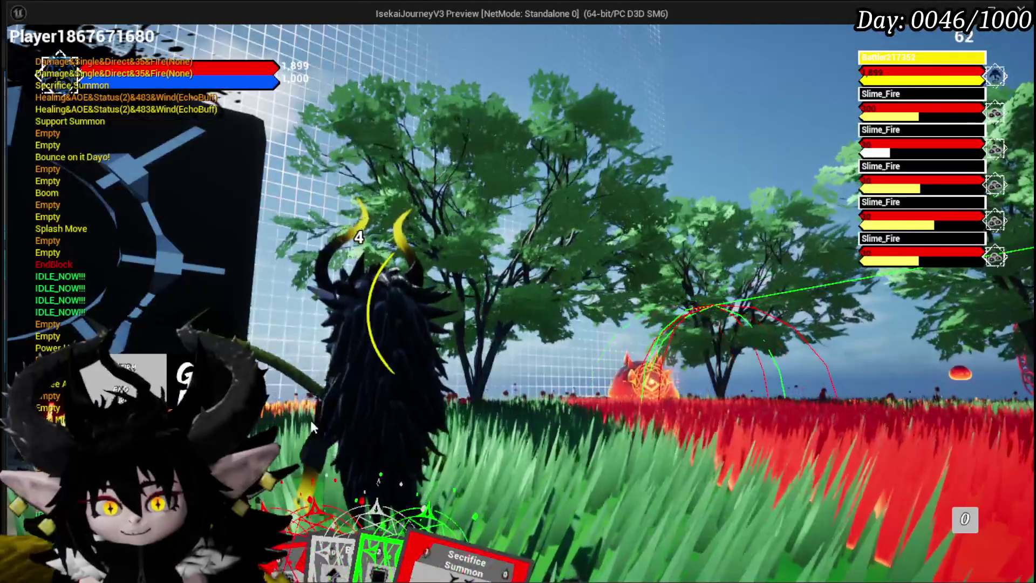
mouse_move(452, 452)
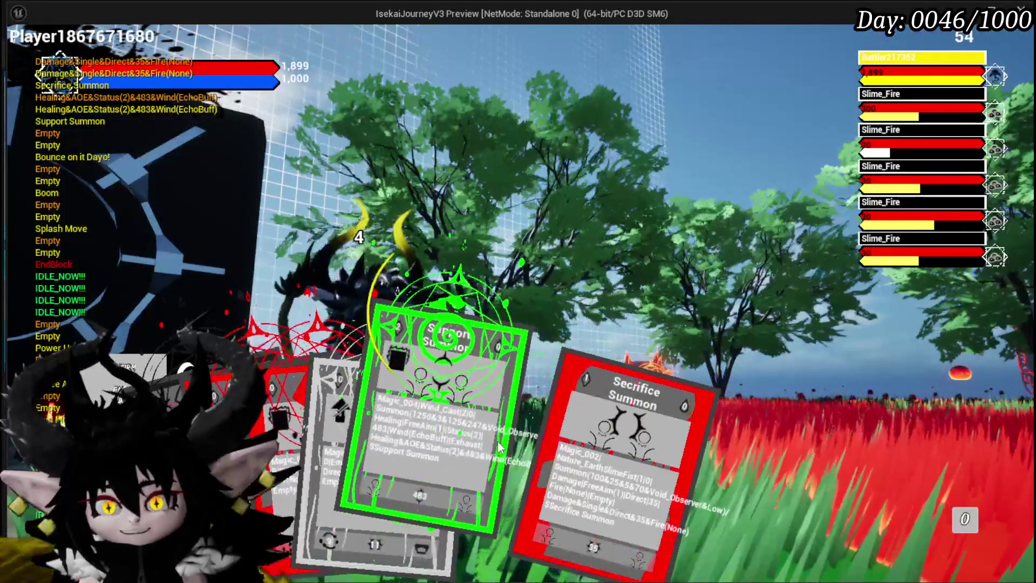
click(297, 428)
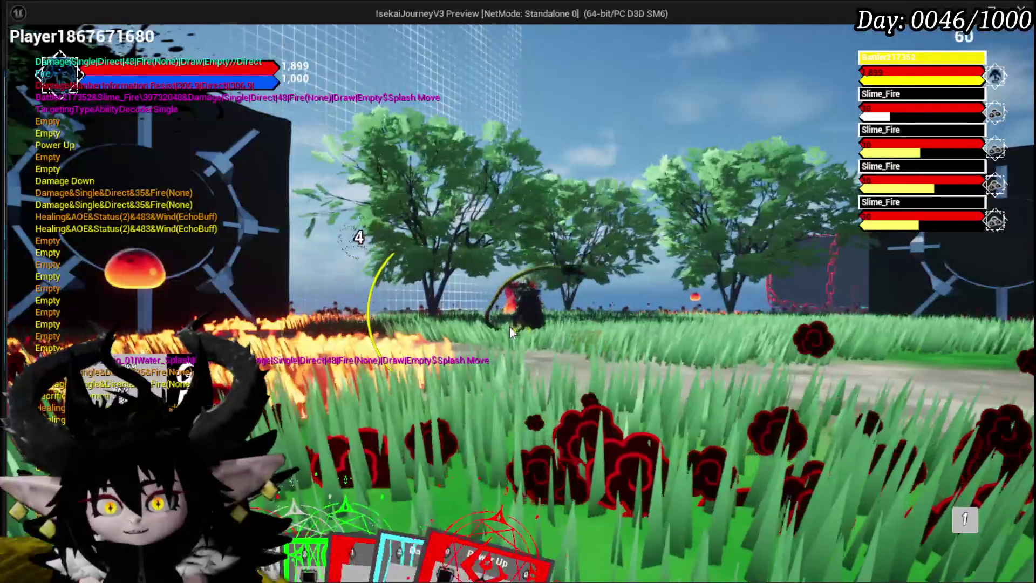
click(316, 467)
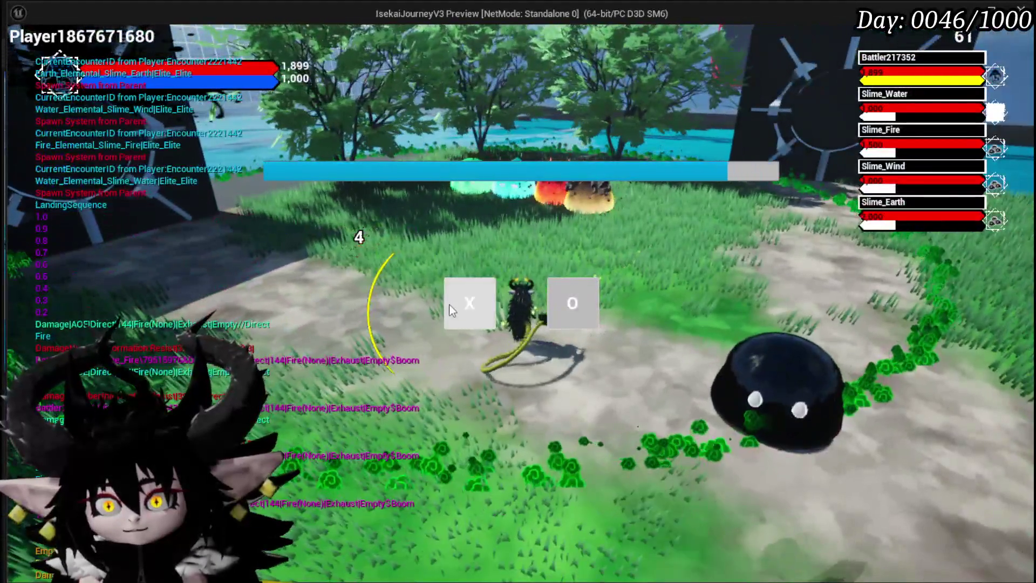
Start the next encounter and play Splash Move plus a red card.
click(449, 305)
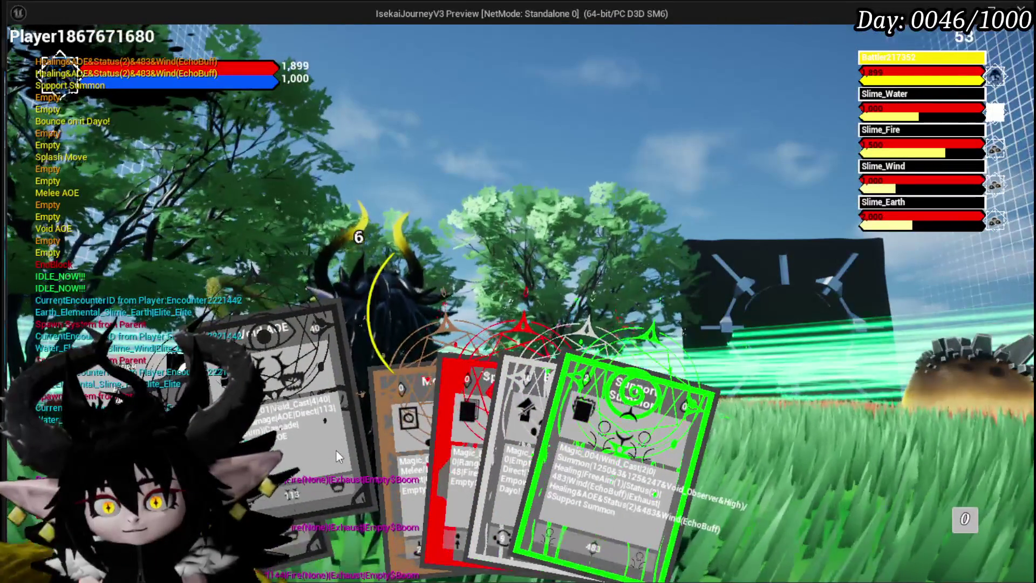
click(408, 438)
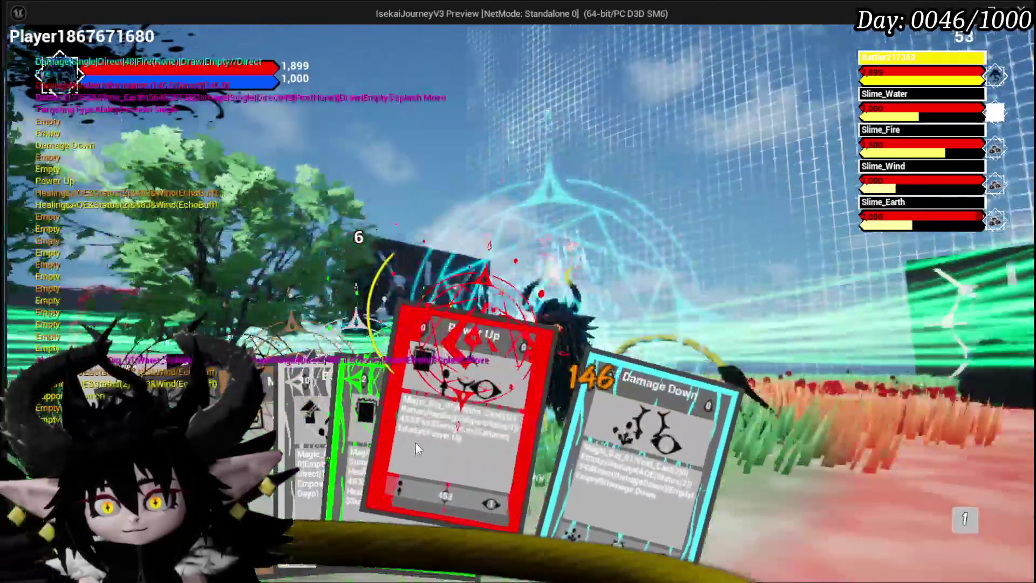
click(423, 441)
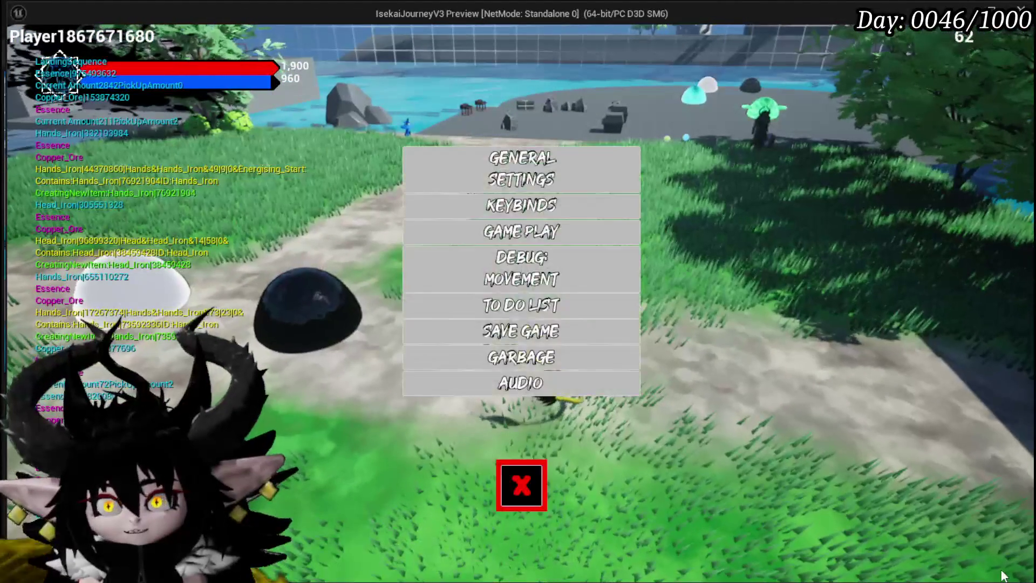
Resume play and run up to the chest on the tiled platform.
click(544, 499)
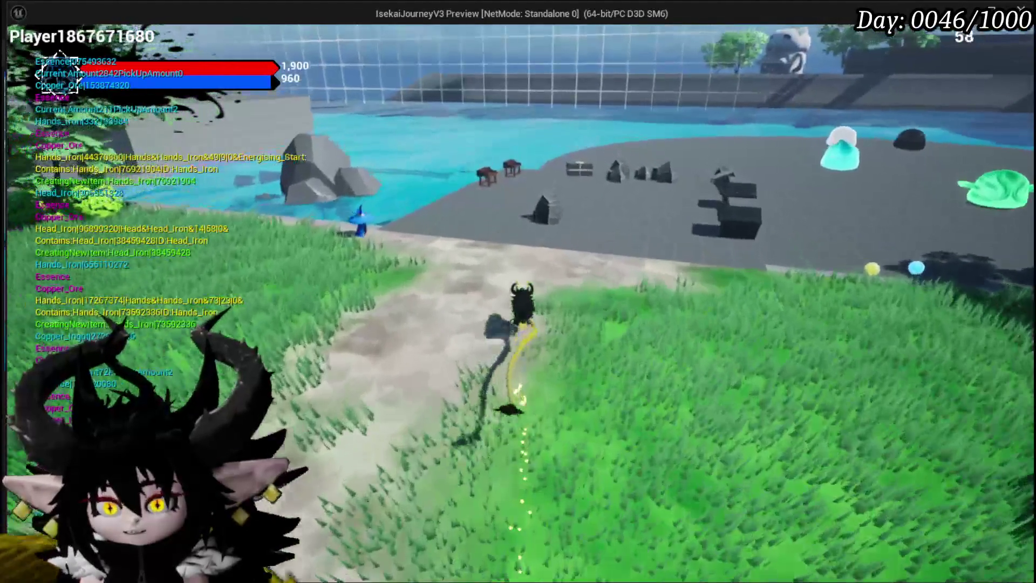
key(w)
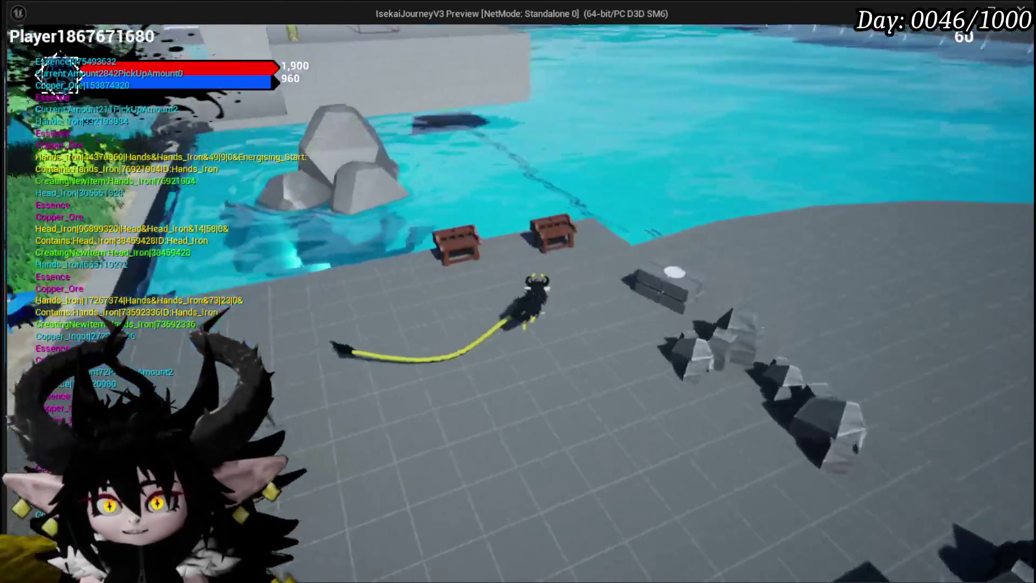
key(w)
Open the workbench's magic card list and select the Support Summon card.
click(69, 46)
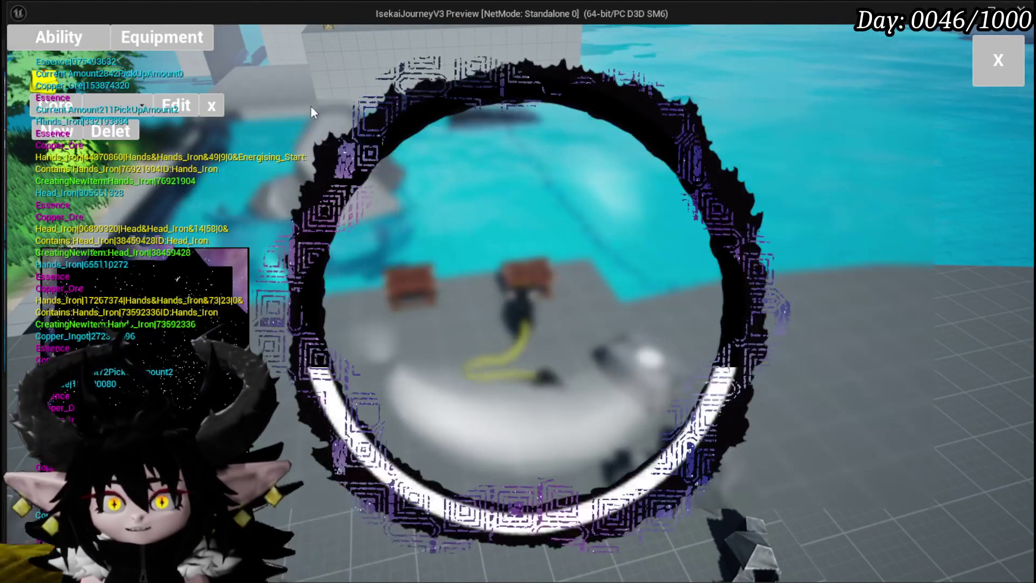
click(124, 101)
click(151, 133)
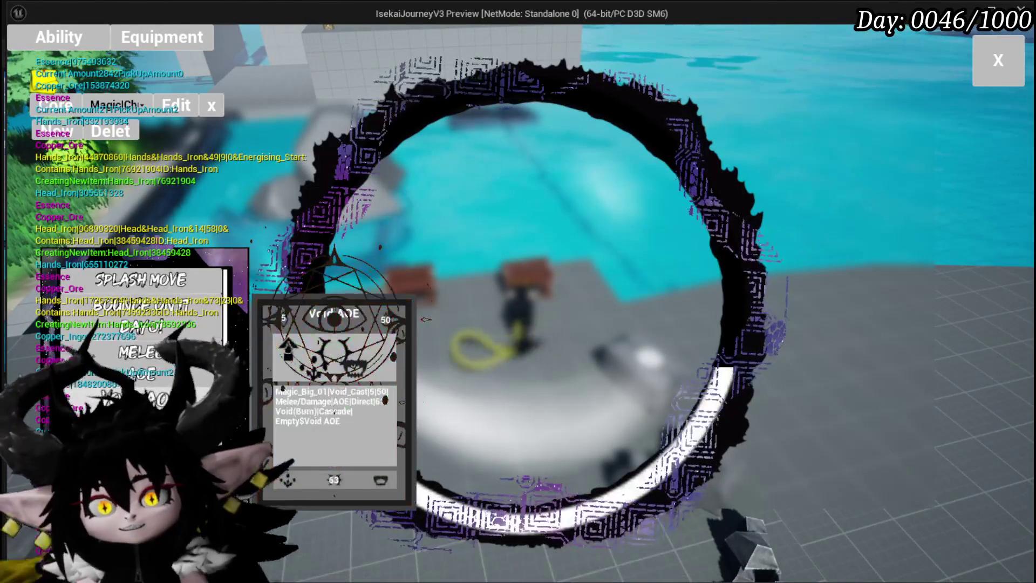
click(335, 410)
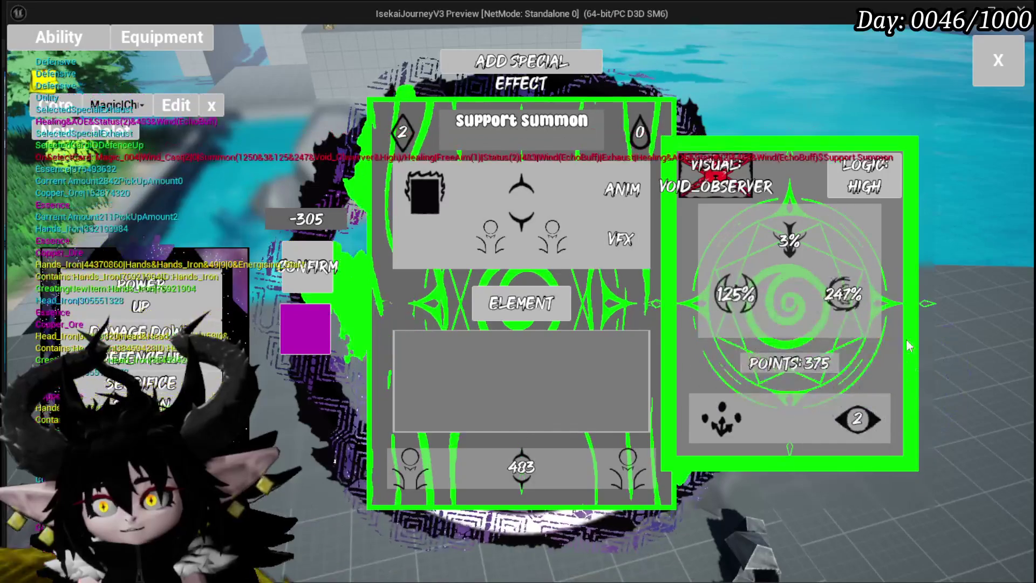
Retype the defensive and offensive FILL amounts on the Support Summon's stat wheel, trying 97 along the way.
click(735, 294)
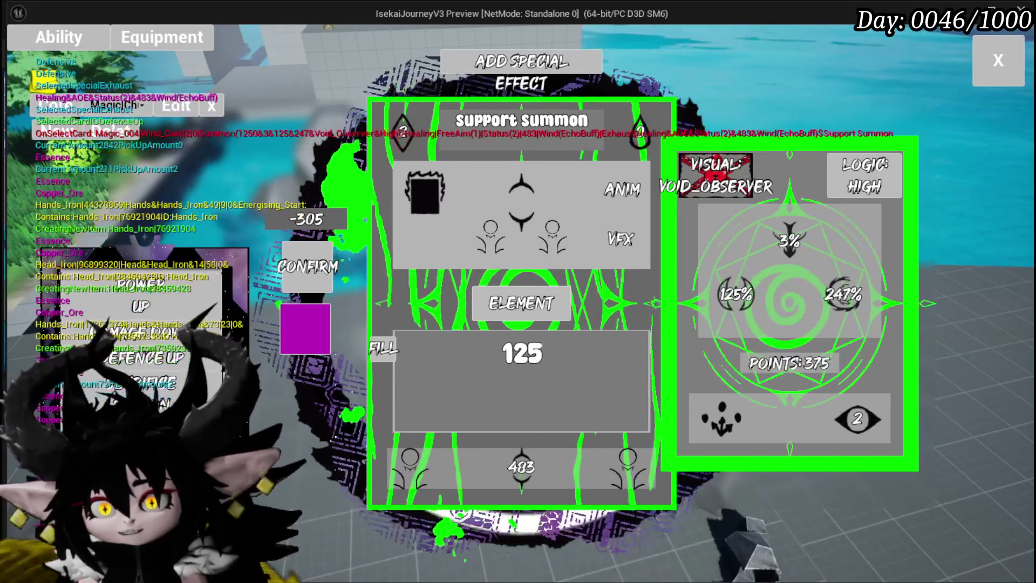
text(00)
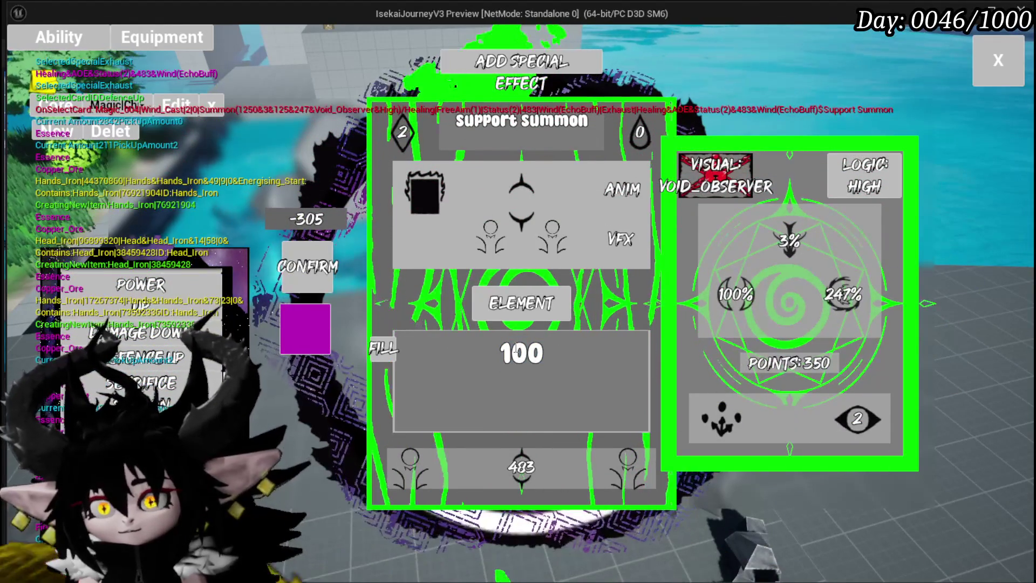
text(97)
click(789, 240)
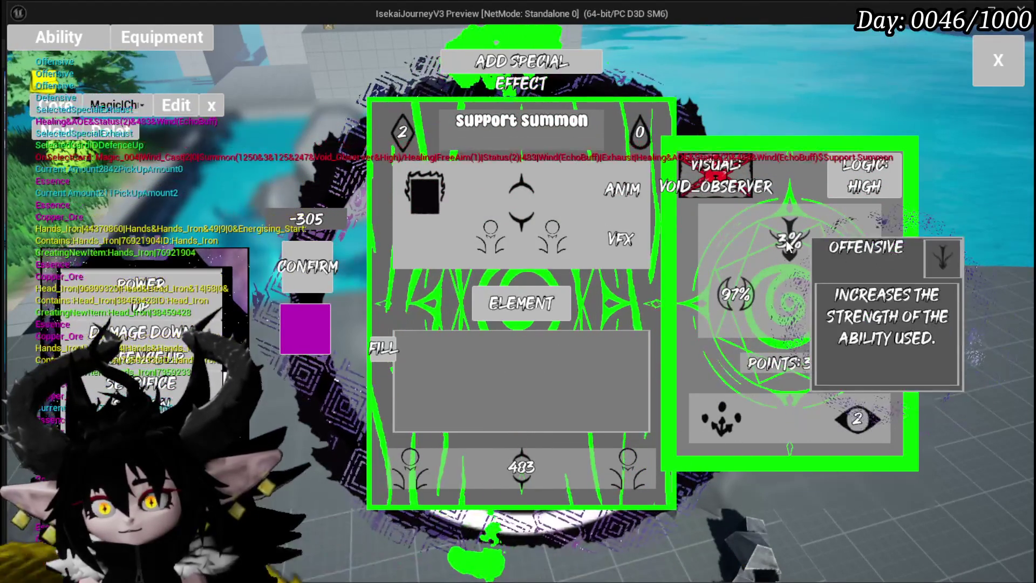
key(BackSpace)
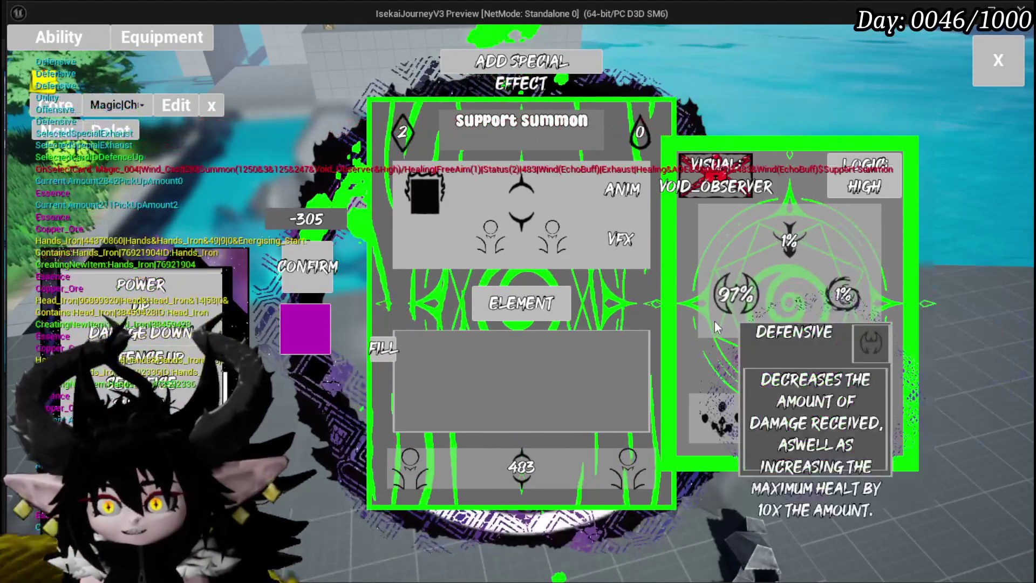
mouse_move(732, 293)
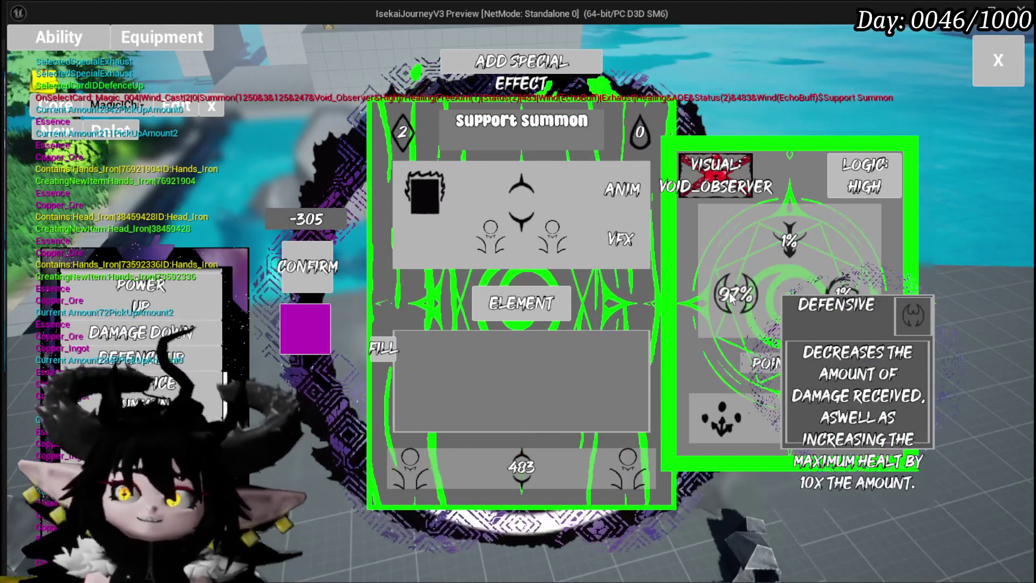
mouse_move(831, 292)
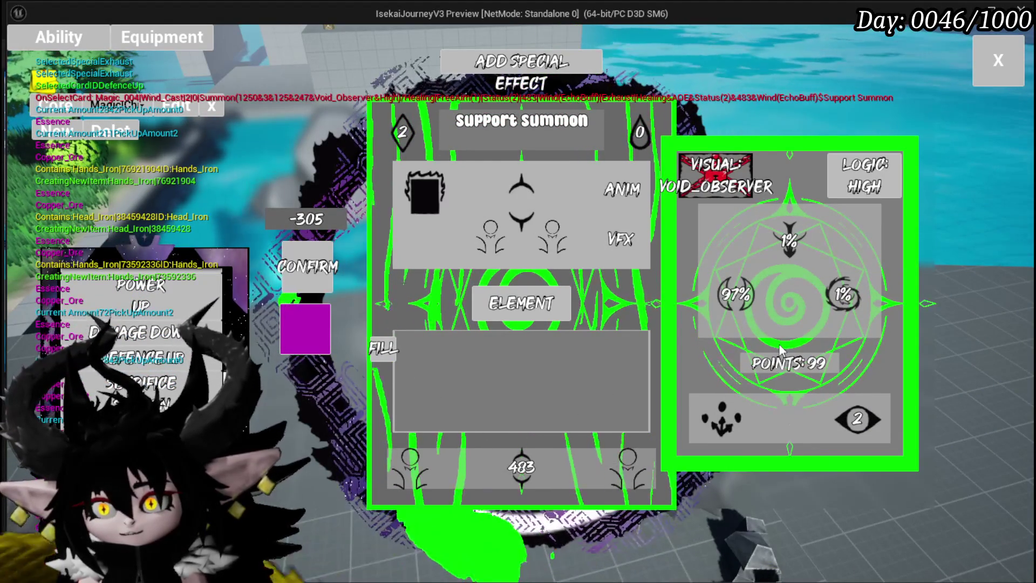
click(735, 294)
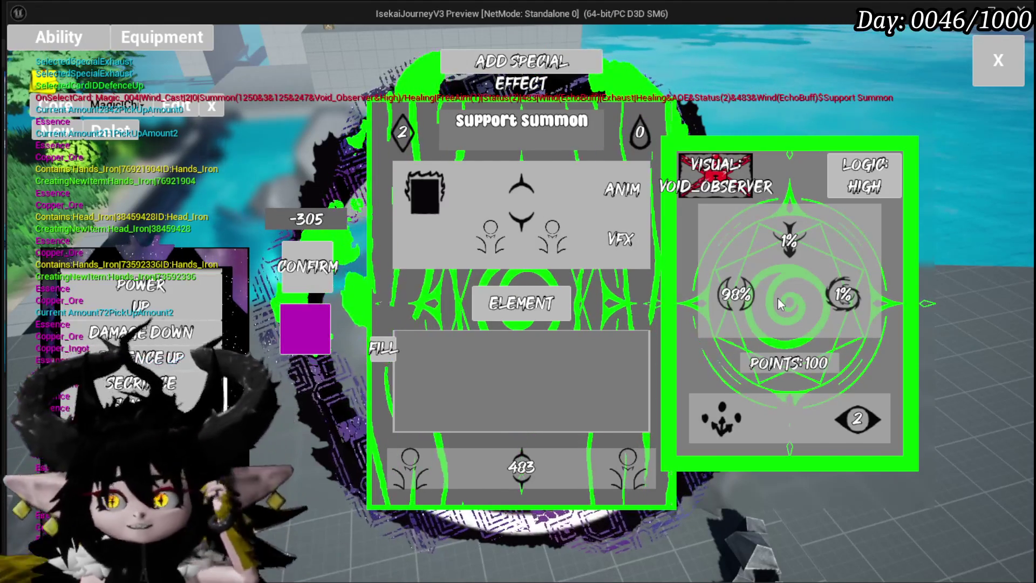
mouse_move(740, 323)
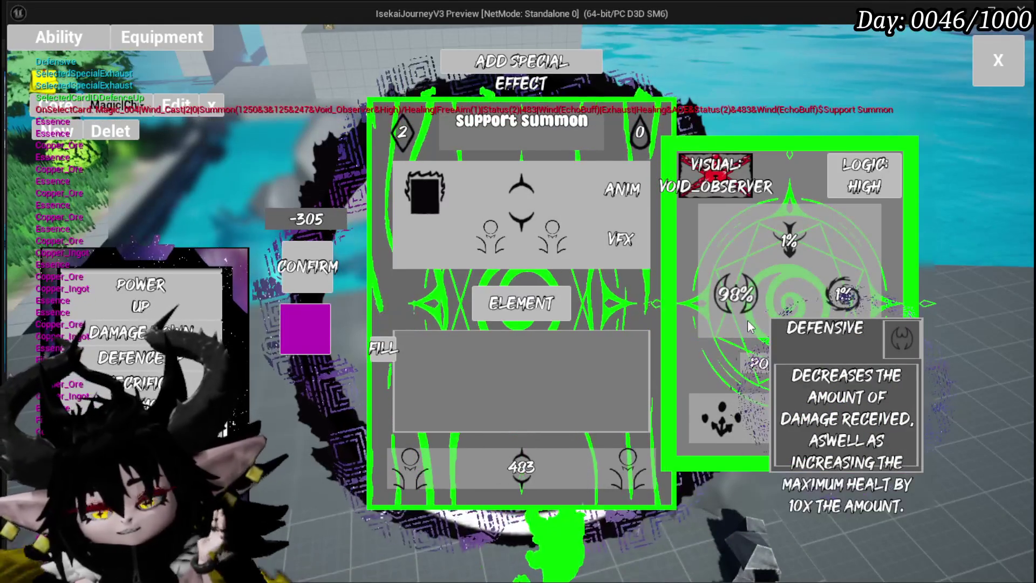
mouse_move(755, 276)
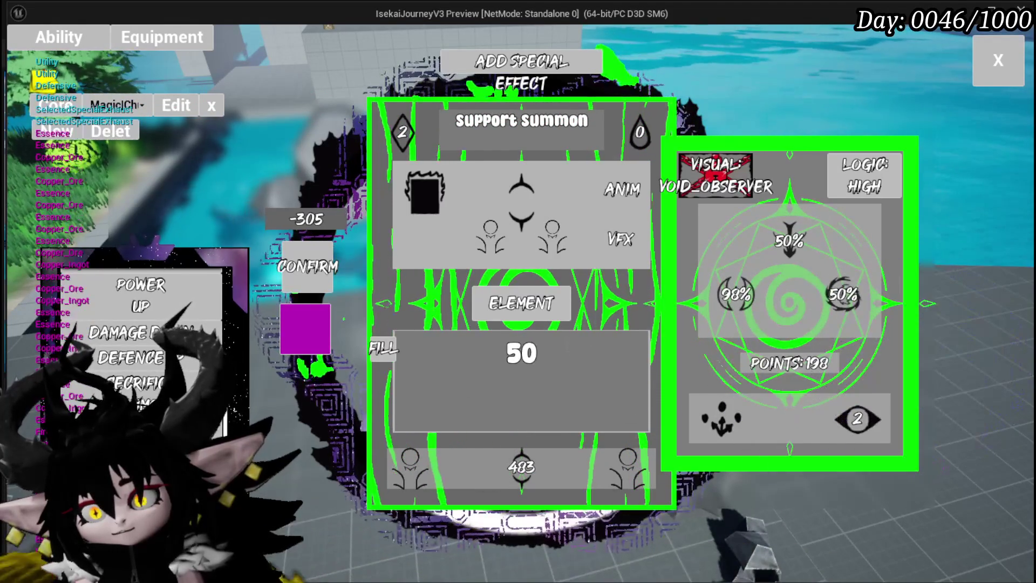
click(788, 245)
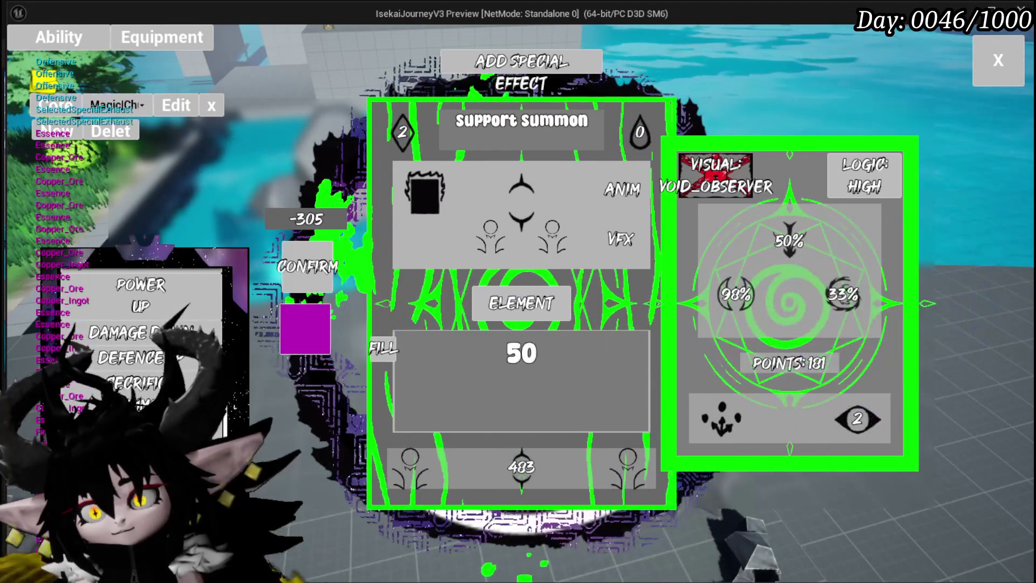
text(33)
Rebalance the wheel to 34% offensive, 33% defensive, 33% utility and reveal the targeting options.
click(760, 296)
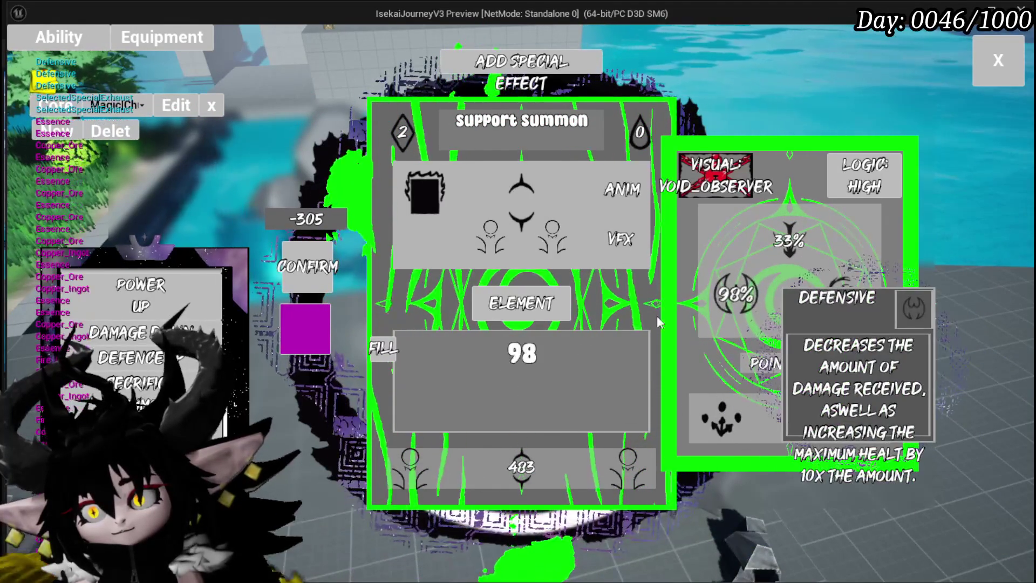
click(508, 354)
text(33)
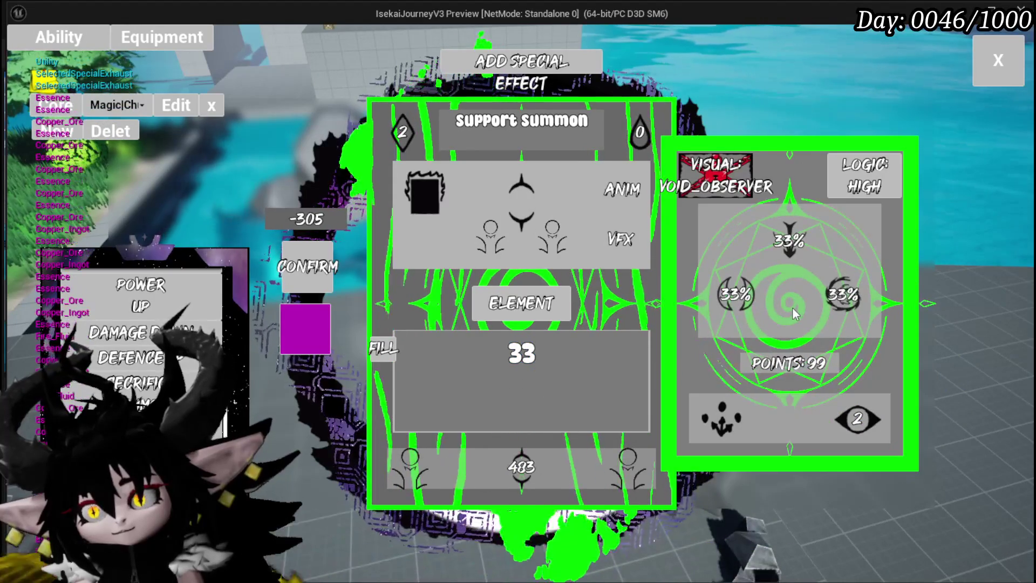
click(794, 254)
click(522, 353)
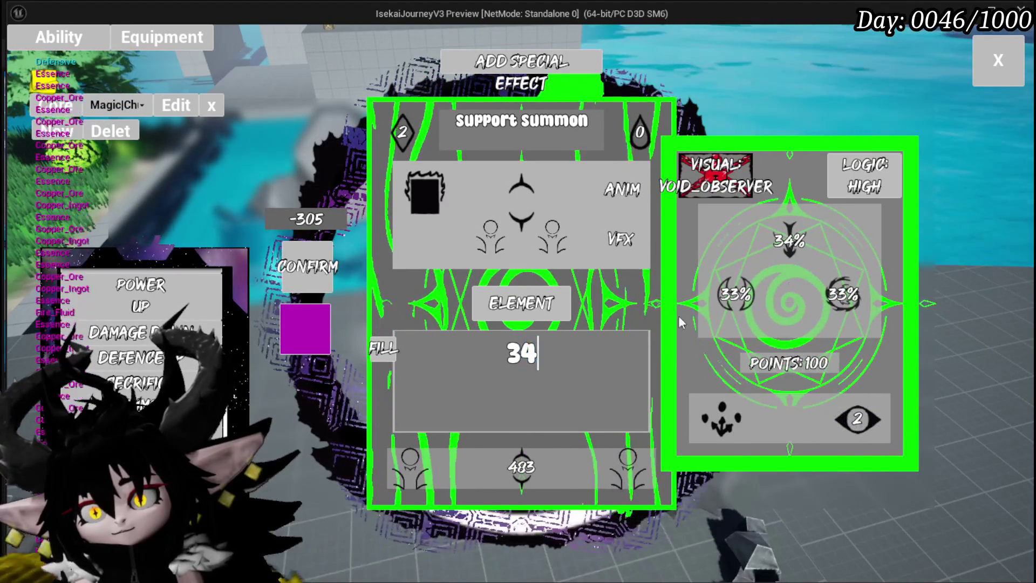
click(790, 257)
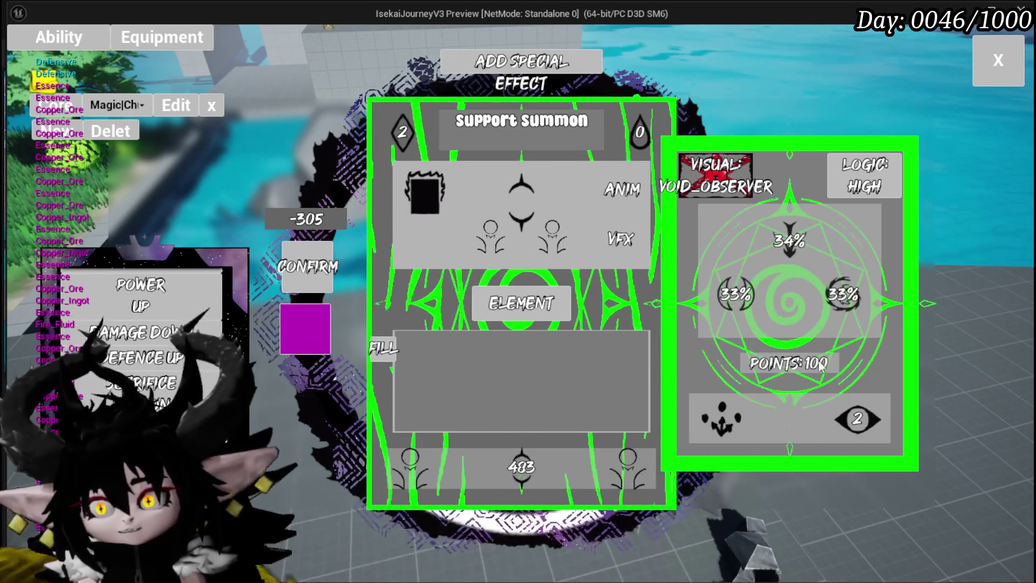
mouse_move(854, 425)
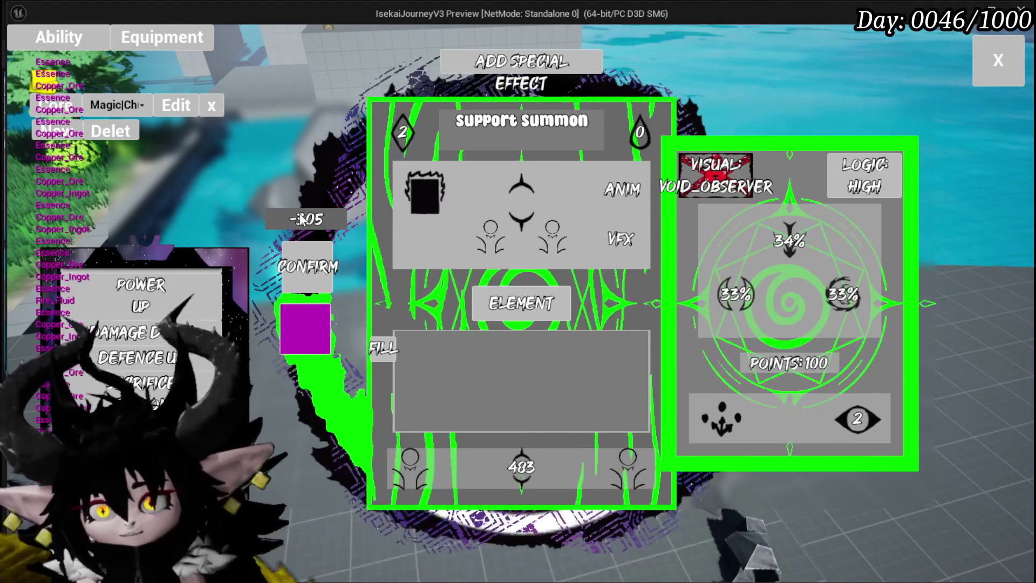
click(721, 417)
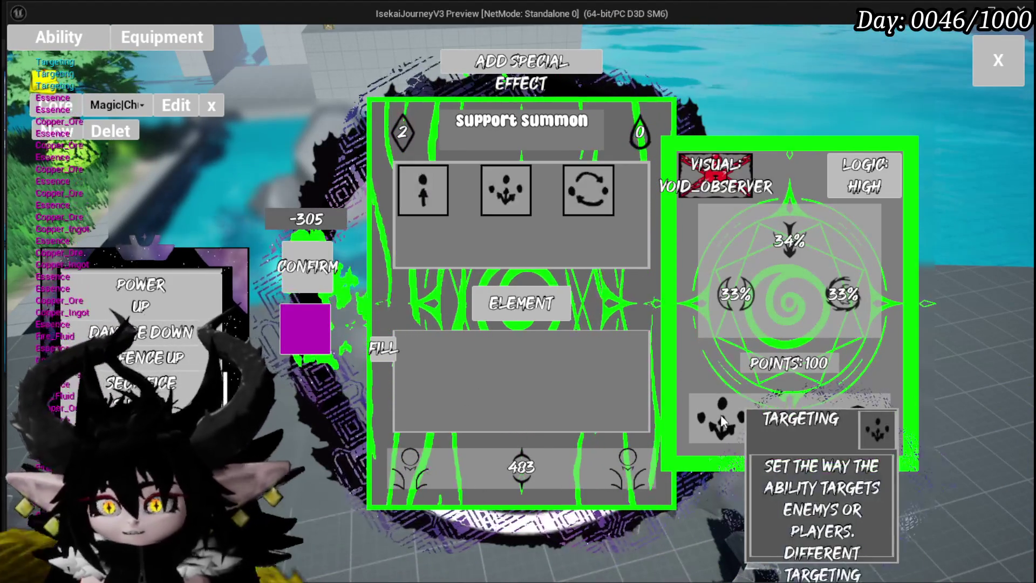
Add Bounce targeting to the Support Summon card and set its offensive/defensive value to 116.
click(575, 199)
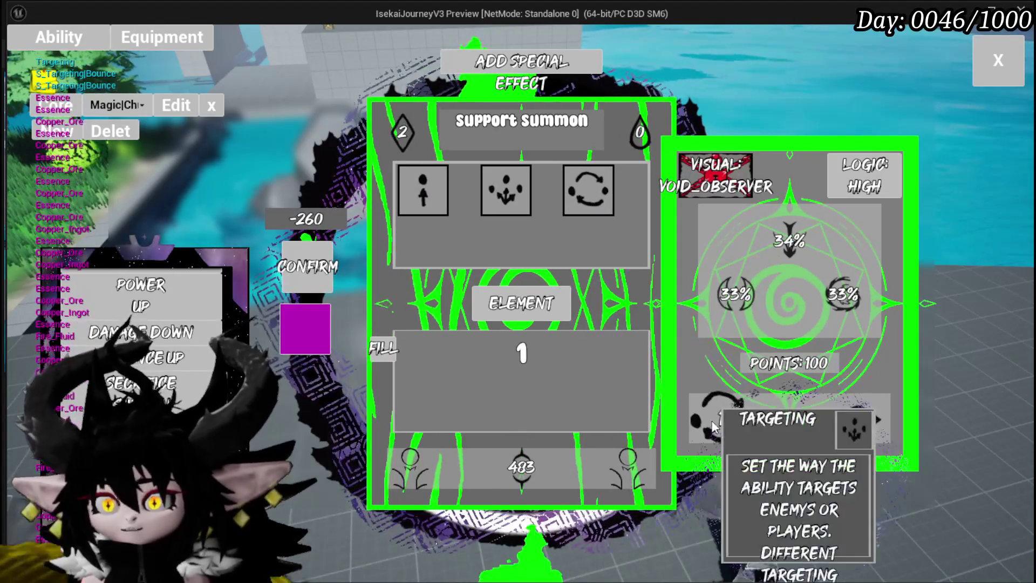
key(BackSpace)
text(2)
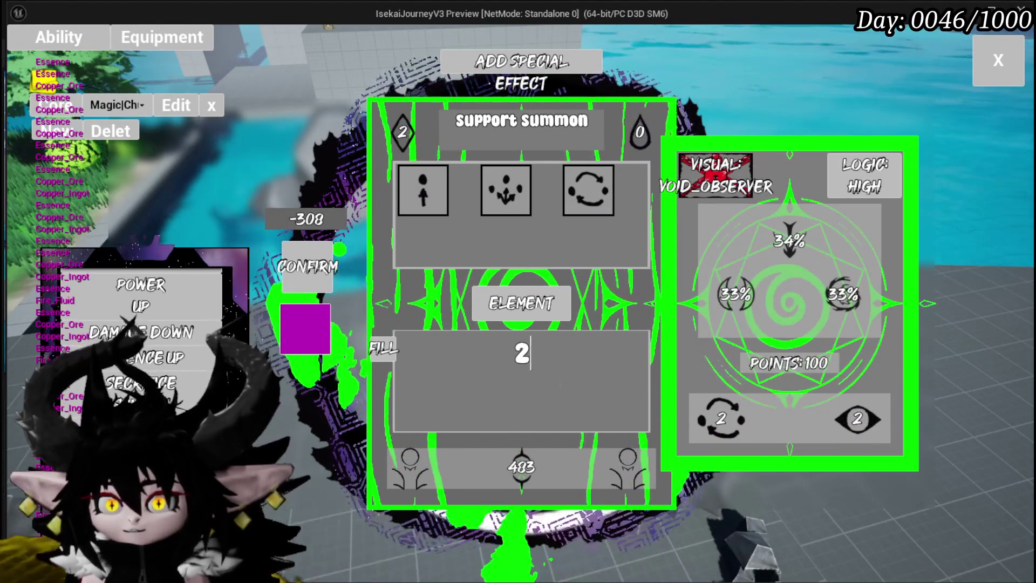
key(ctrl+a)
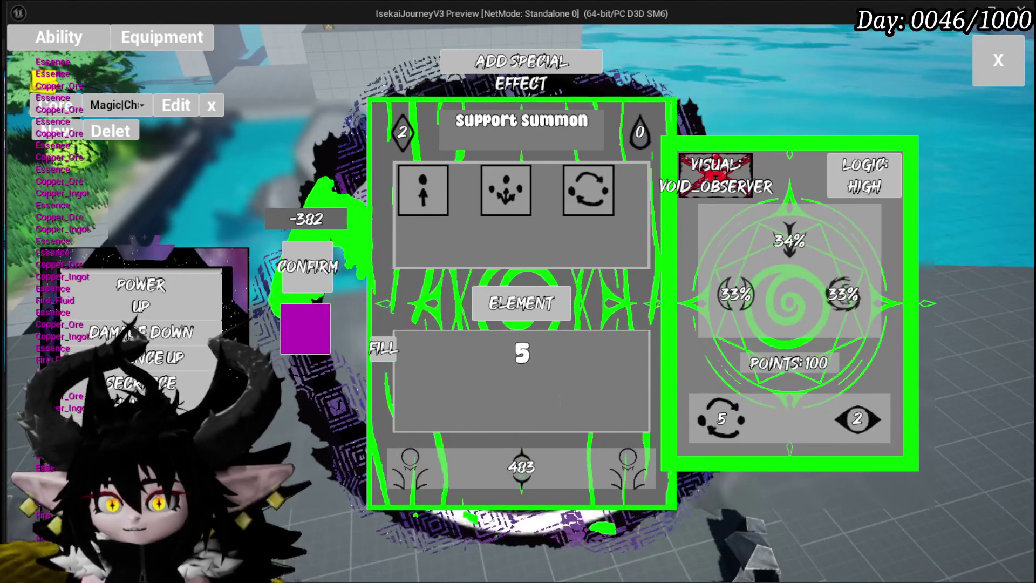
click(533, 452)
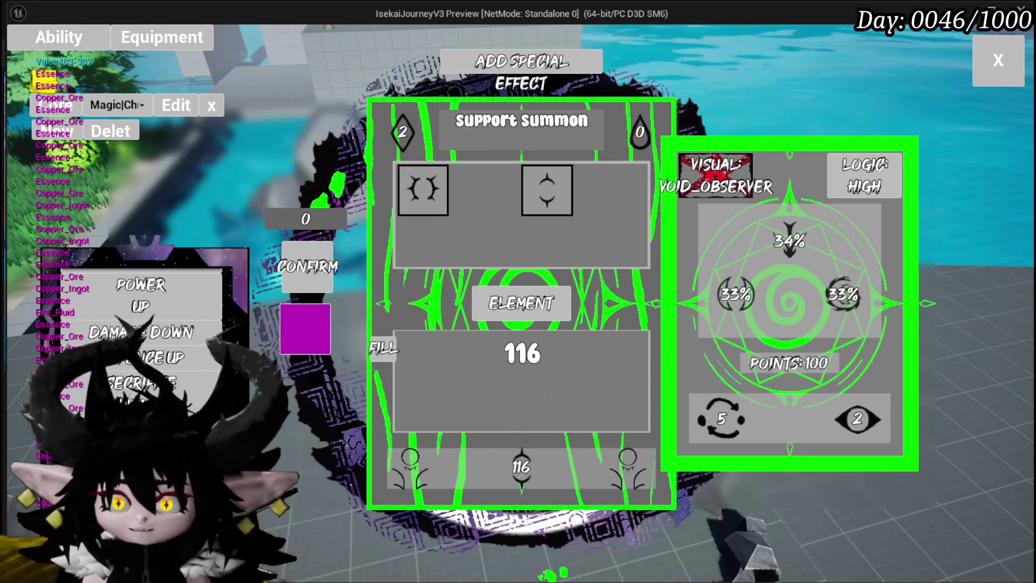
click(384, 348)
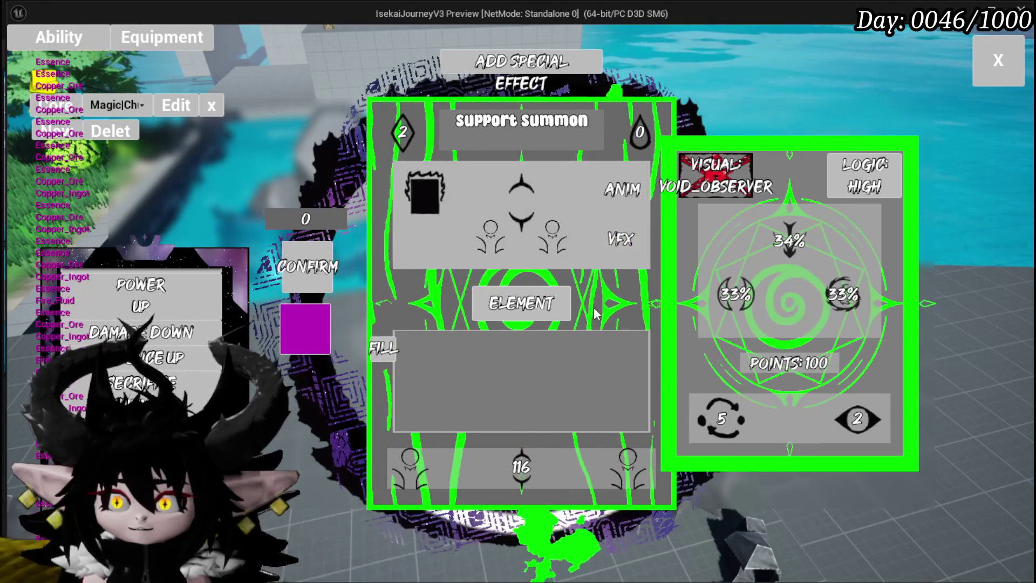
mouse_move(515, 452)
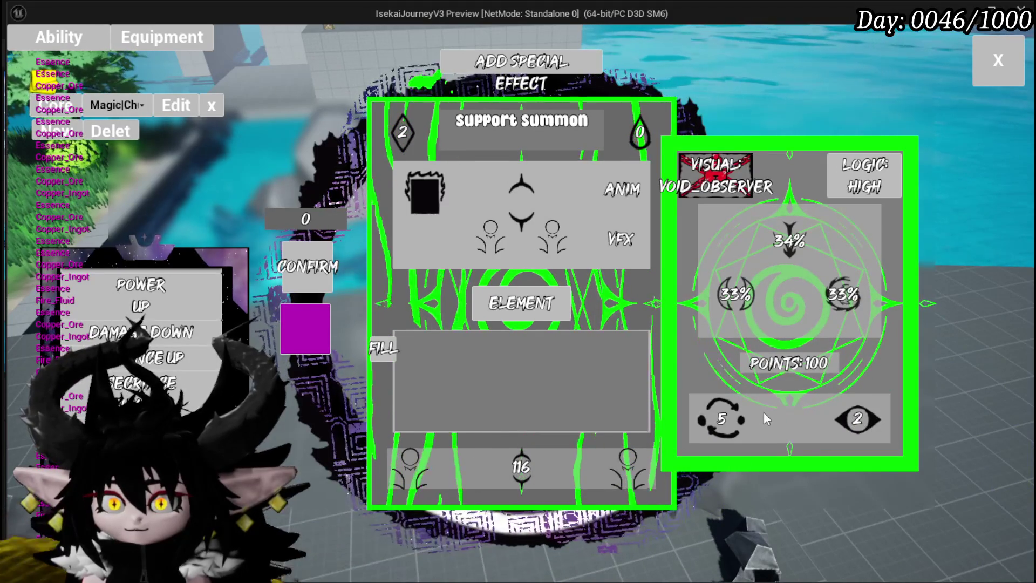
Switch the card's ability type from the eye type to the Echo status effect.
click(840, 423)
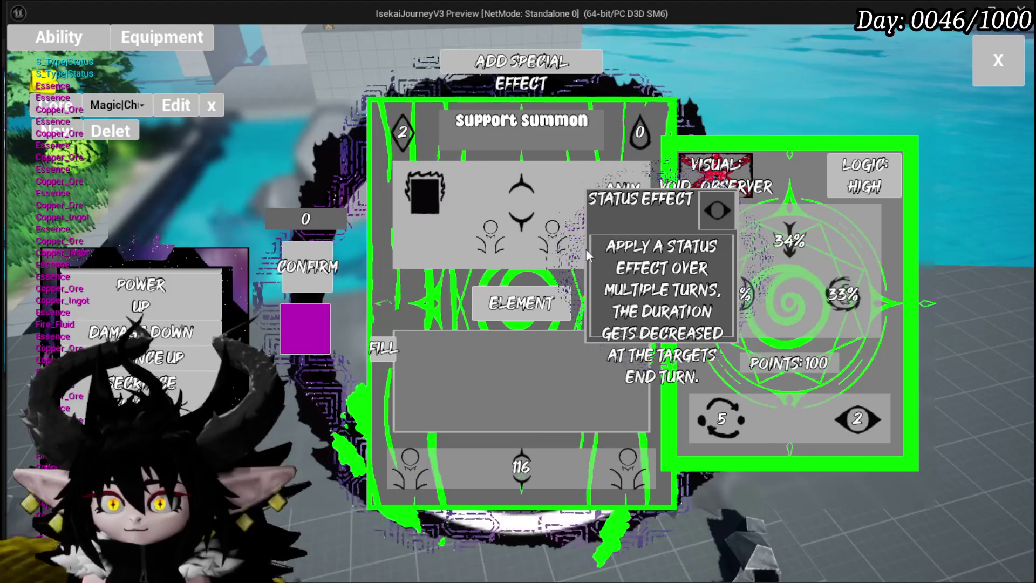
click(570, 207)
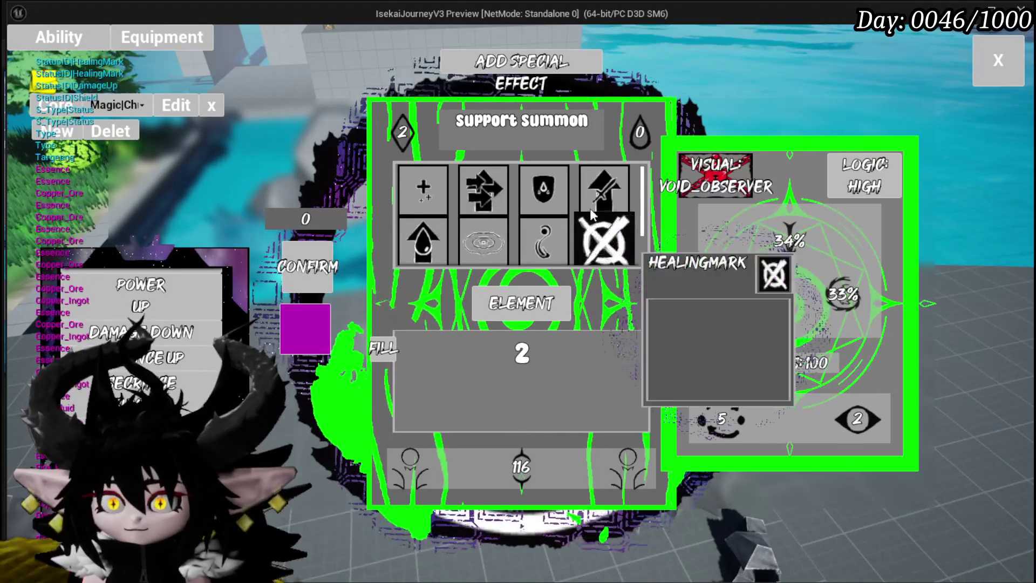
click(492, 193)
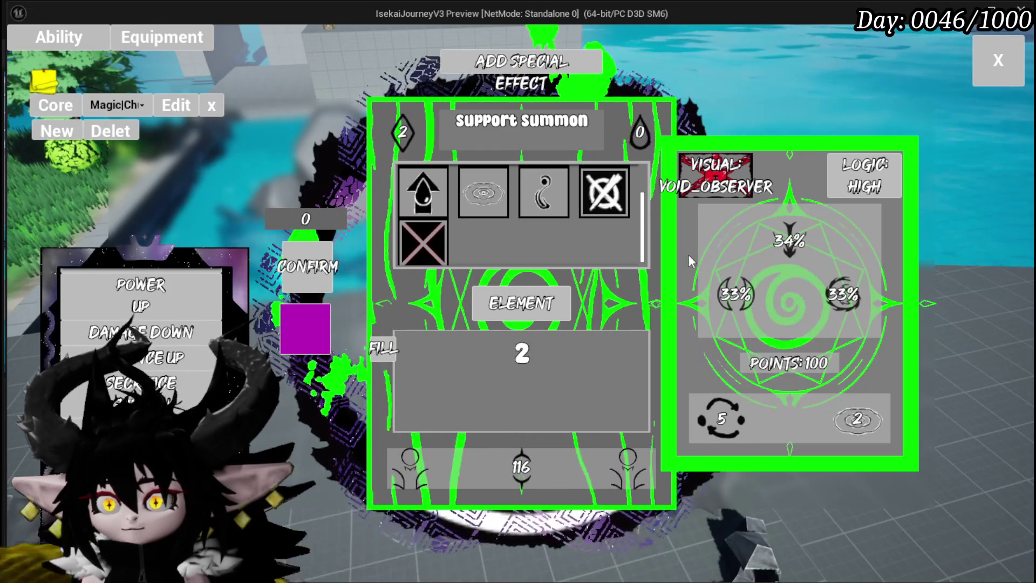
click(711, 419)
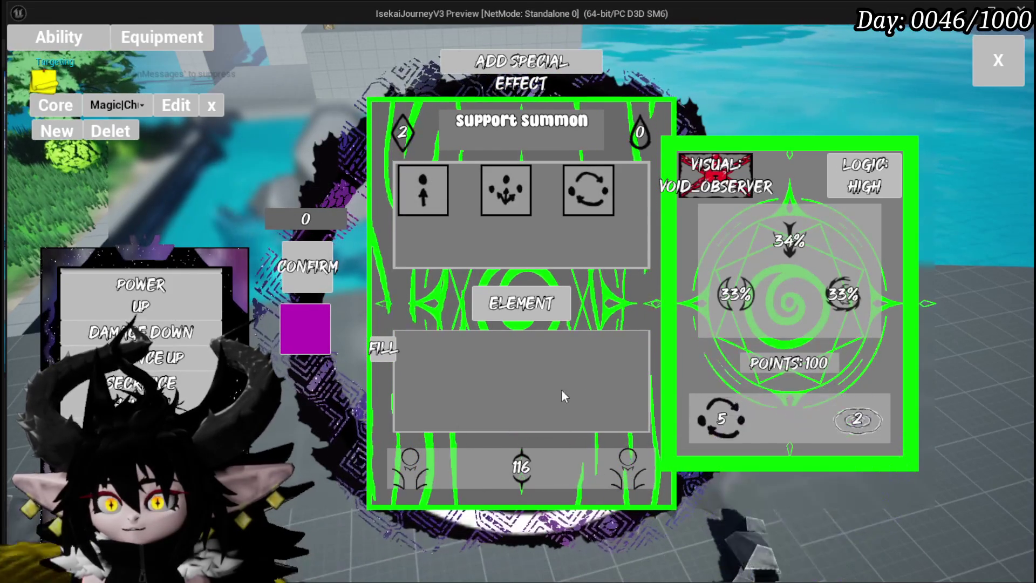
Set the Support Summon's Bounce count to 5 after briefly trying 2.
click(574, 178)
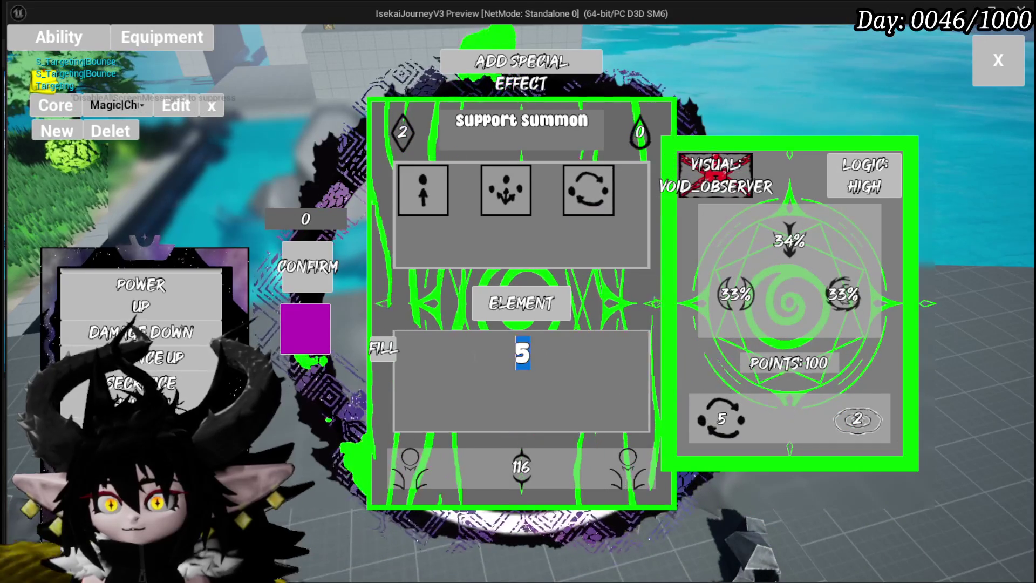
key(BackSpace)
text(5)
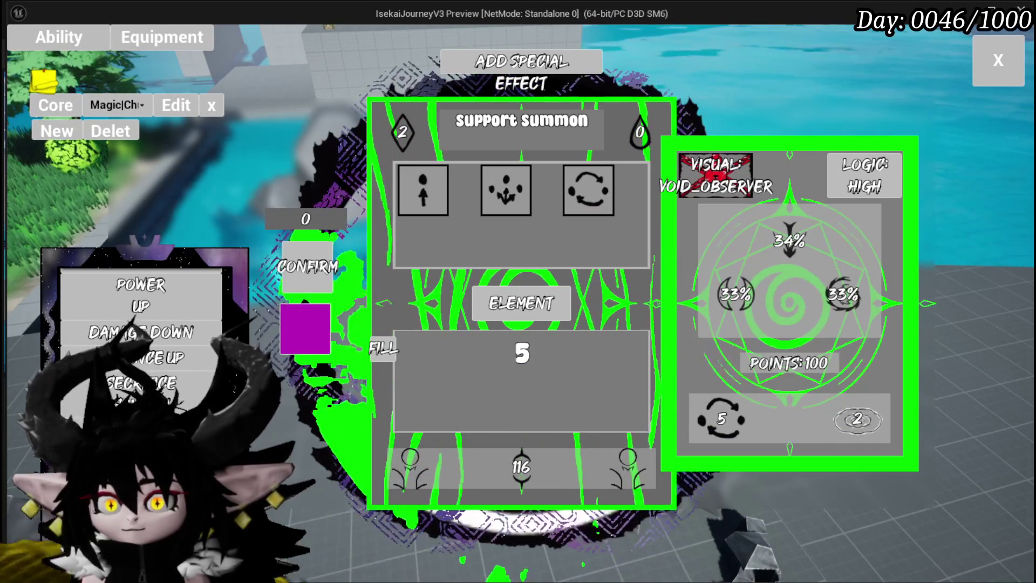
key(BackSpace)
text(2)
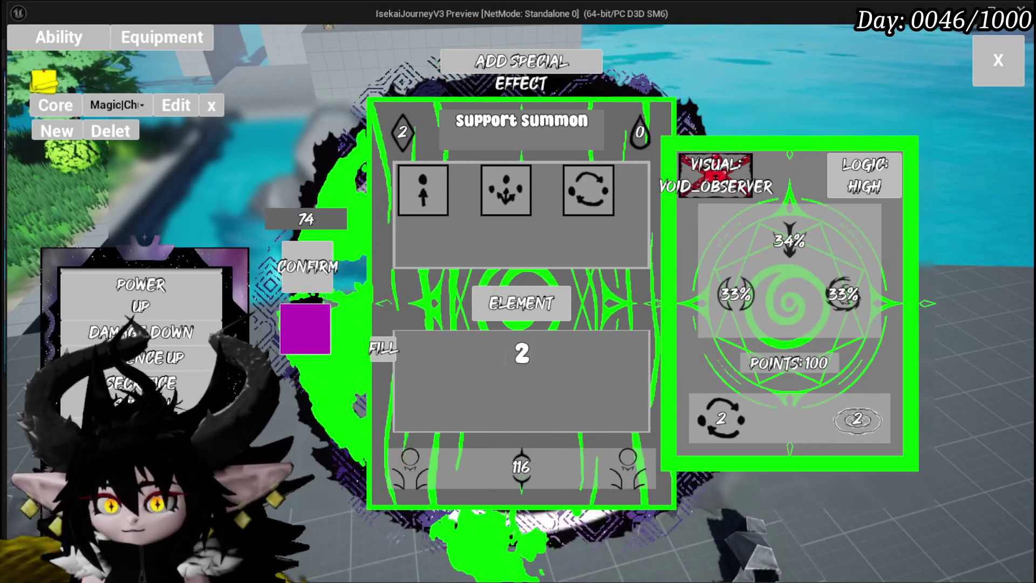
text(1)
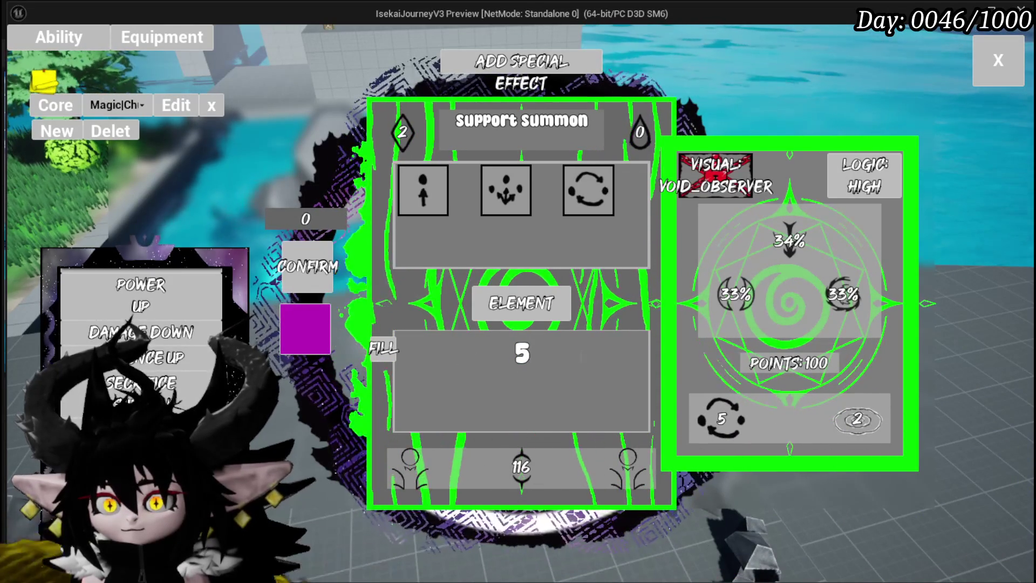
key(Return)
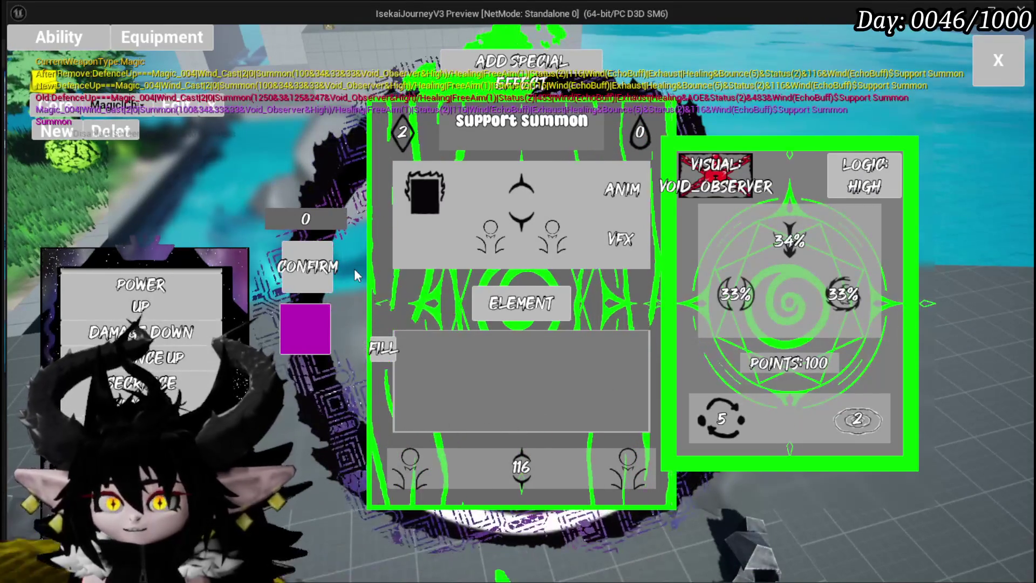
click(151, 361)
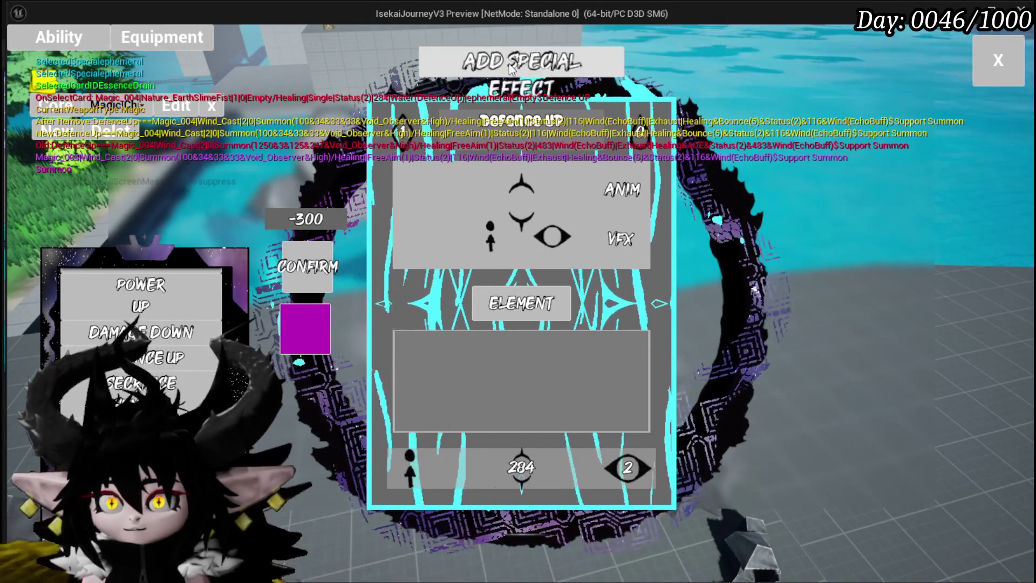
Change the Defence UP card's value from 284 to 116.
click(421, 195)
click(623, 196)
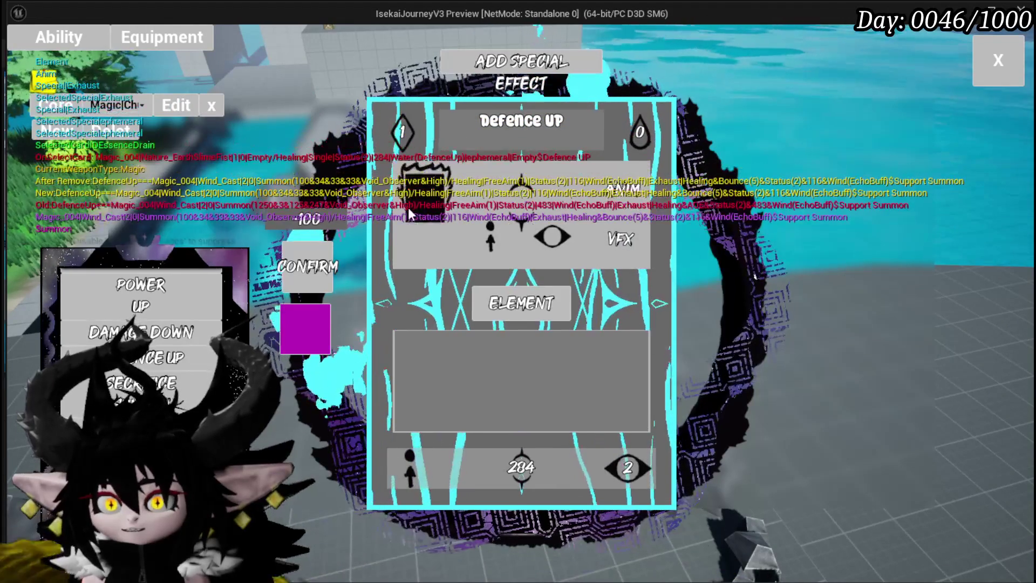
click(412, 205)
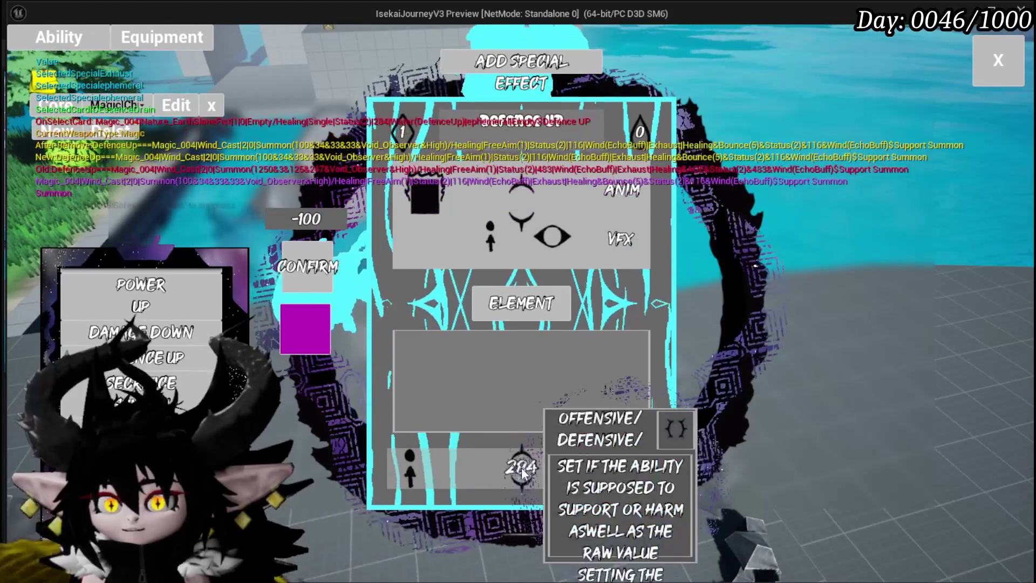
click(522, 430)
text(116)
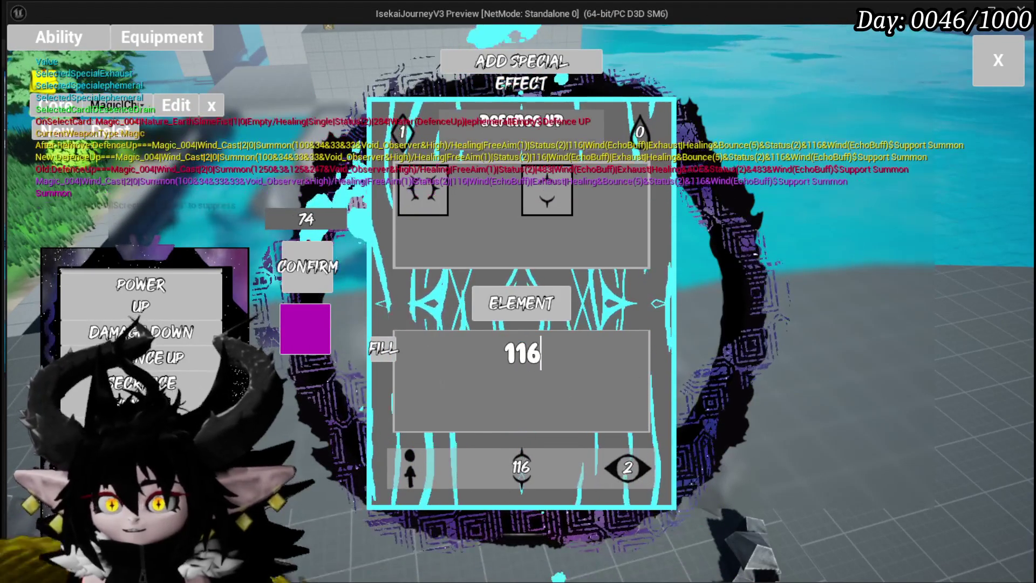
Give the Defence UP card Bounce targeting with a count of 5.
click(520, 467)
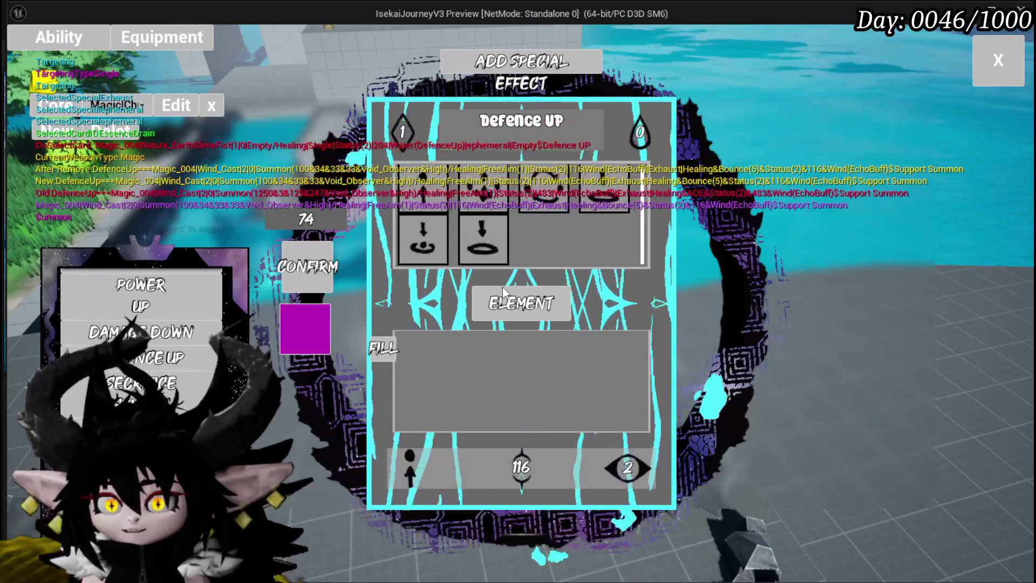
click(548, 187)
text(5)
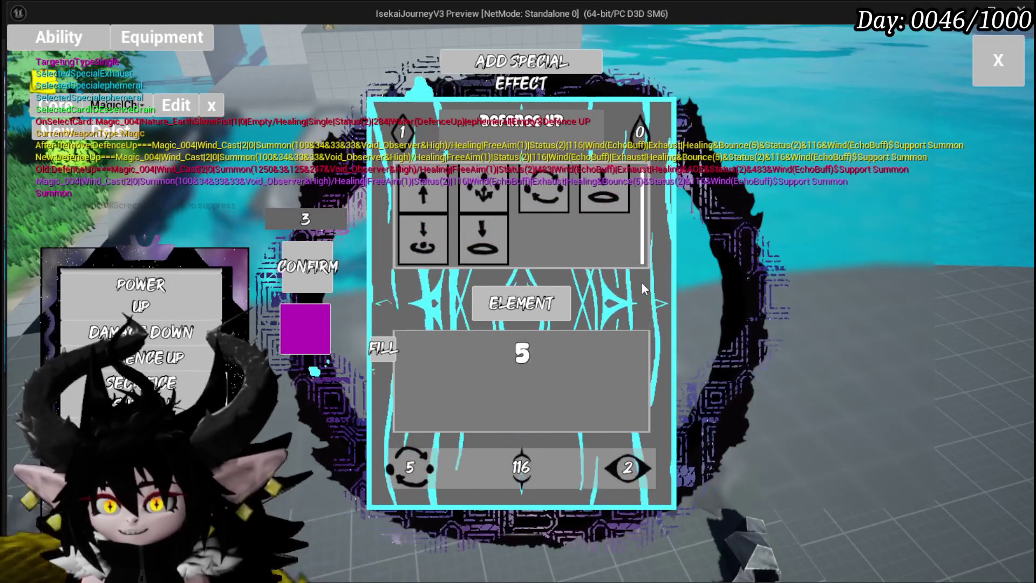
click(643, 284)
Set the Defence UP card's ability point cost to 2.
click(402, 132)
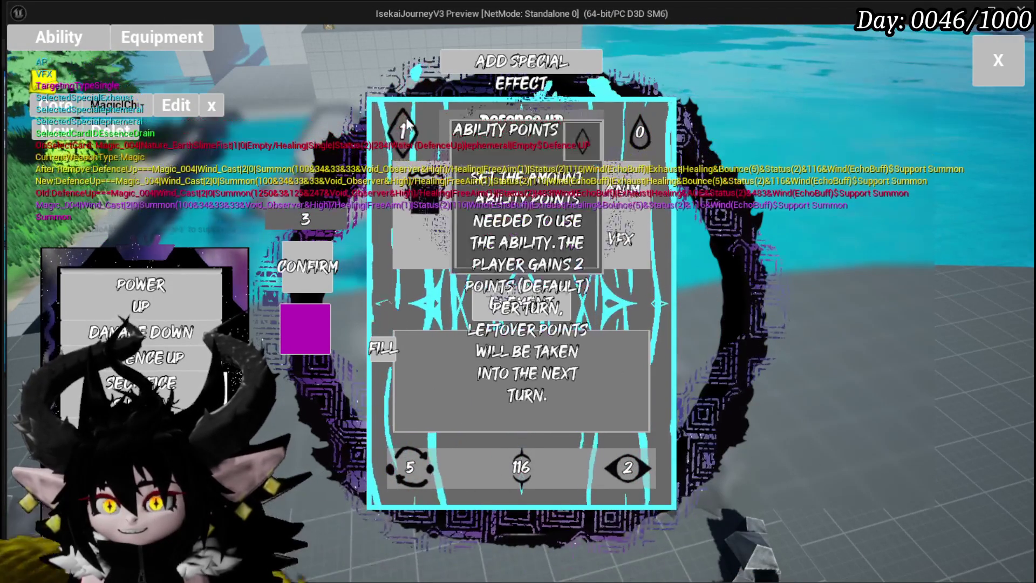
text(2)
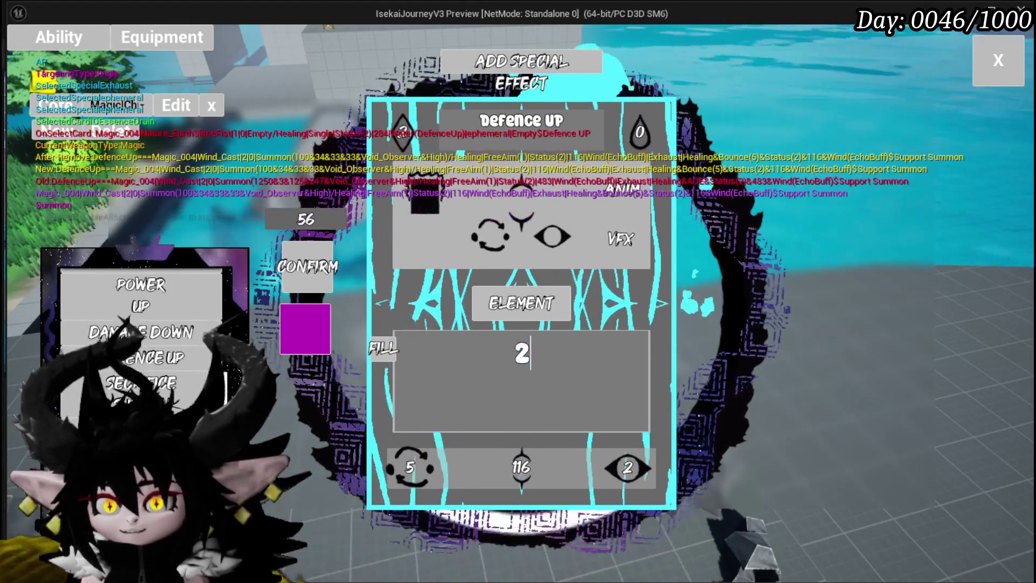
click(580, 415)
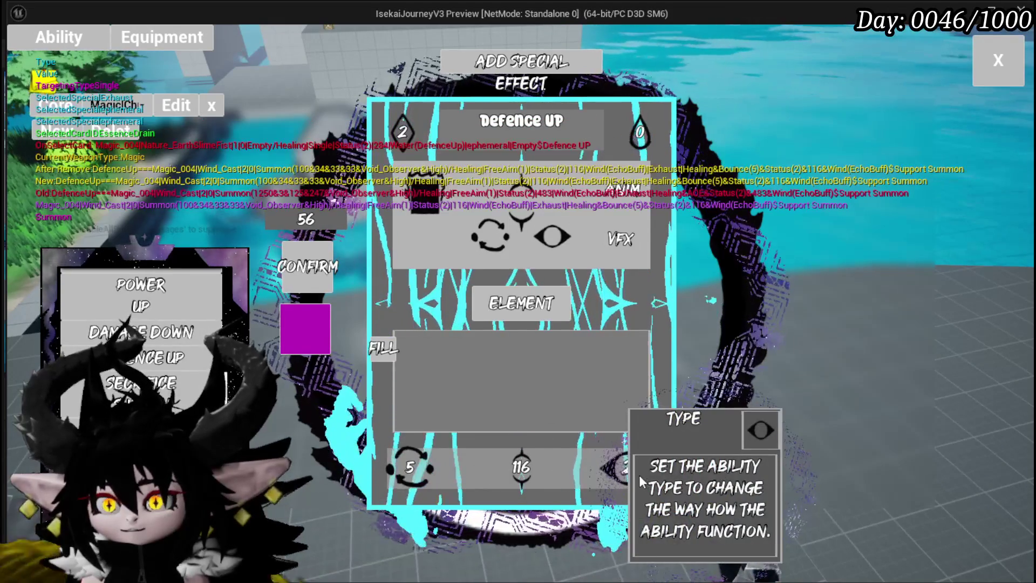
mouse_move(405, 469)
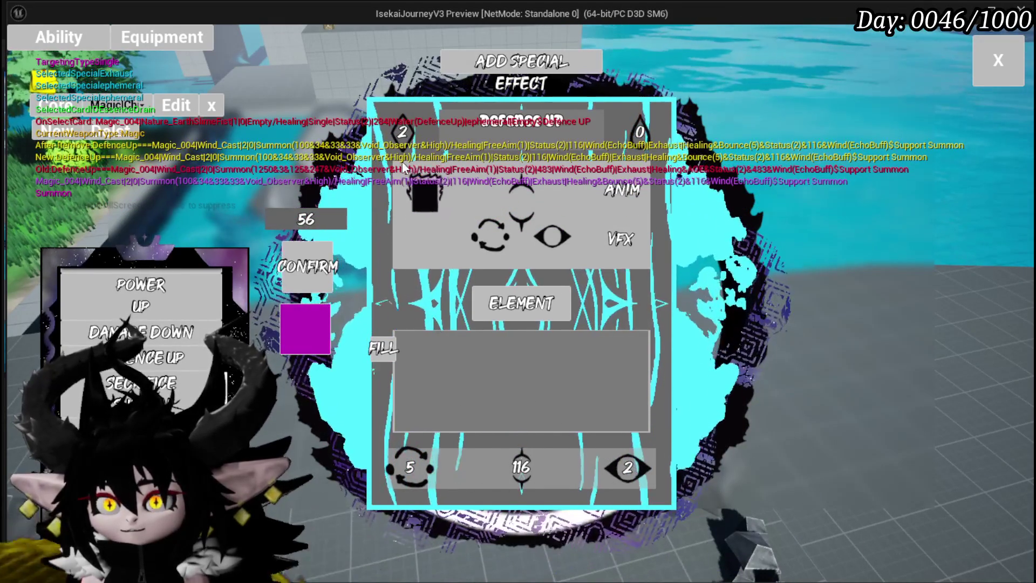
click(429, 200)
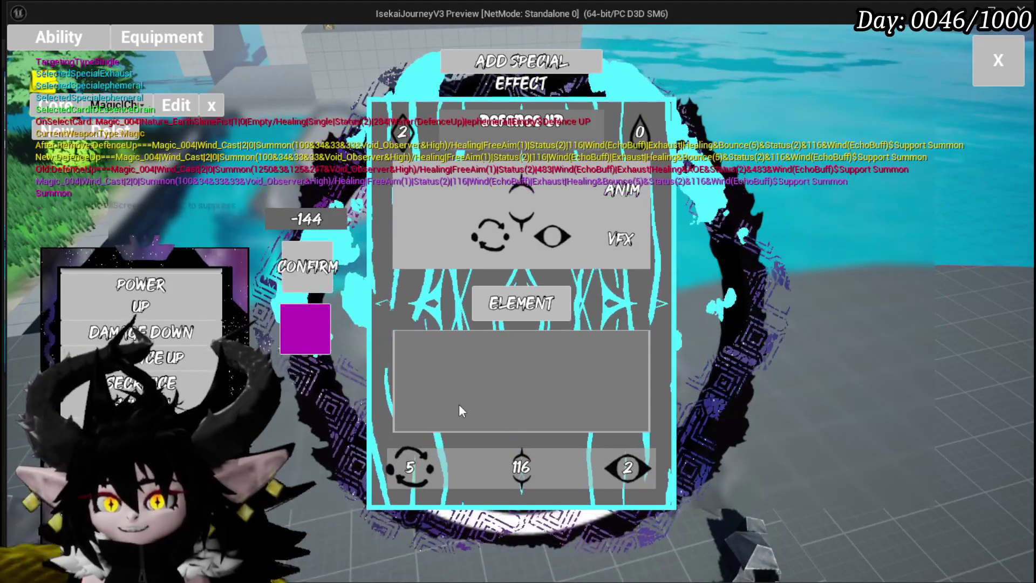
mouse_move(430, 496)
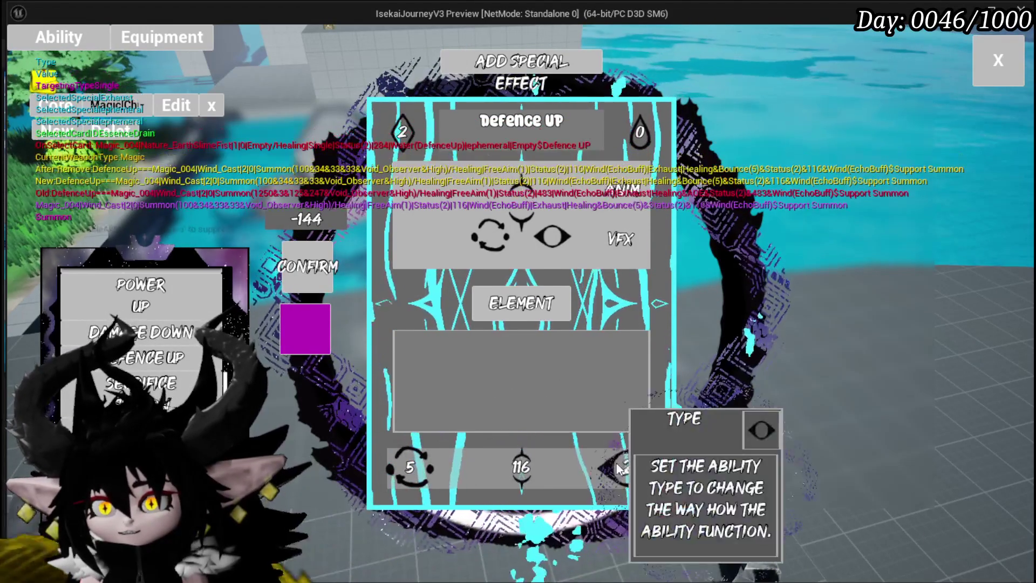
mouse_move(410, 468)
click(521, 467)
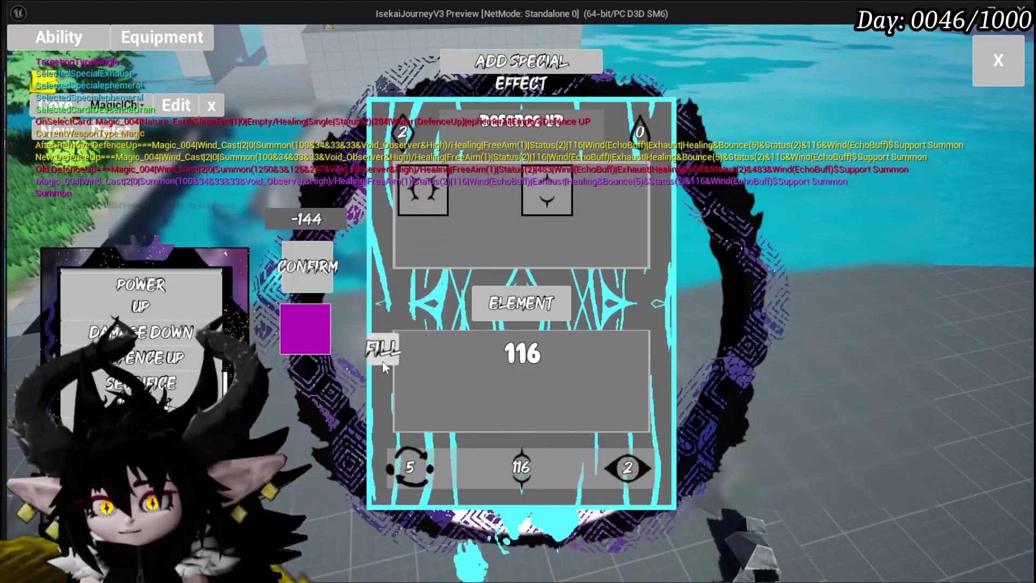
Adjust the Defence UP card's bounce count and set its value to 2.
click(410, 467)
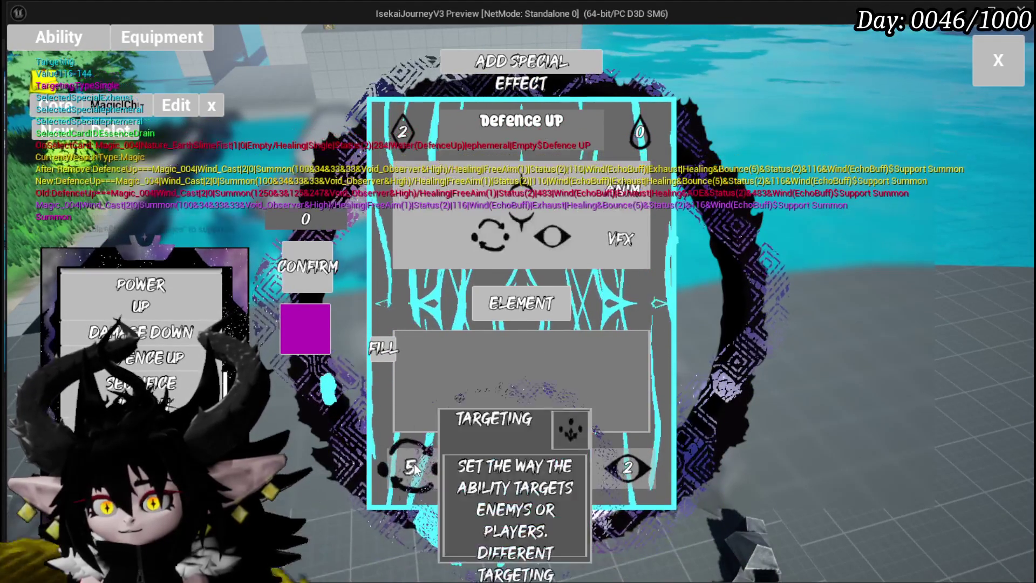
click(521, 467)
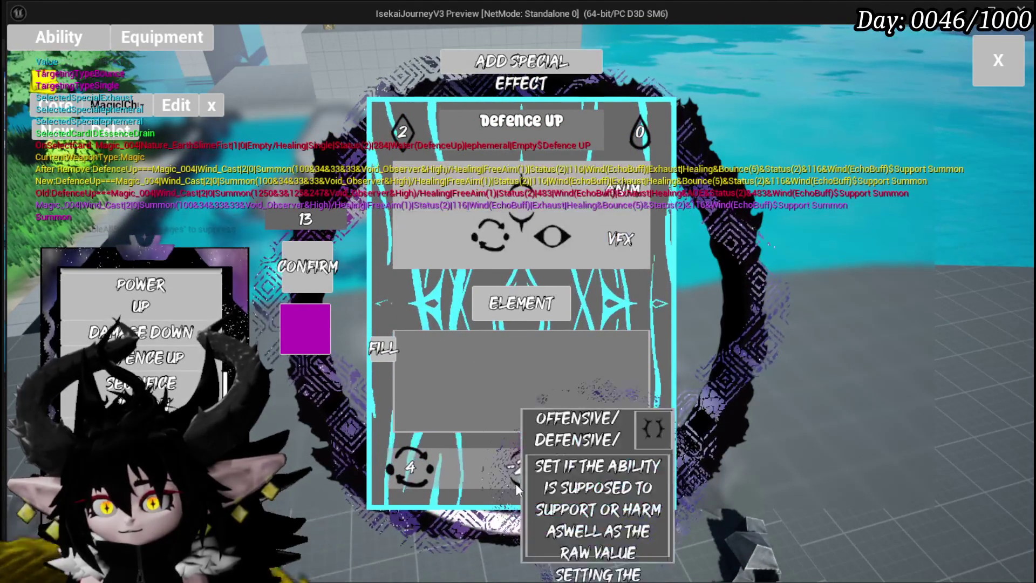
click(392, 356)
click(410, 467)
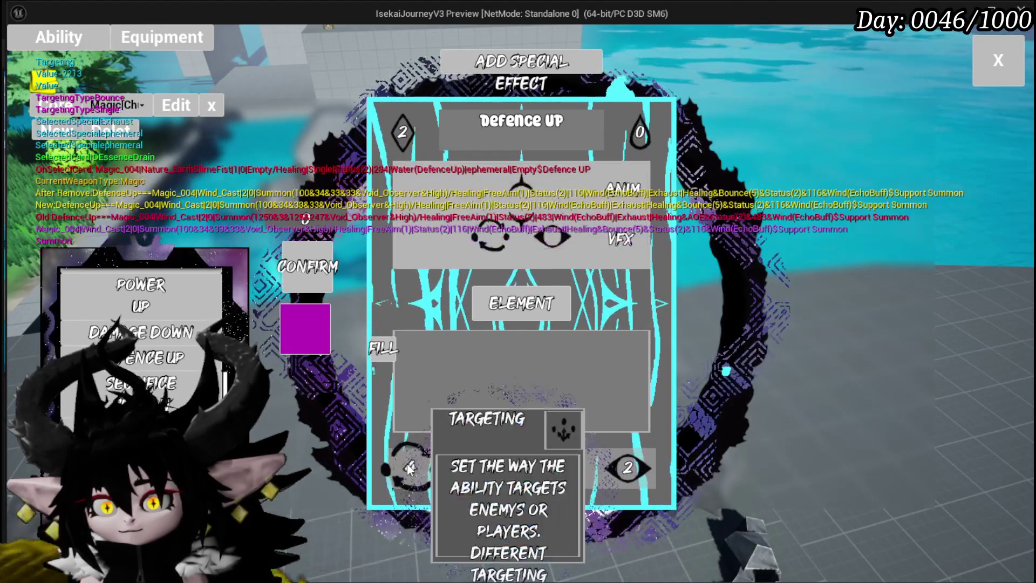
click(521, 467)
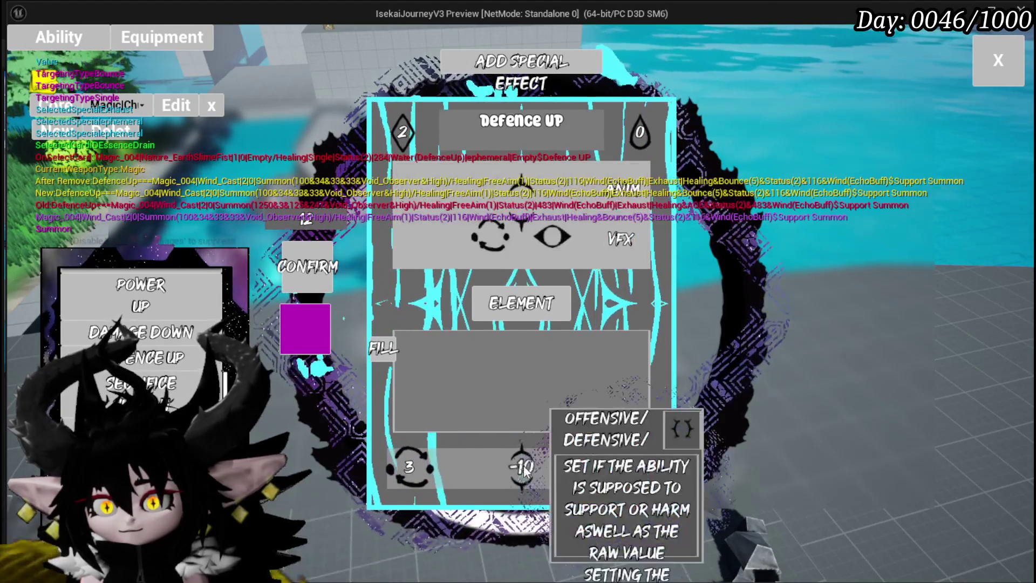
click(393, 354)
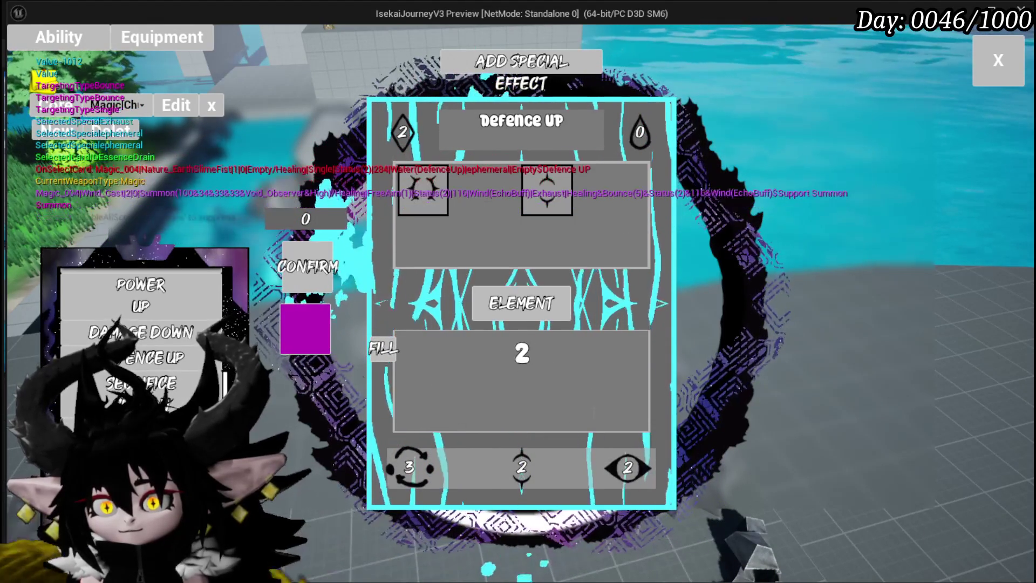
click(629, 299)
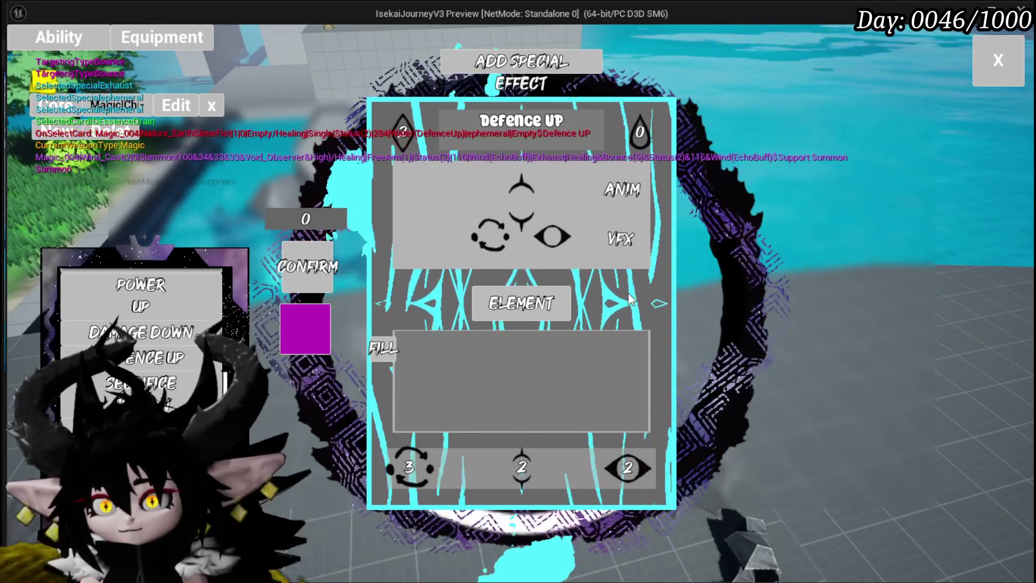
mouse_move(532, 467)
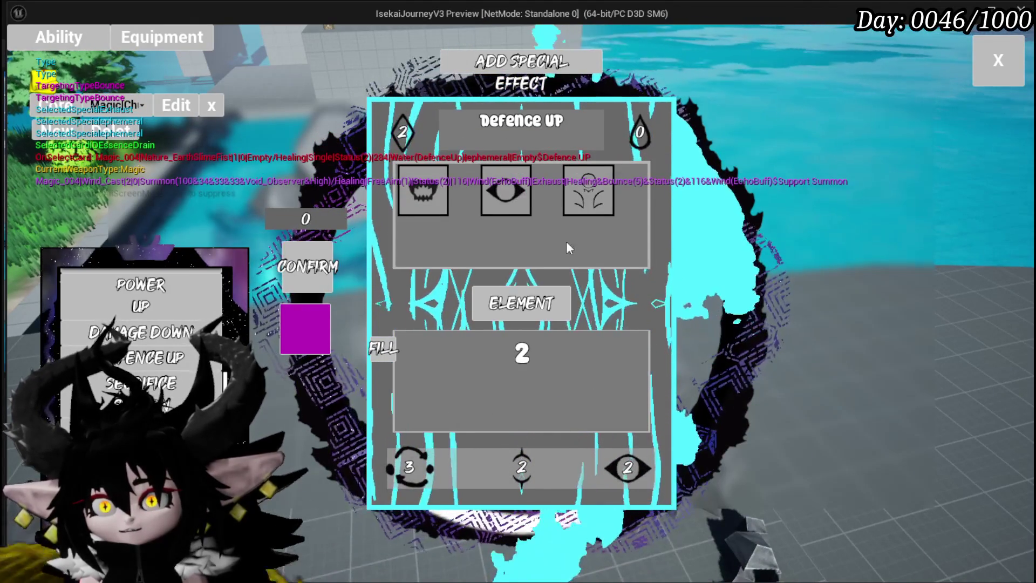
Choose Damage Over Time as the card's status effect.
click(497, 199)
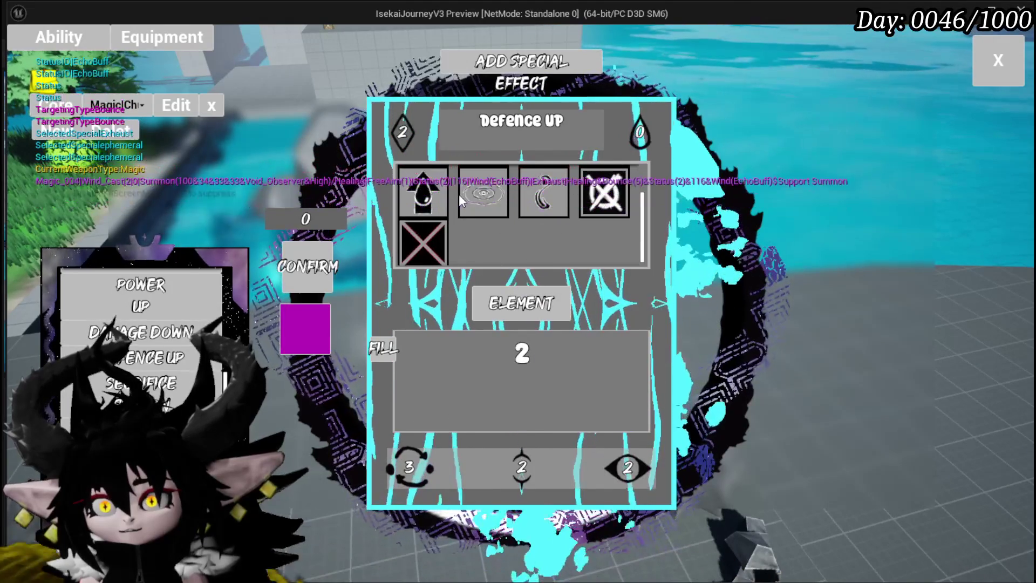
mouse_move(603, 257)
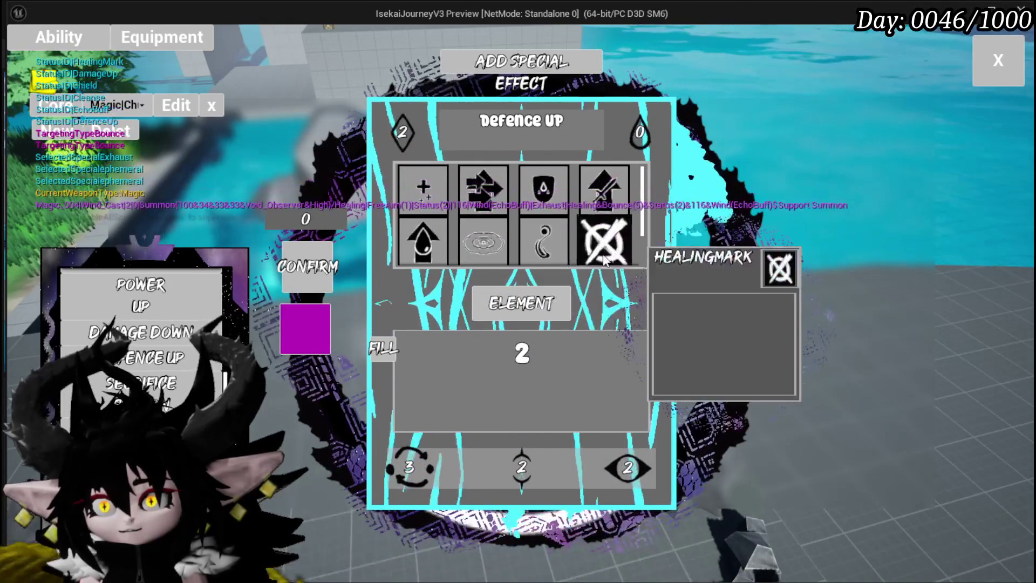
mouse_move(525, 191)
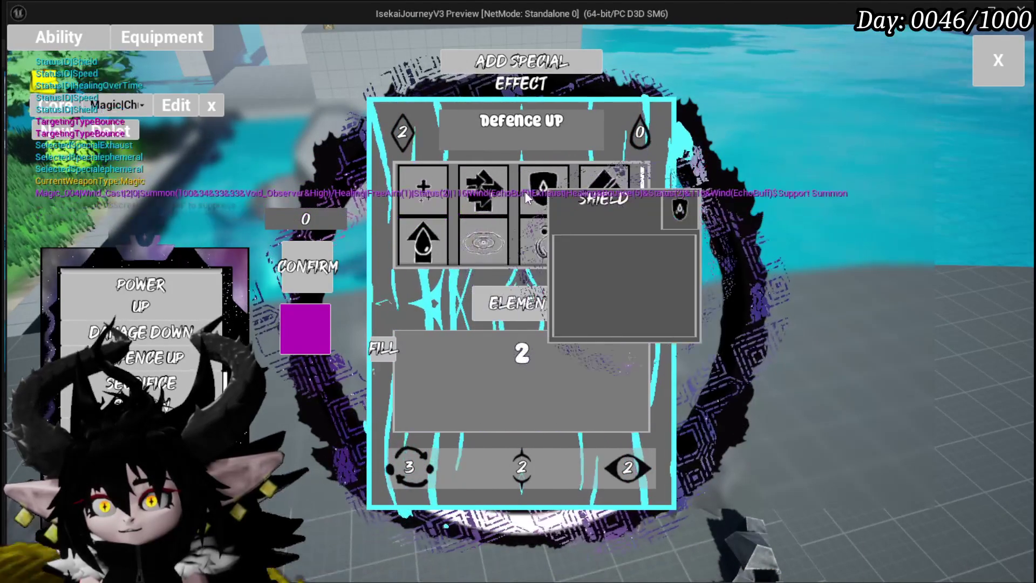
click(534, 226)
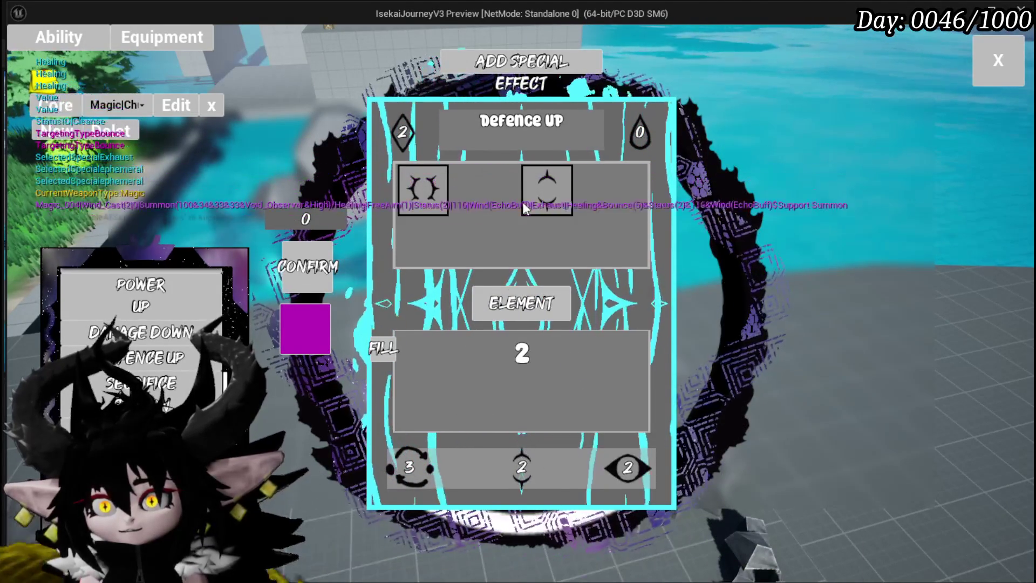
click(399, 193)
click(477, 193)
click(428, 192)
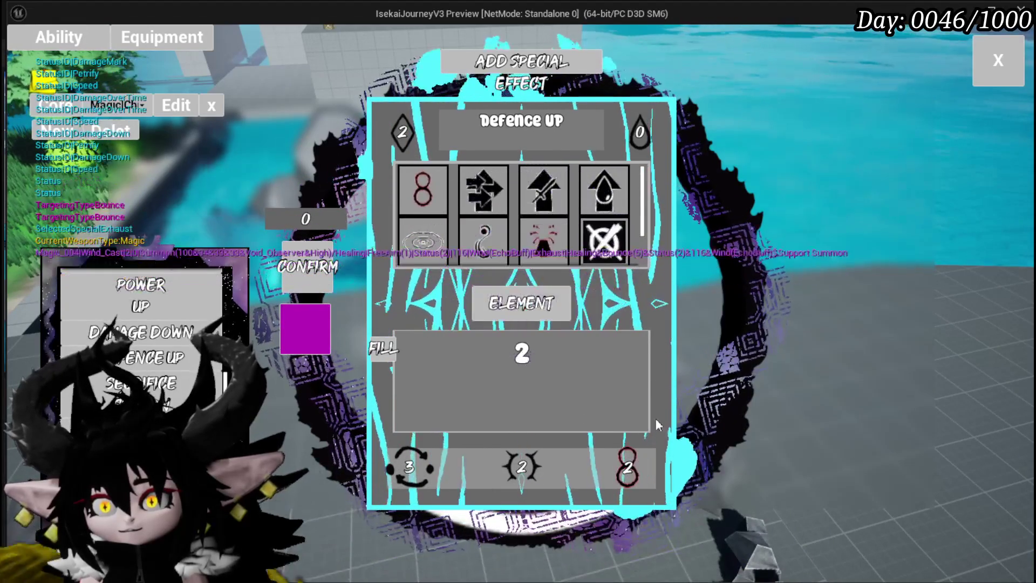
Set Bounce targeting with a bounce count of 5.
click(411, 467)
click(413, 468)
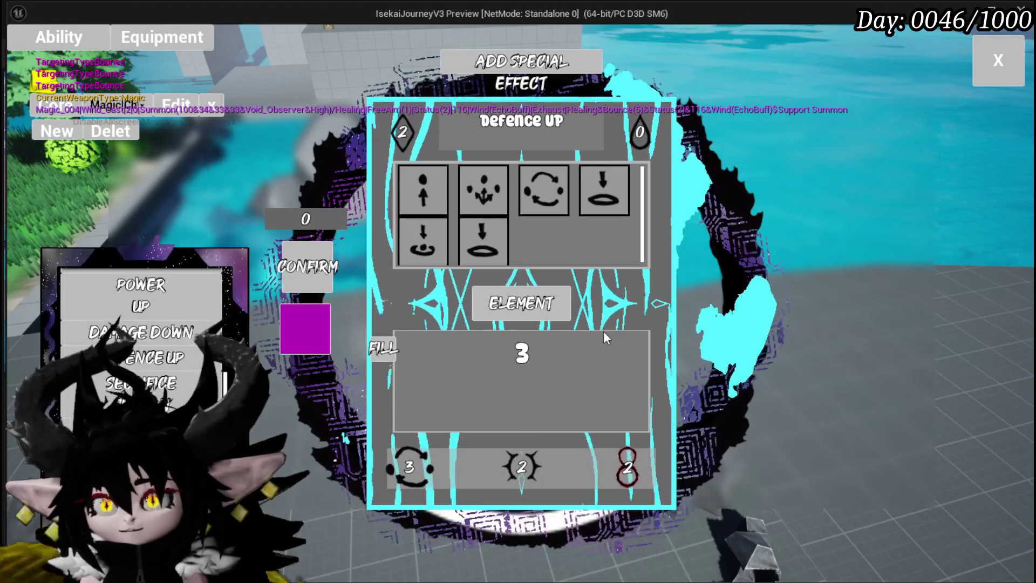
click(410, 467)
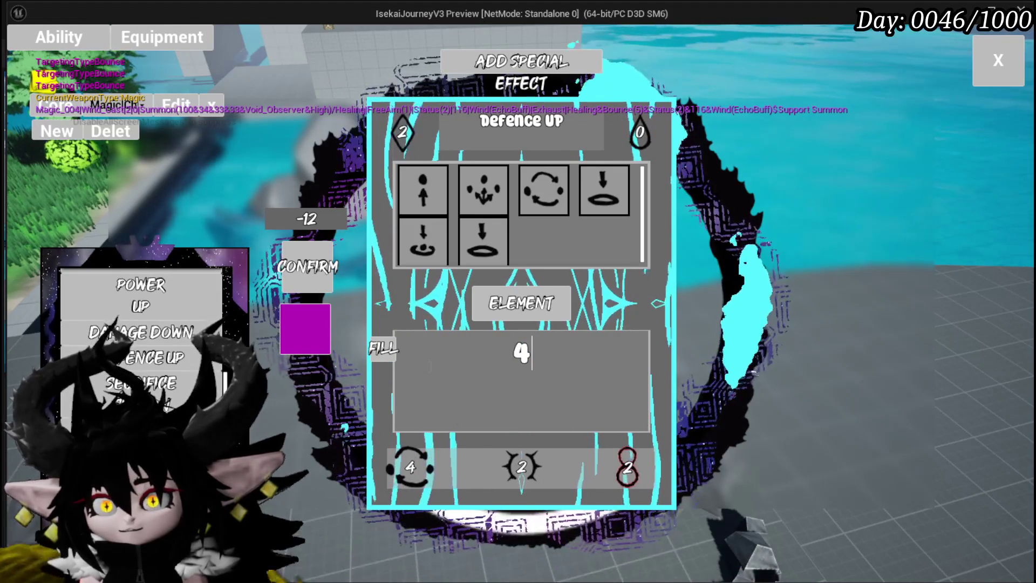
double_click(521, 352)
text(5)
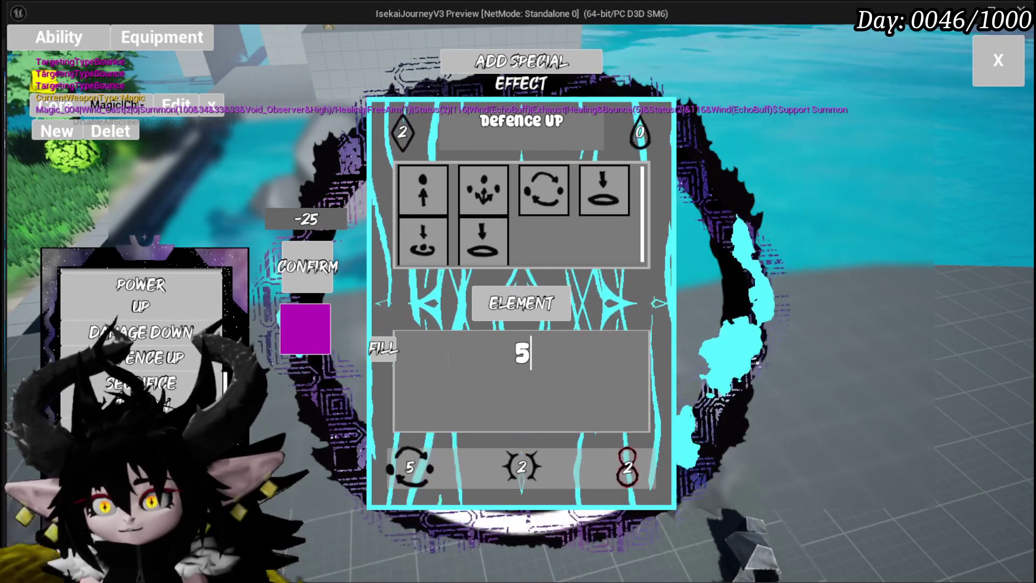
click(506, 148)
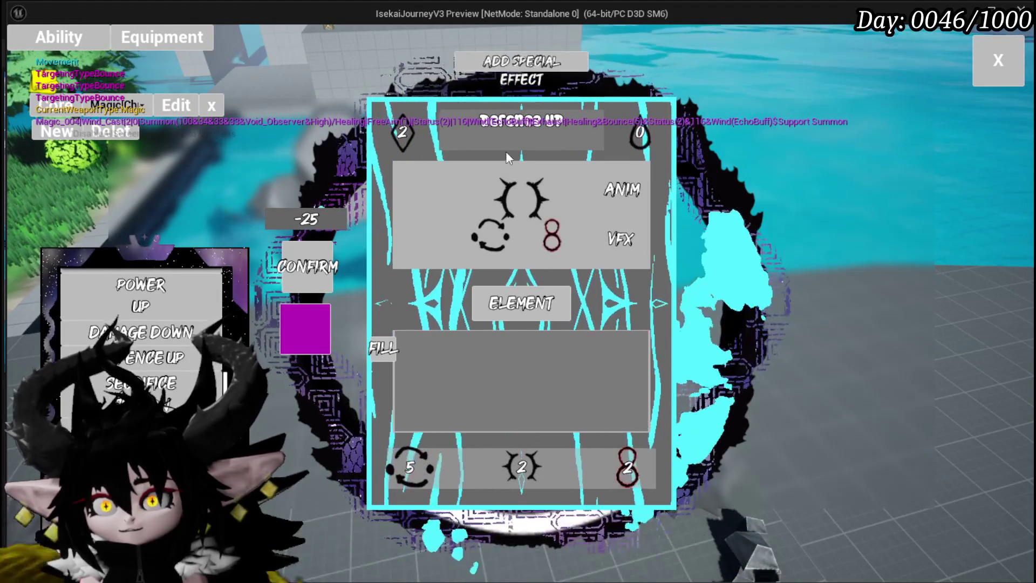
Add the Cascade special effect and set the offensive value to 170.
click(540, 122)
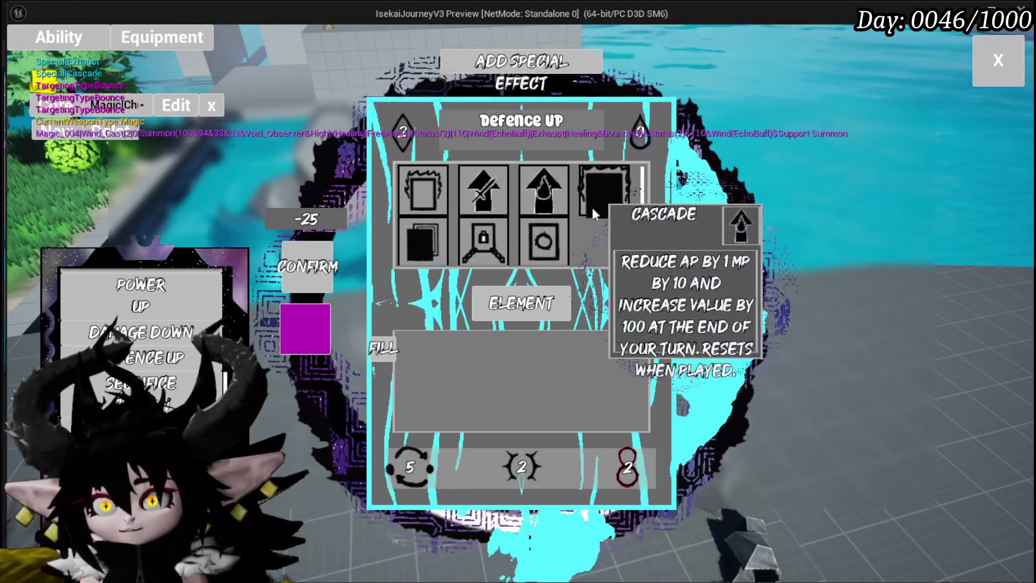
click(593, 201)
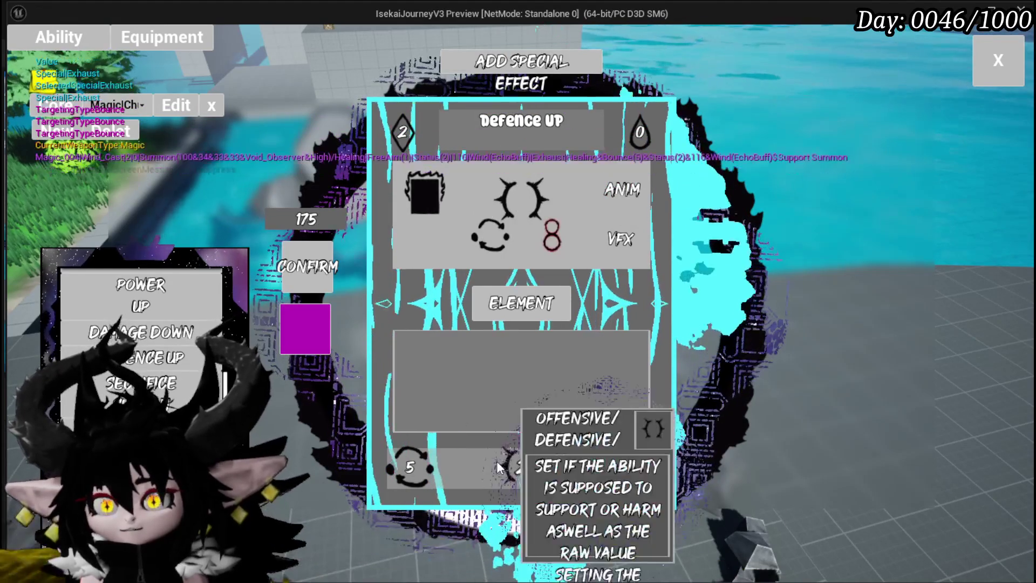
click(383, 348)
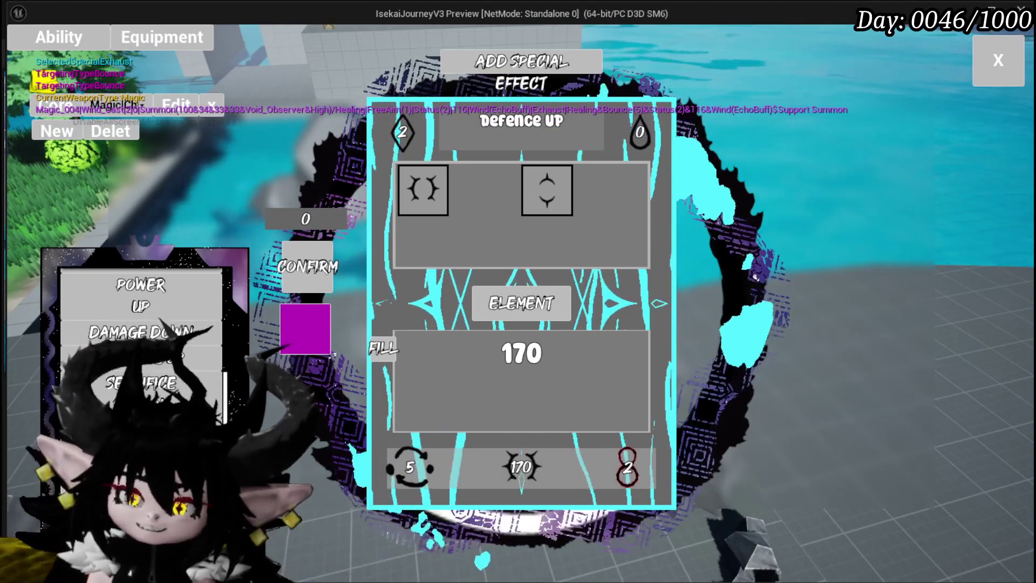
Make the card Earth element and confirm the changes.
click(494, 306)
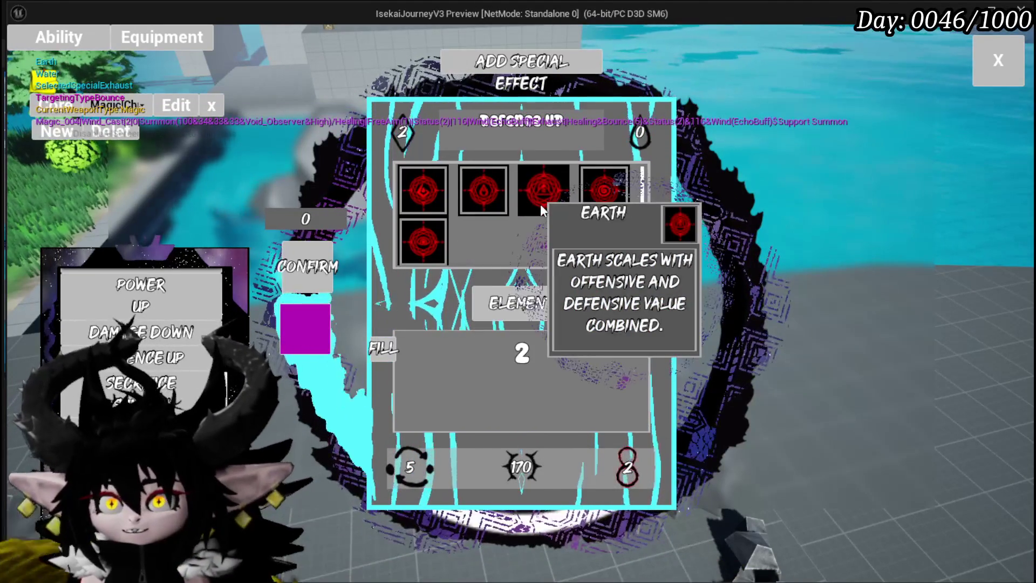
click(540, 204)
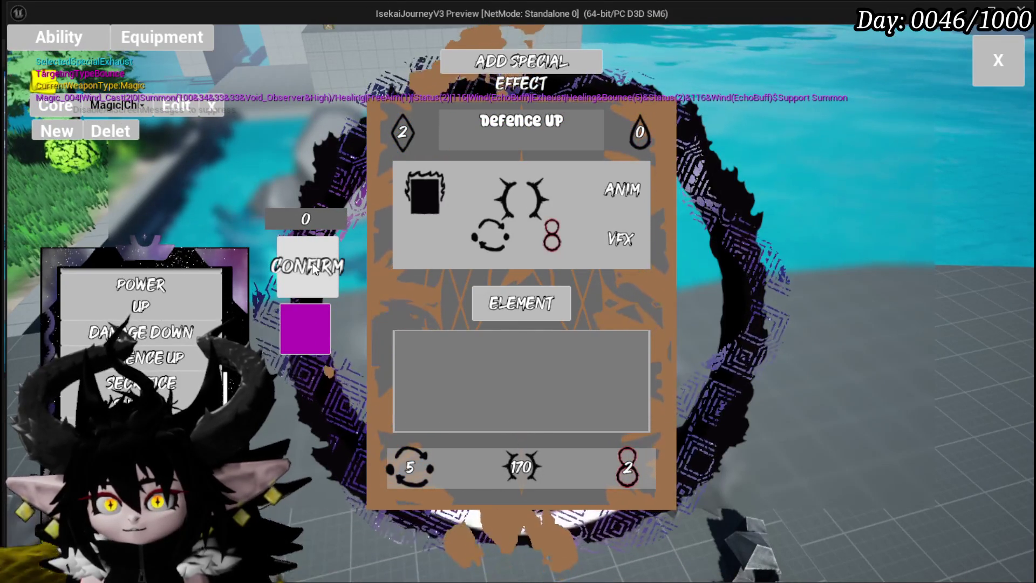
click(313, 268)
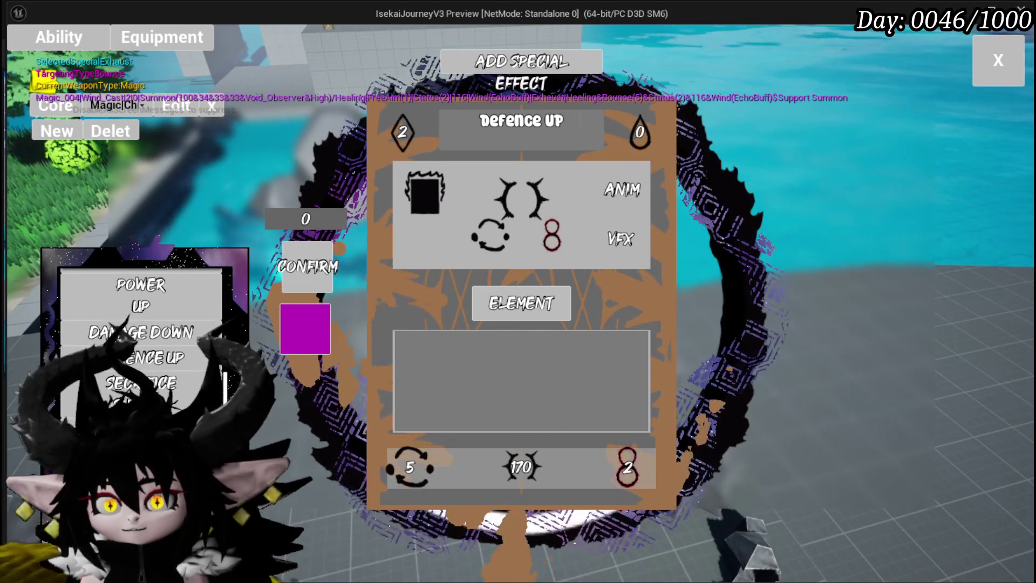
Rename the Defence UP card to 'Big Damage Over Time' and commit the name.
click(580, 121)
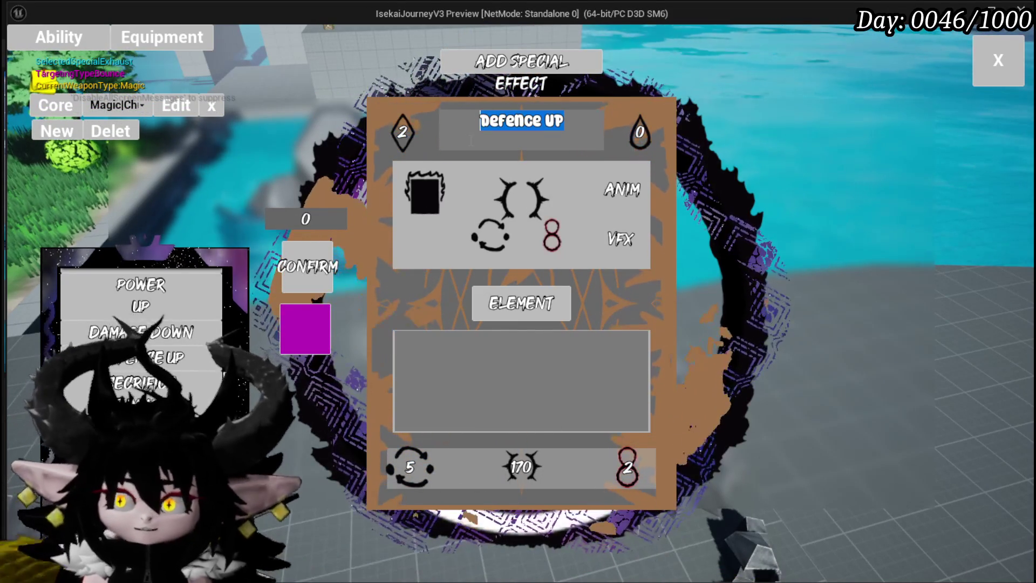
text(B)
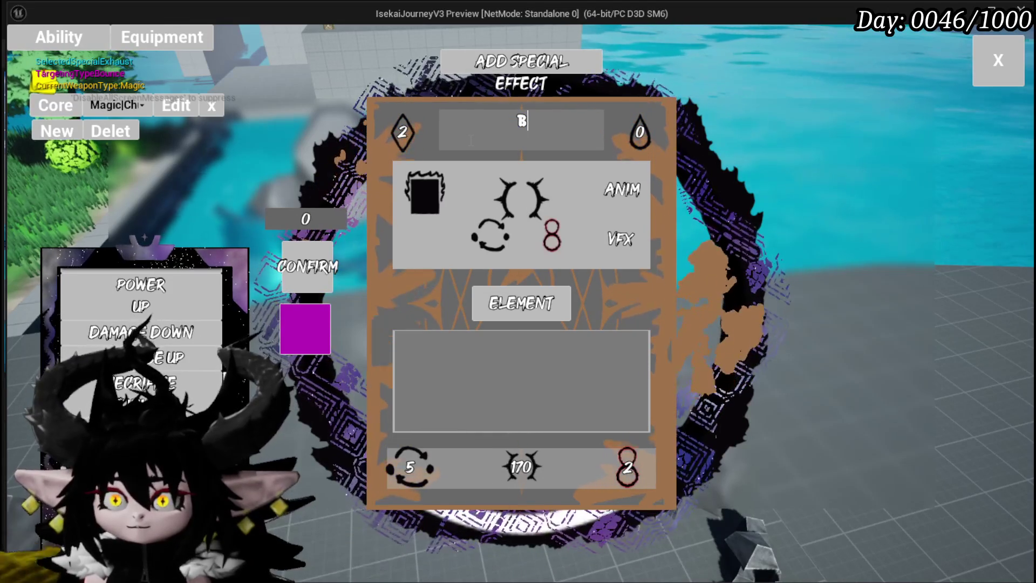
text(ig Damage)
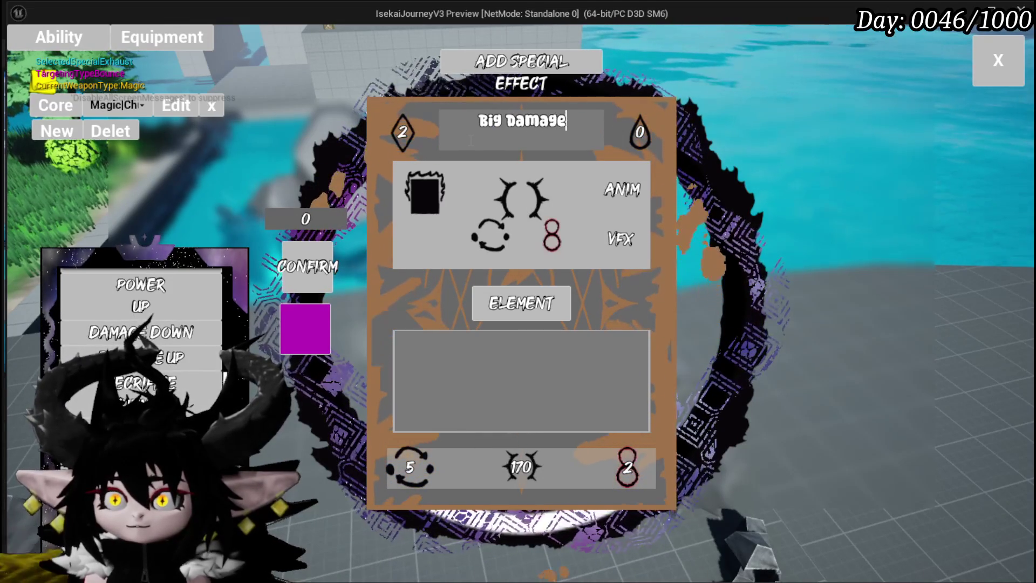
text( 0ver Time)
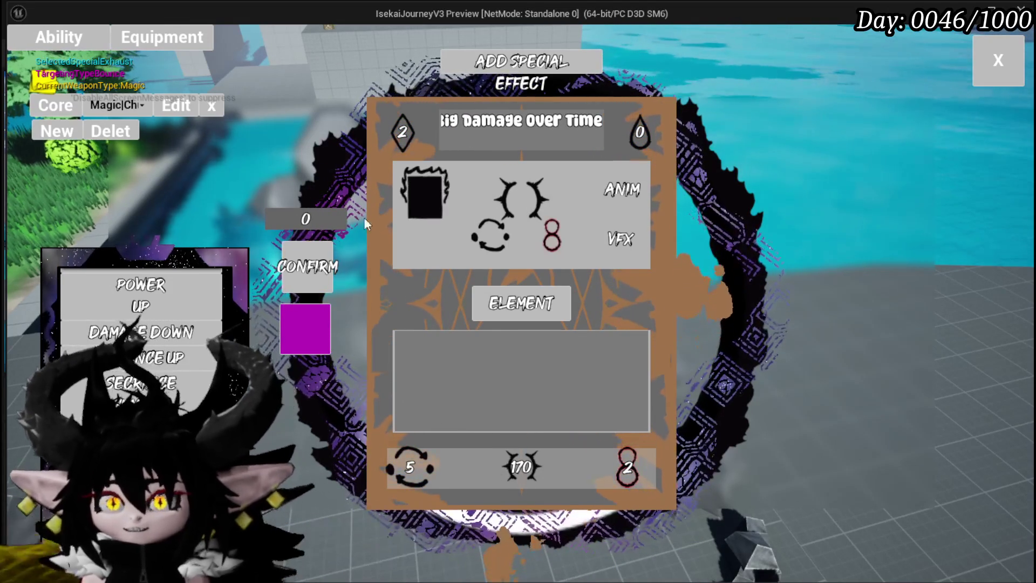
key(Return)
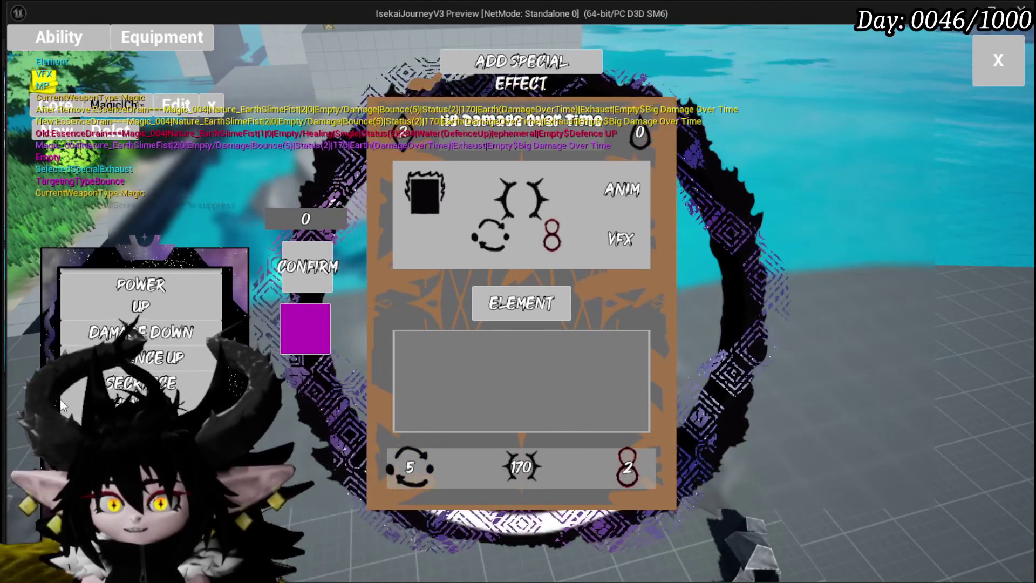
Close the ability editor and run the character toward the slimes.
click(998, 60)
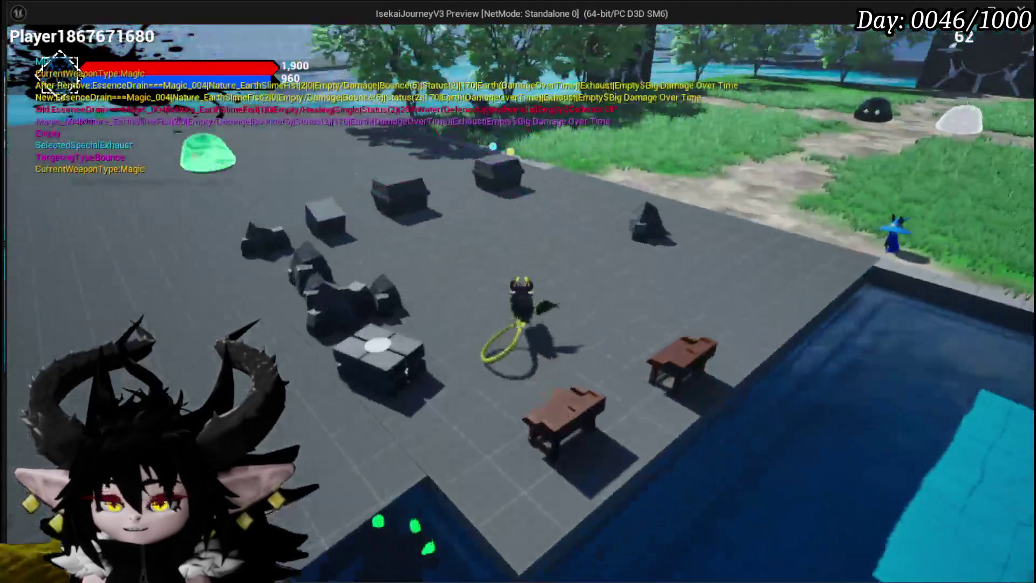
key(w)
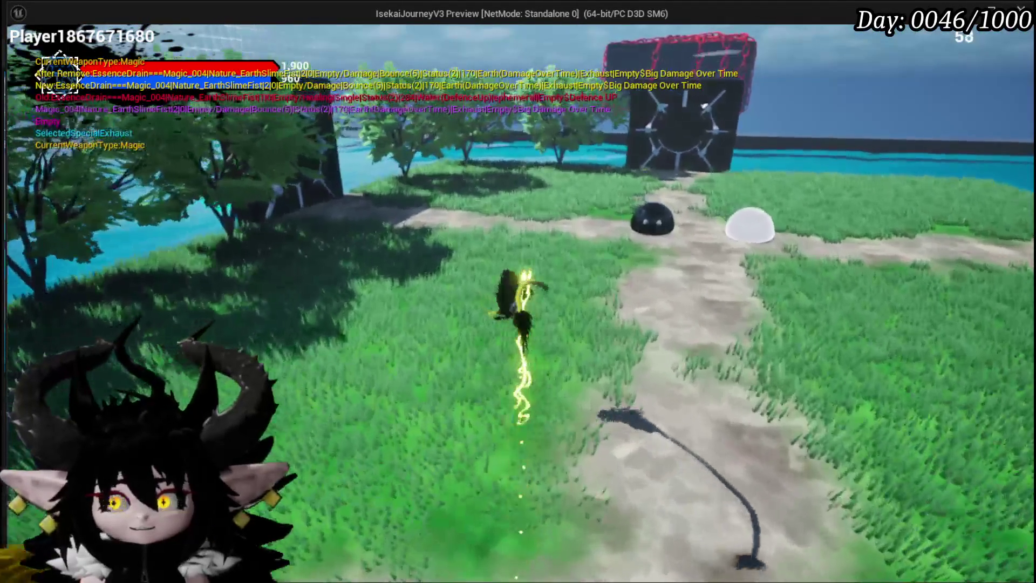
key(w)
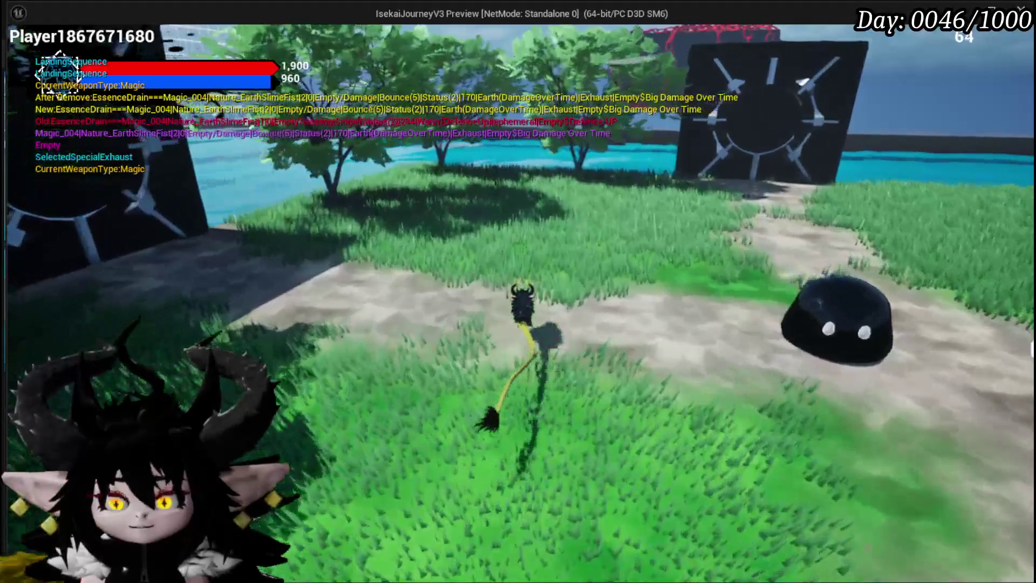
key(w)
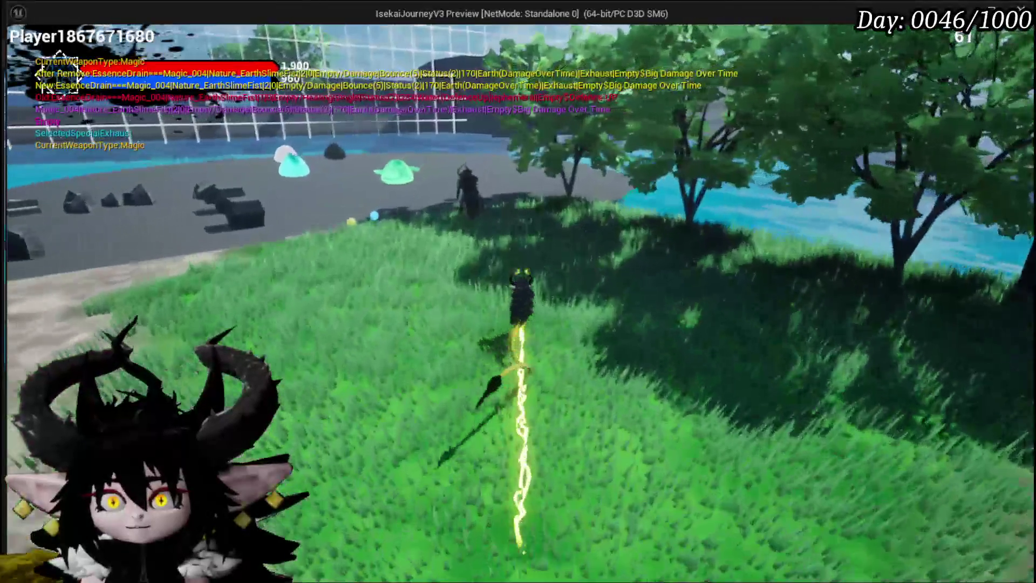
key(w)
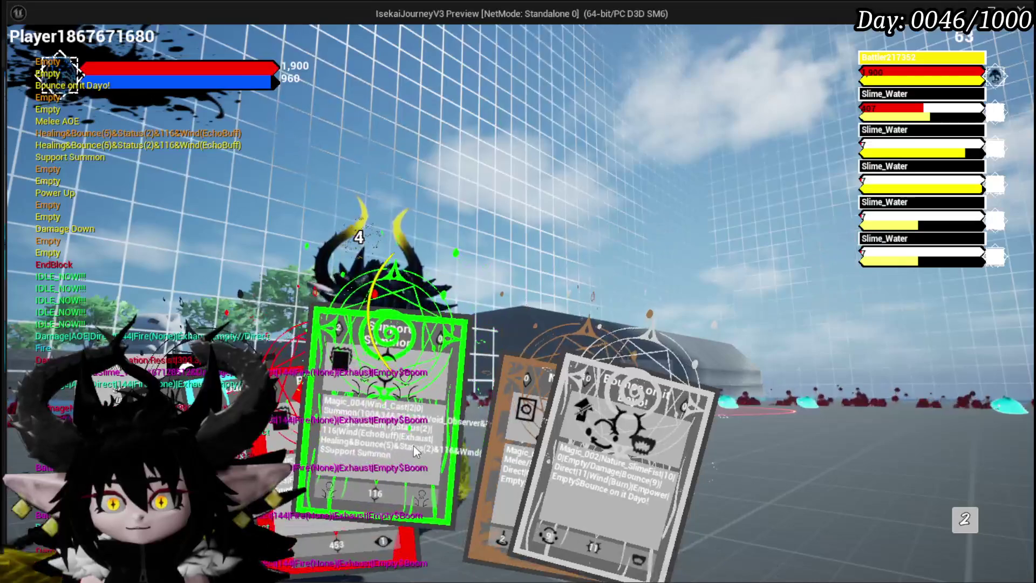
Place a Support Summon in the arena and play Splash Move at a slime.
click(415, 451)
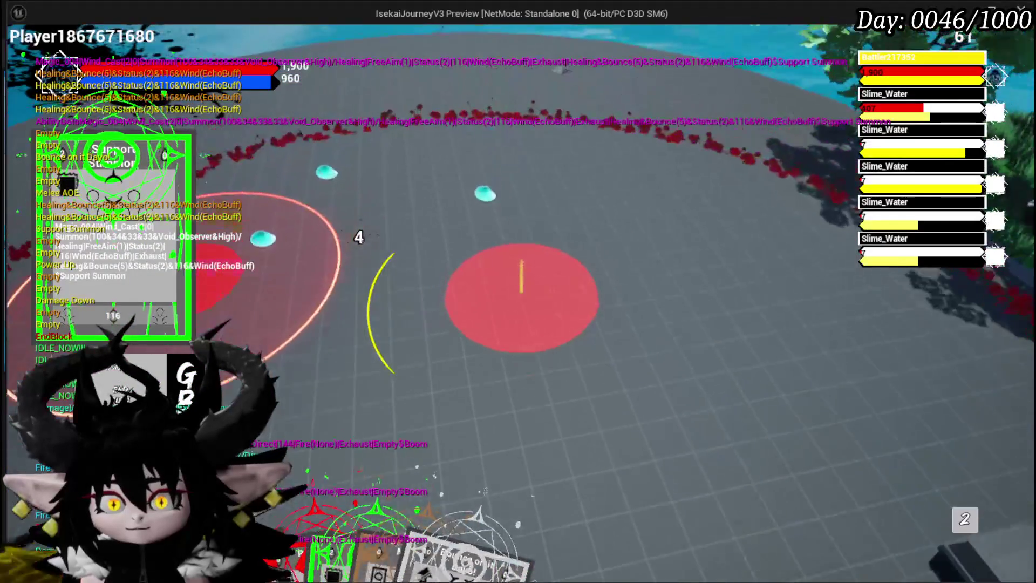
click(527, 370)
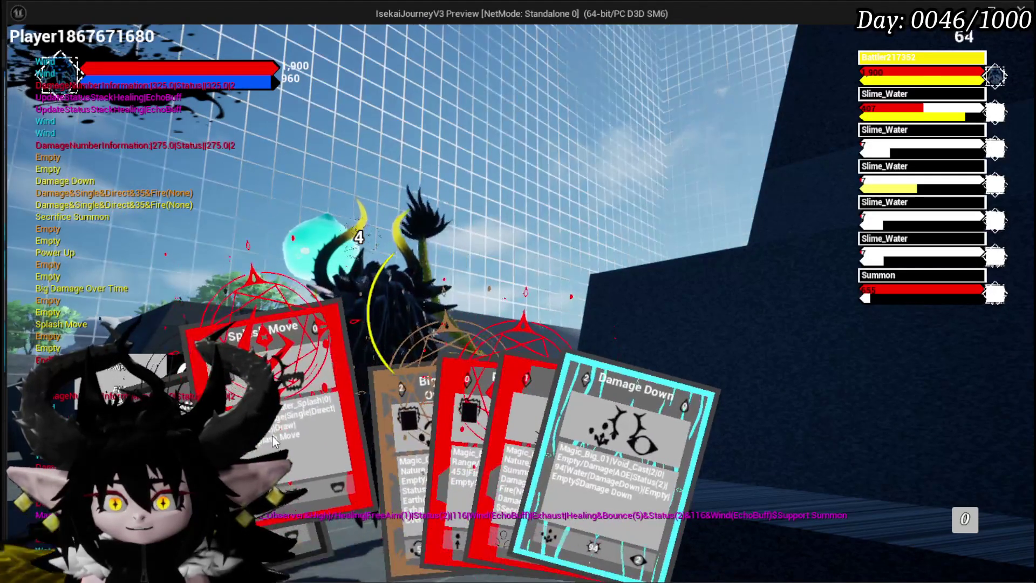
click(313, 442)
Cycle targets among the three Slime_Water slimes and keep attacking the third one.
key(e)
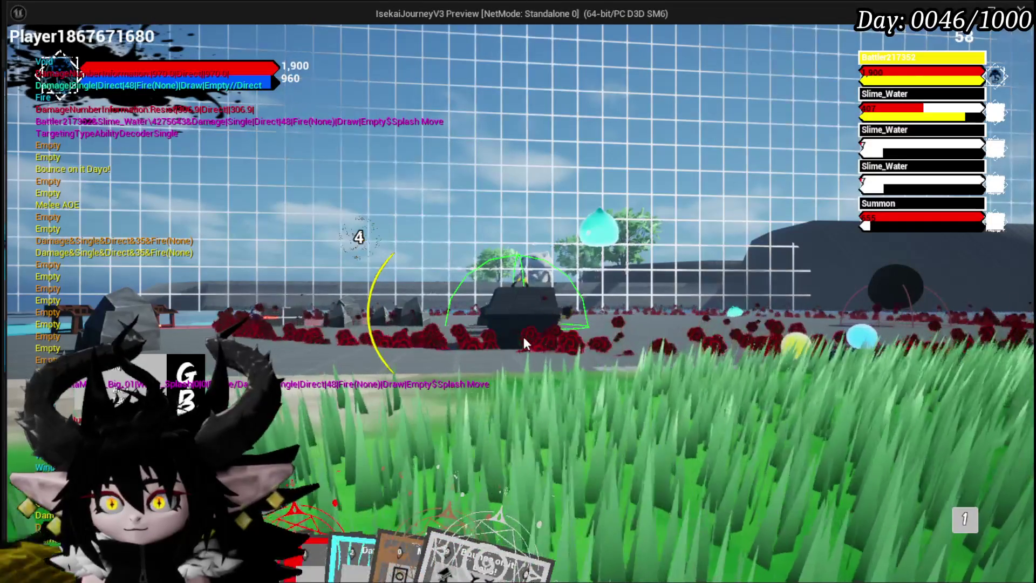
click(918, 108)
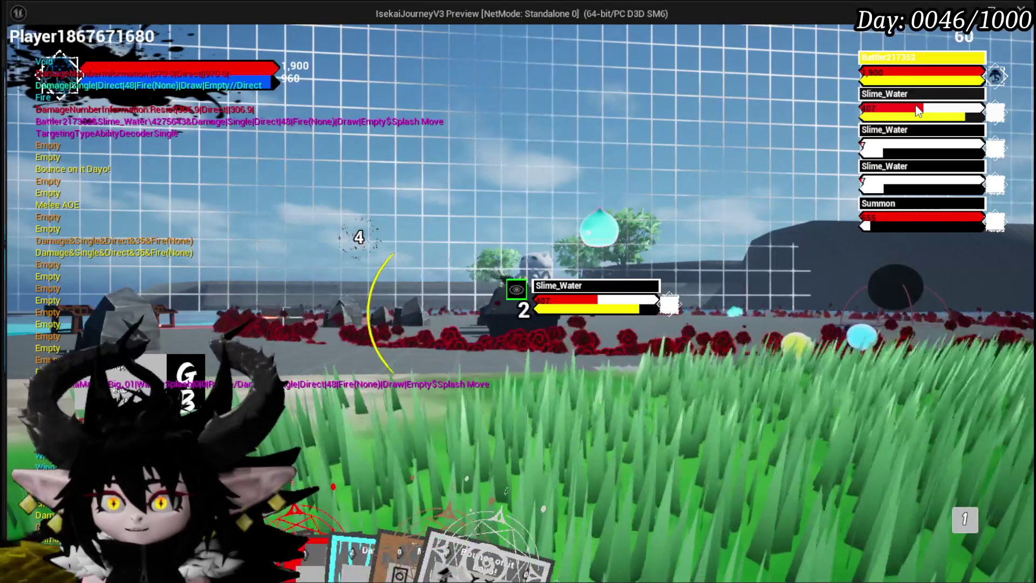
click(917, 139)
click(915, 188)
click(914, 213)
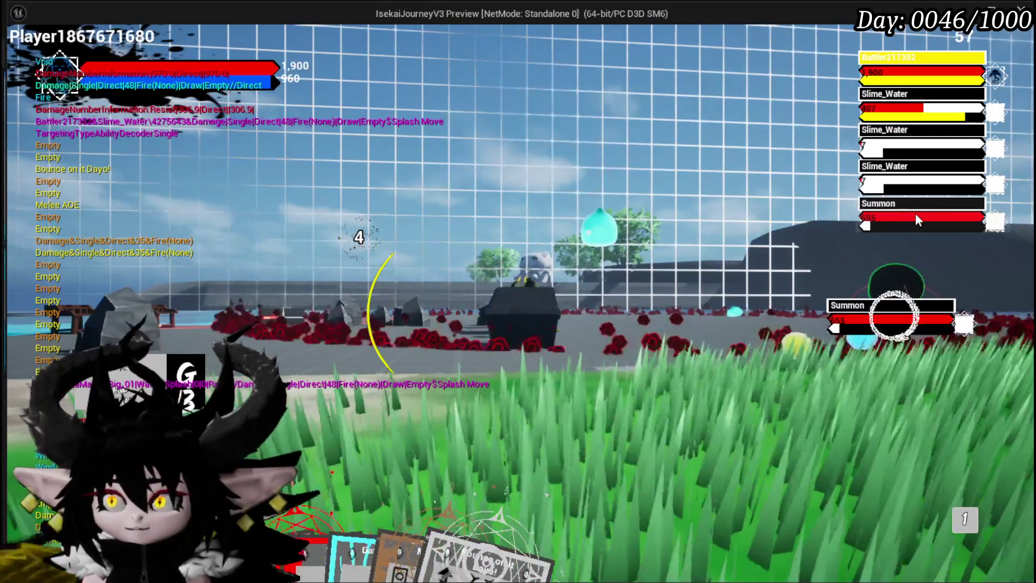
click(917, 190)
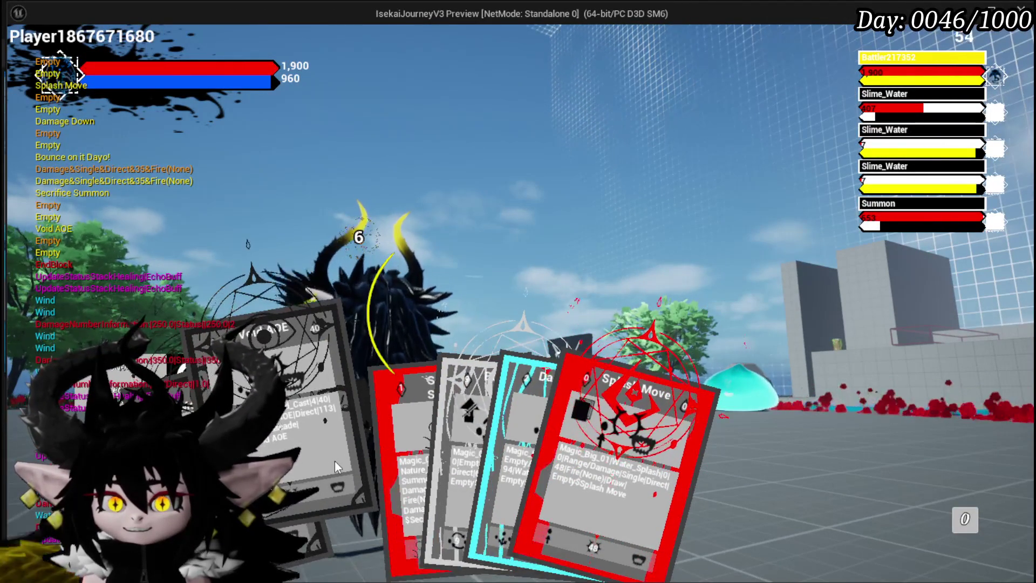
Cast Splash Move at the slimes and switch the lock-on between Slime_Water enemies.
click(535, 464)
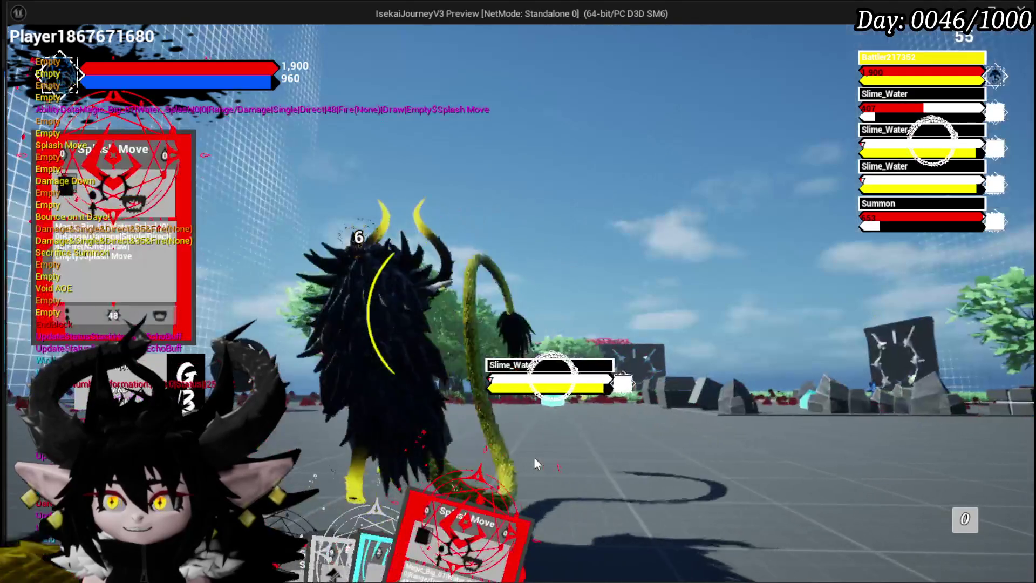
key(e)
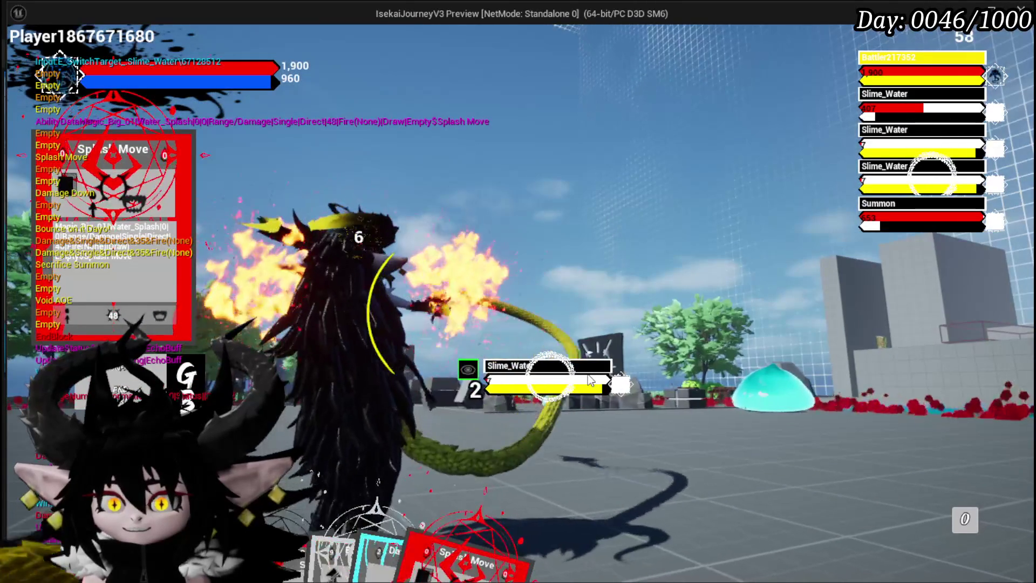
key(e)
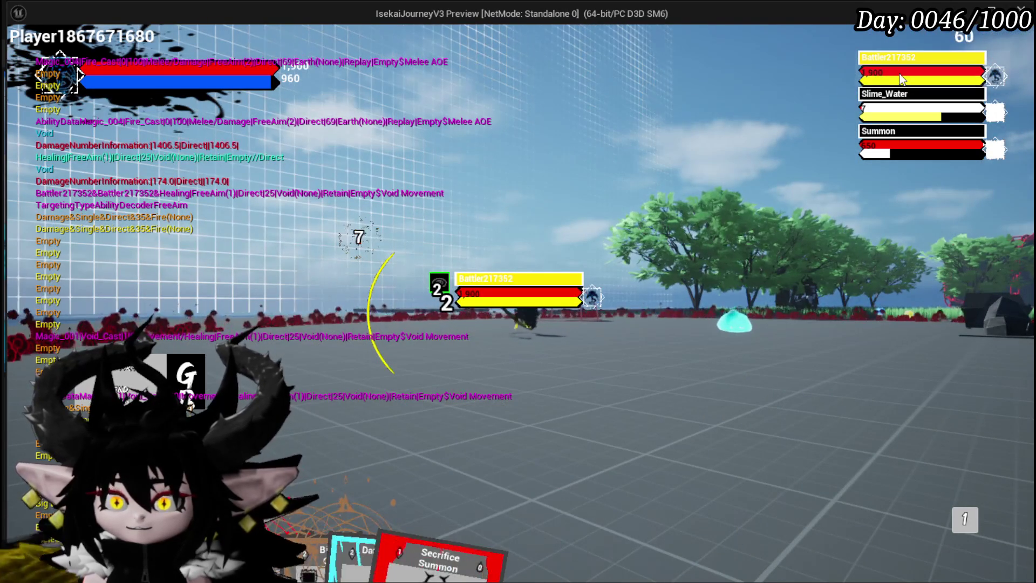
Finish off the remaining slimes with the Secrifice Summon and Damage Down cards.
mouse_move(318, 460)
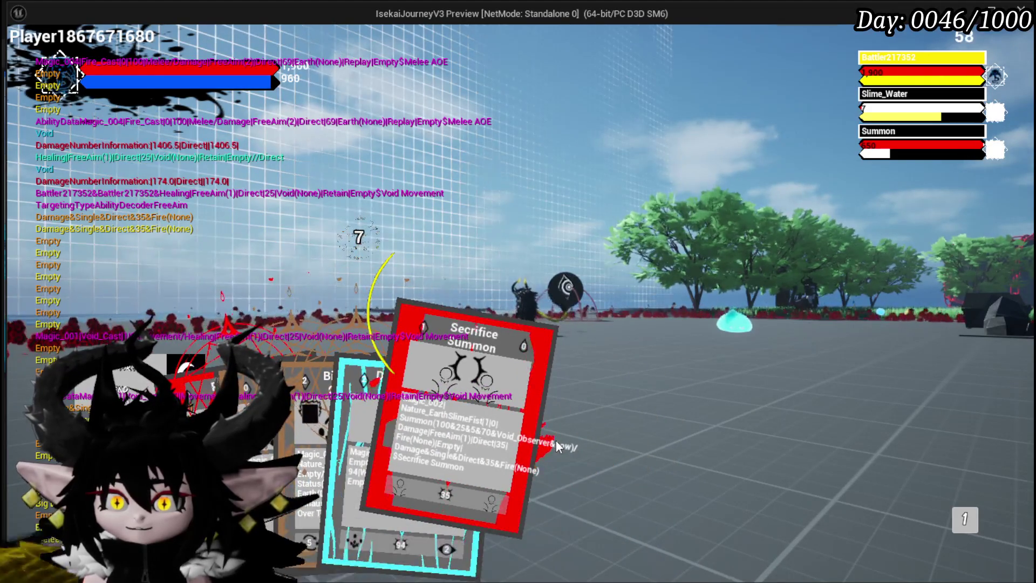
click(555, 446)
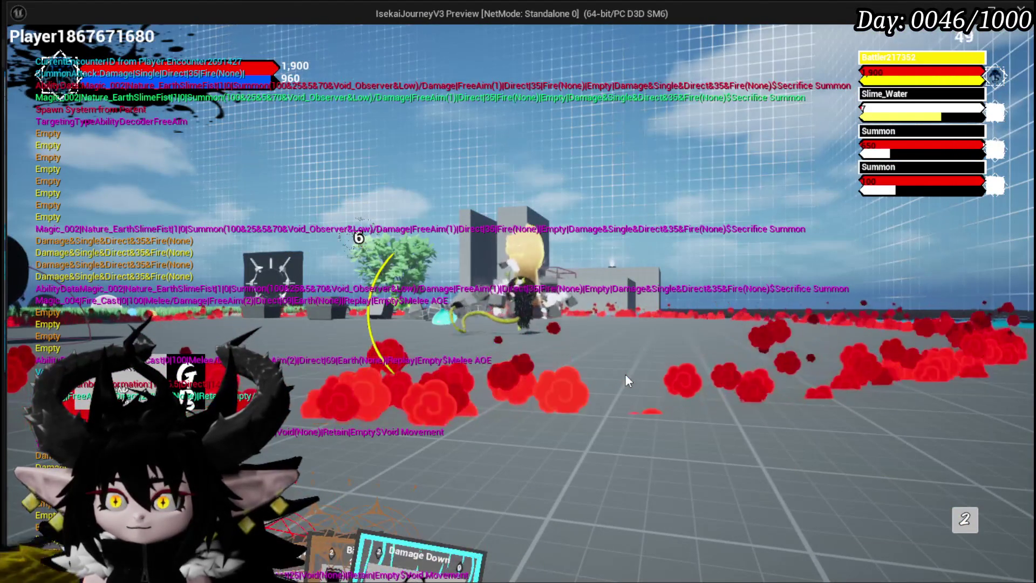
mouse_move(529, 489)
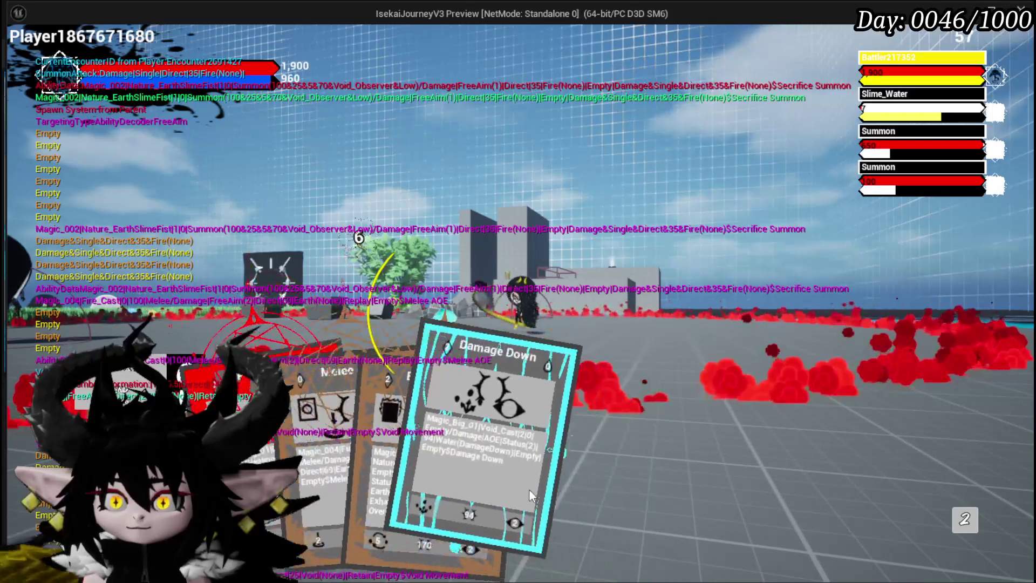
click(488, 475)
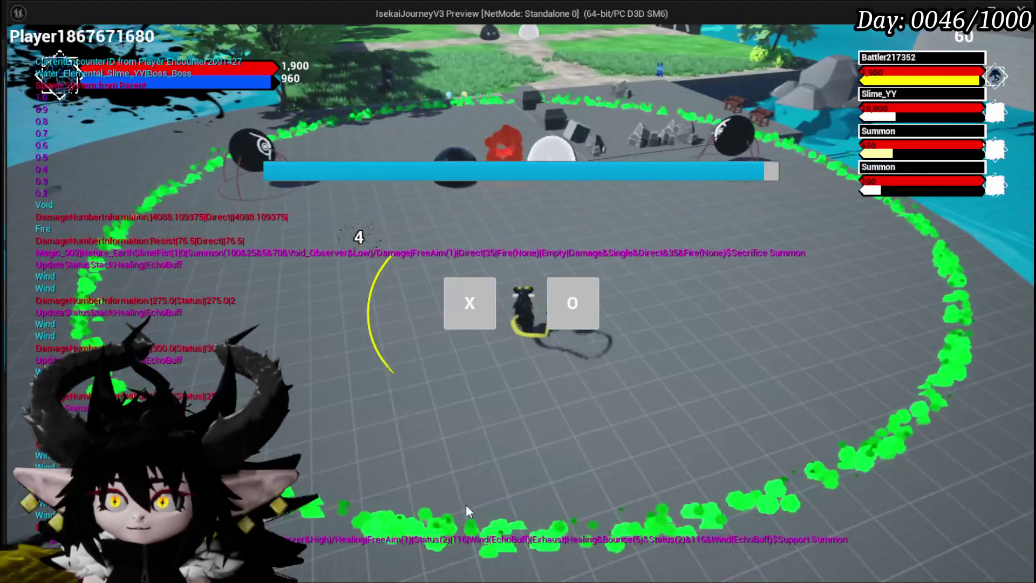
Answer the X/O prompt to begin the Slime_YY boss fight.
click(480, 328)
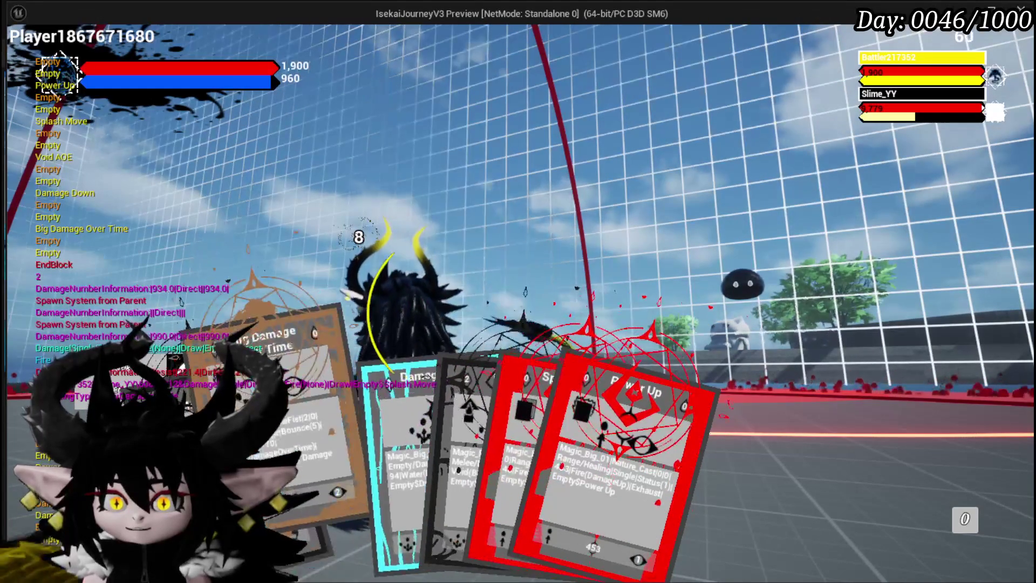
Hit Slime_YY with Splash Move, Damage Down and Secrifice Summon.
click(448, 445)
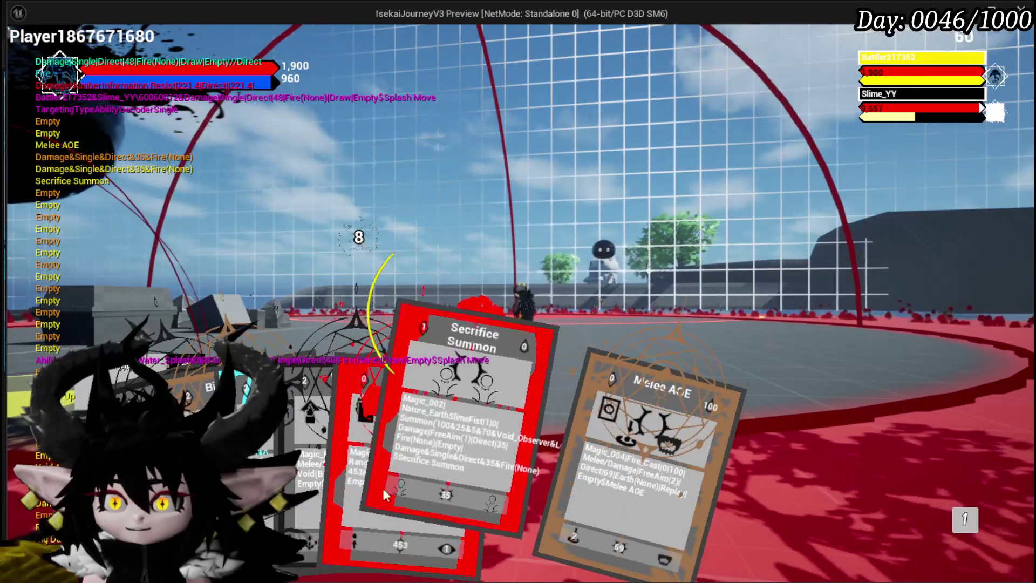
click(504, 419)
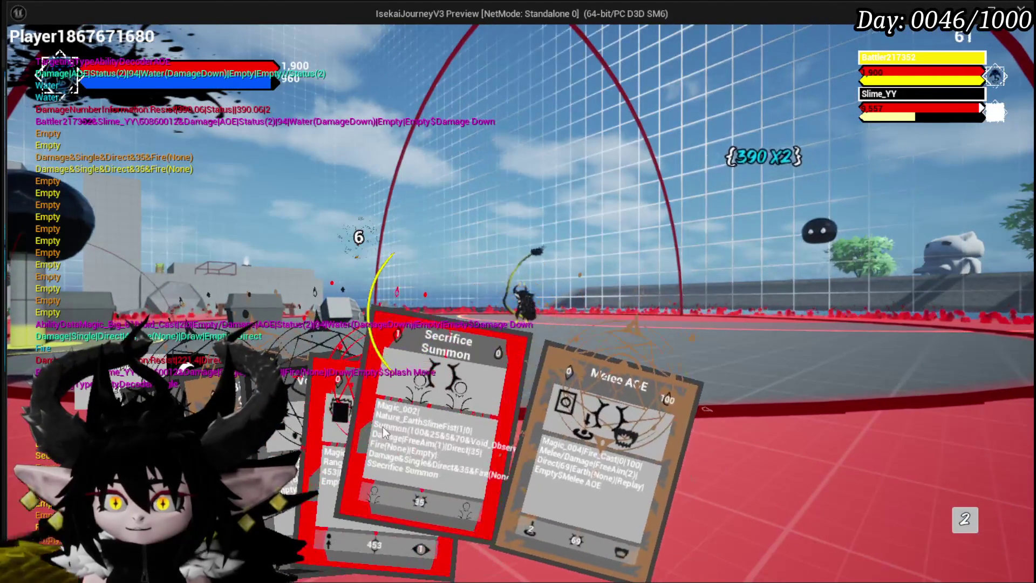
click(422, 425)
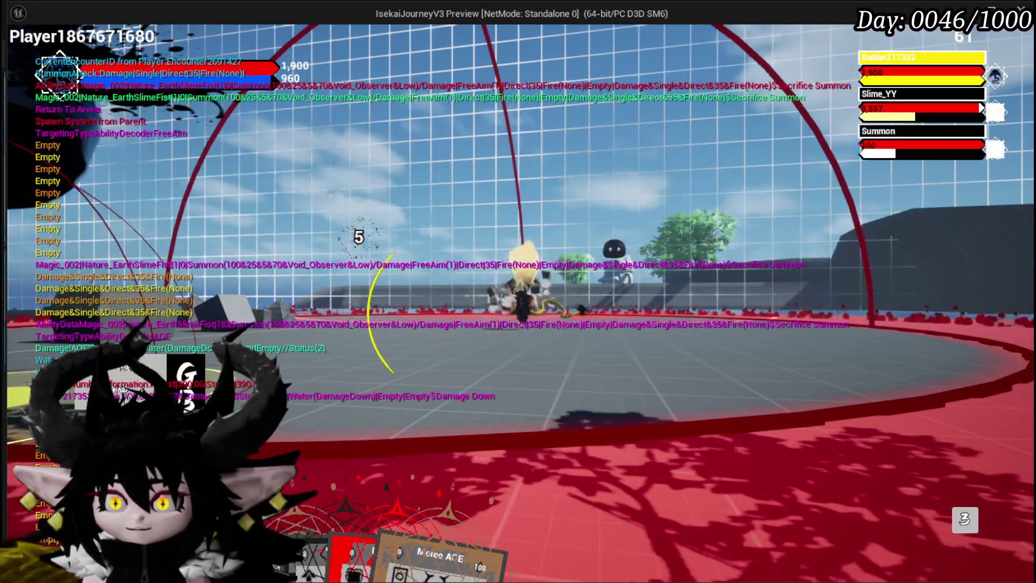
Fire the new Big Damage Over Time card at Slime_YY, then play Power Up.
scroll(374, 504, down, 1)
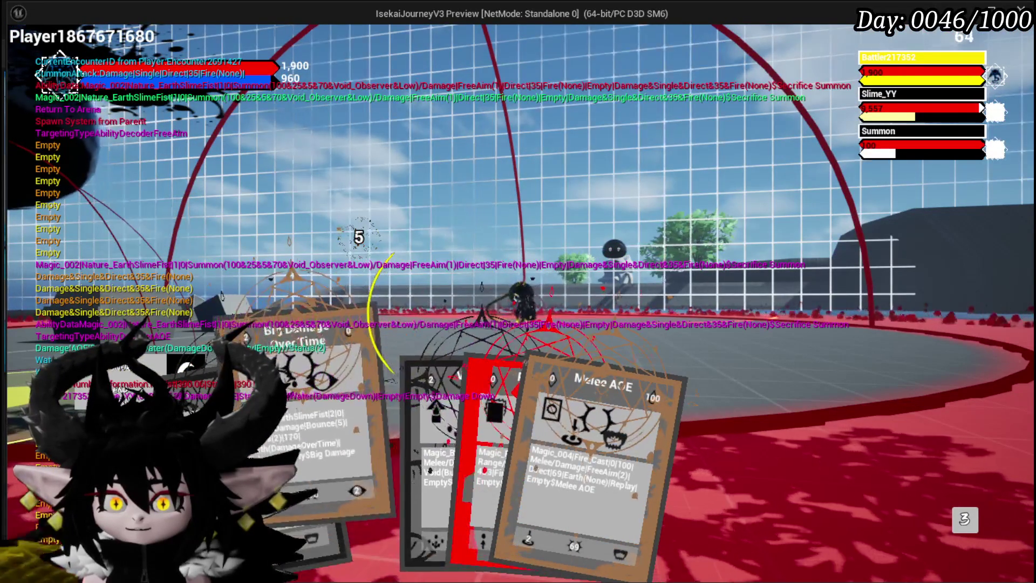
scroll(373, 460, up, 1)
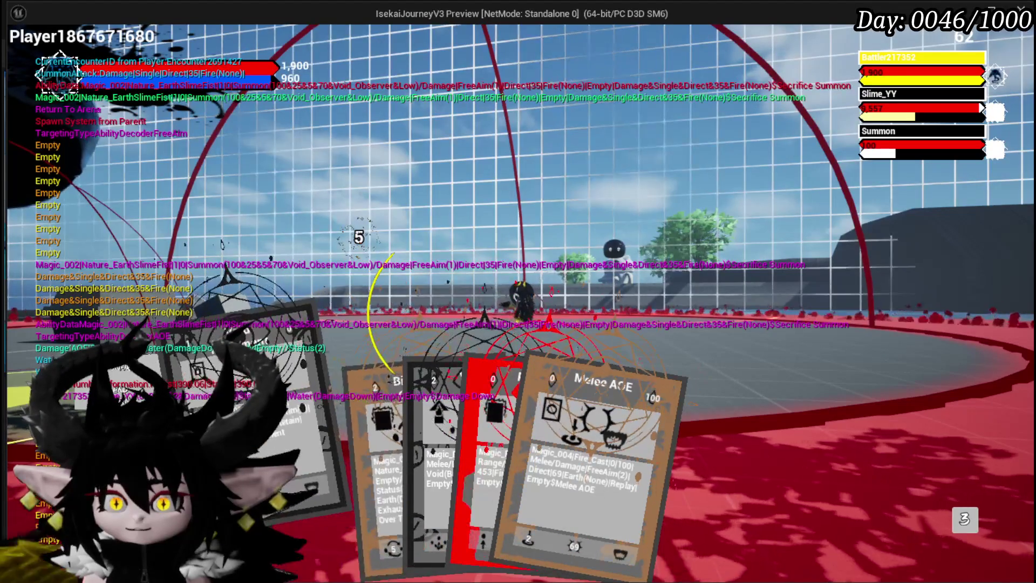
scroll(356, 453, down, 1)
scroll(346, 445, up, 1)
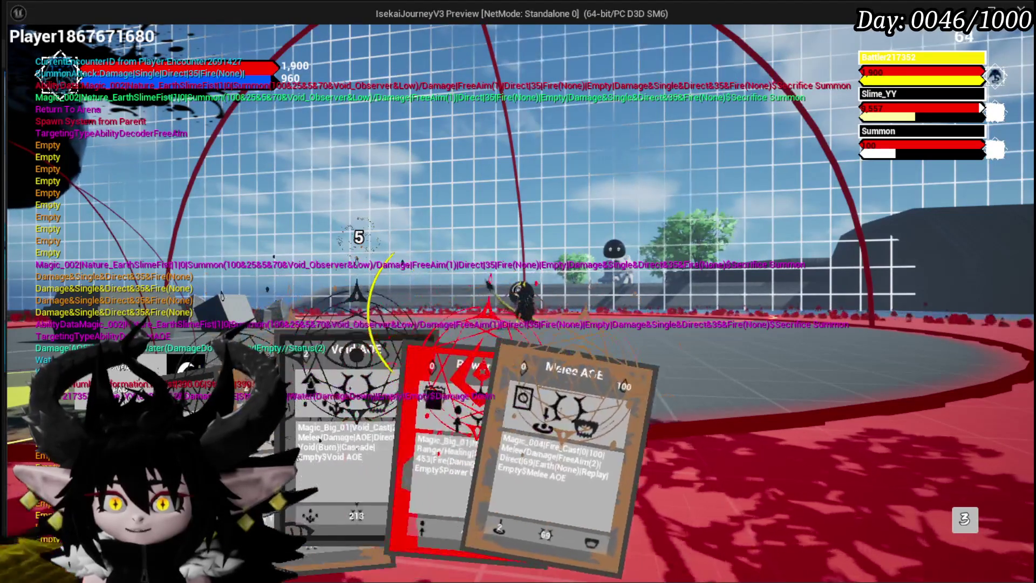
click(346, 444)
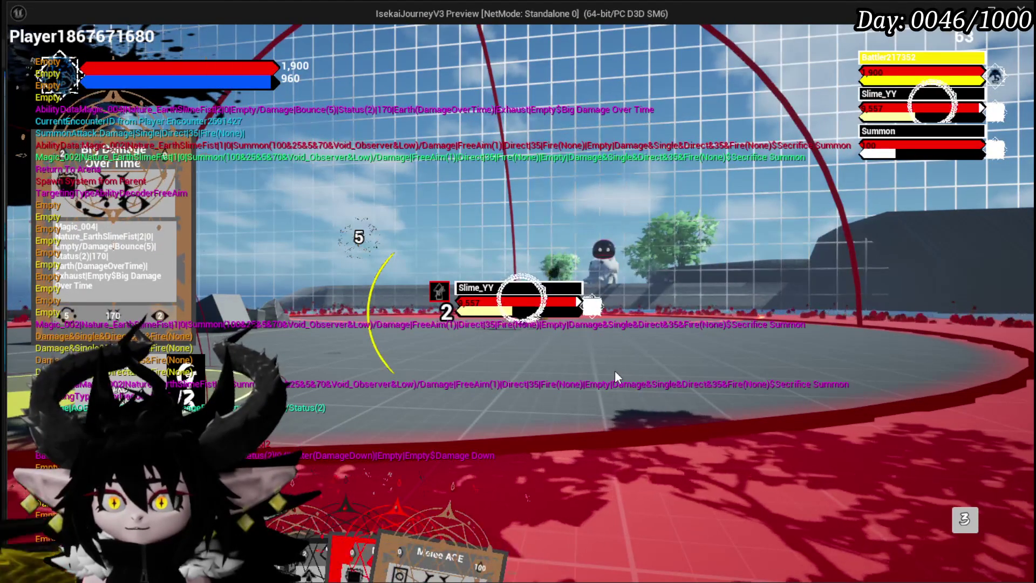
click(615, 373)
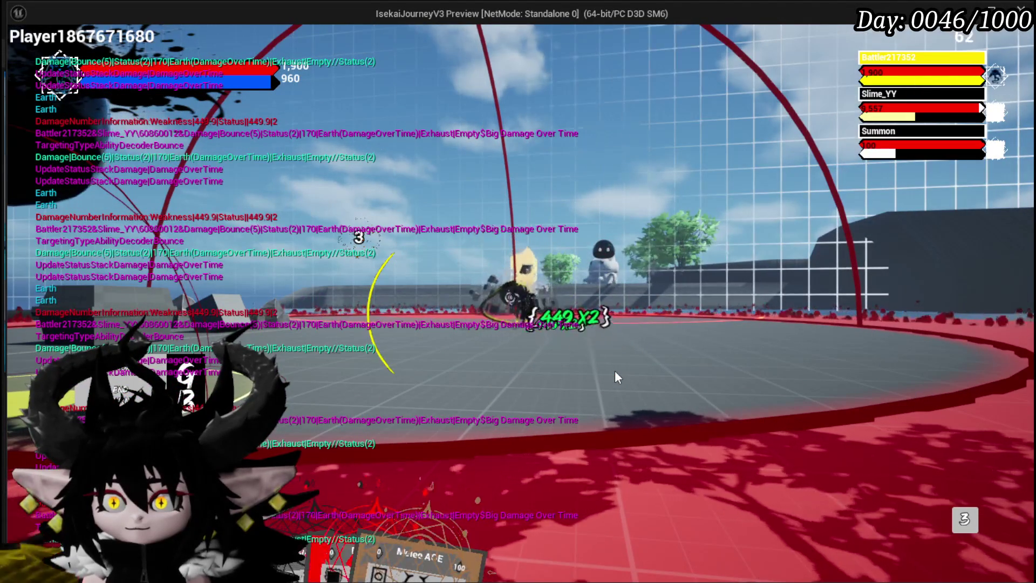
mouse_move(365, 474)
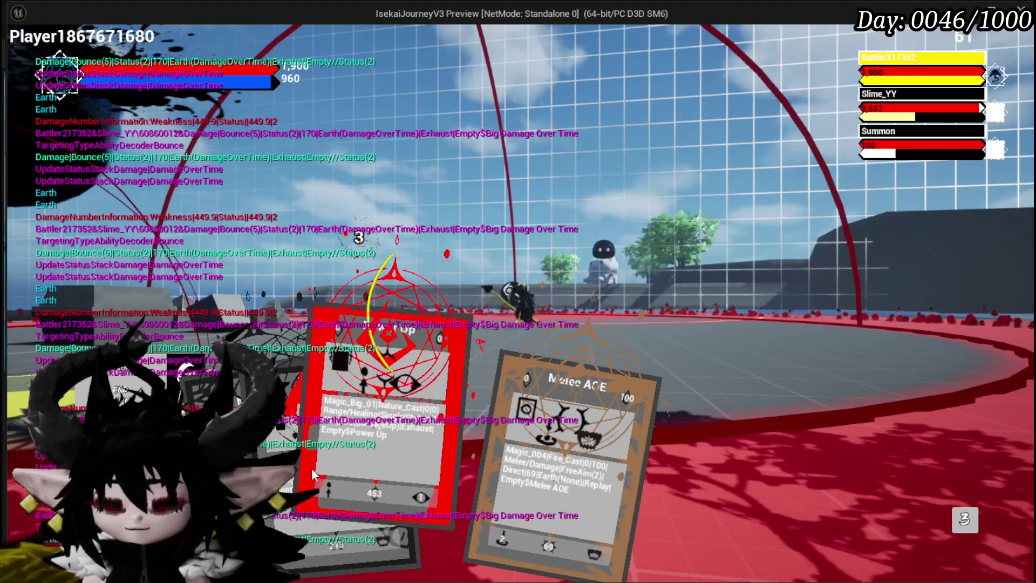
click(312, 467)
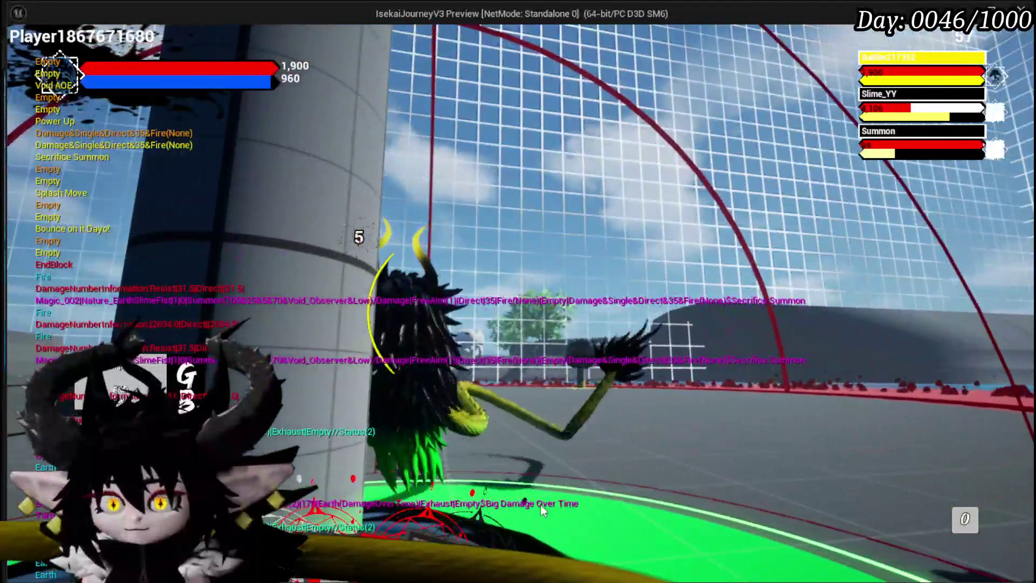
Play Secrifice Summon, Splash Move at the boss and Power Up, then lock onto the Summon.
mouse_move(540, 503)
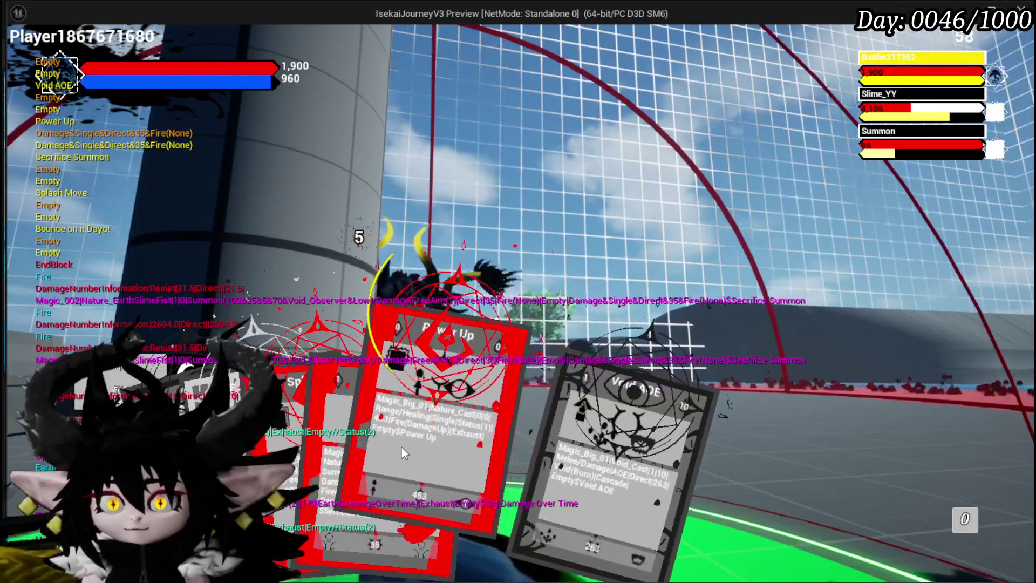
mouse_move(330, 443)
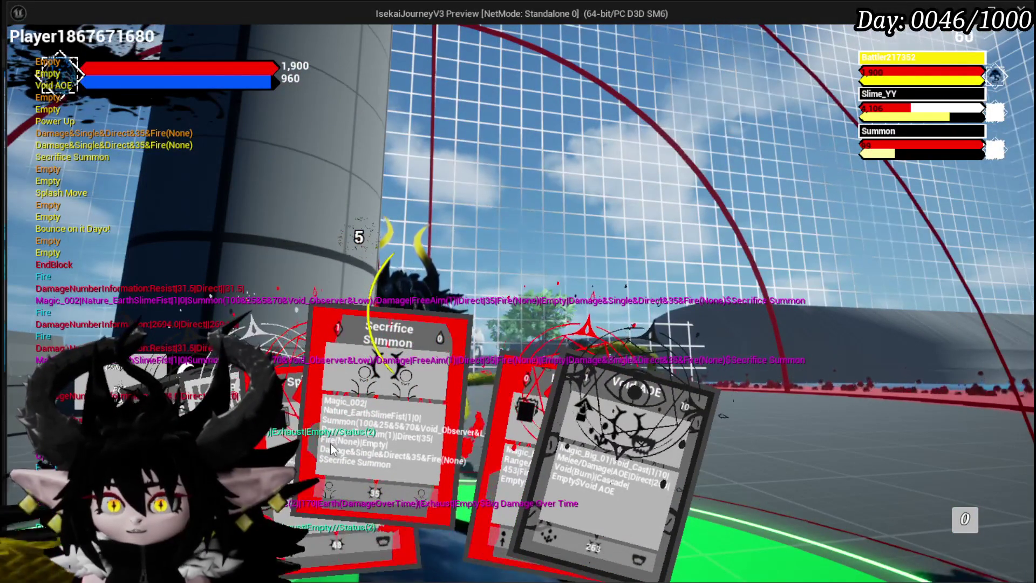
click(330, 445)
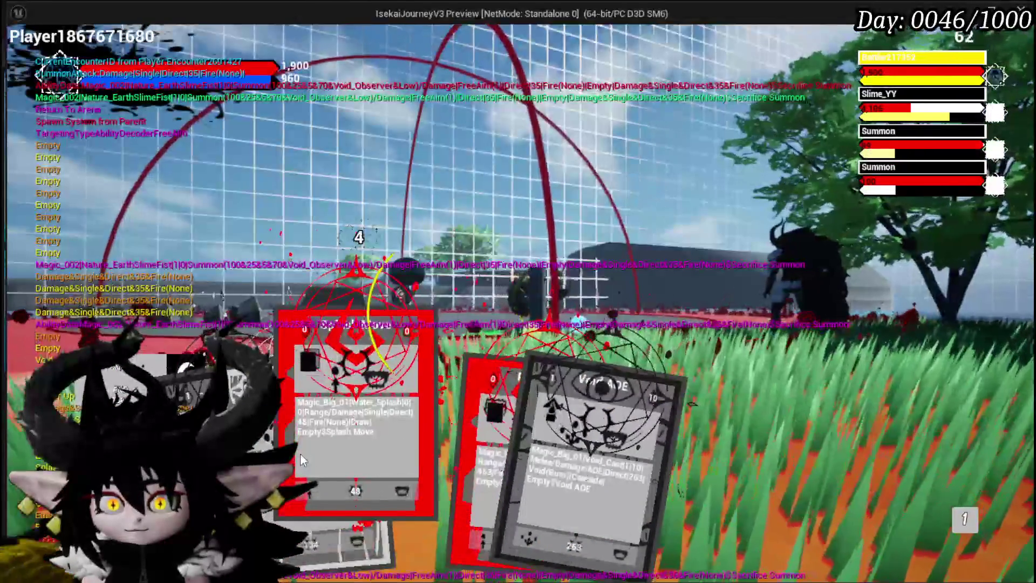
click(300, 453)
click(300, 453)
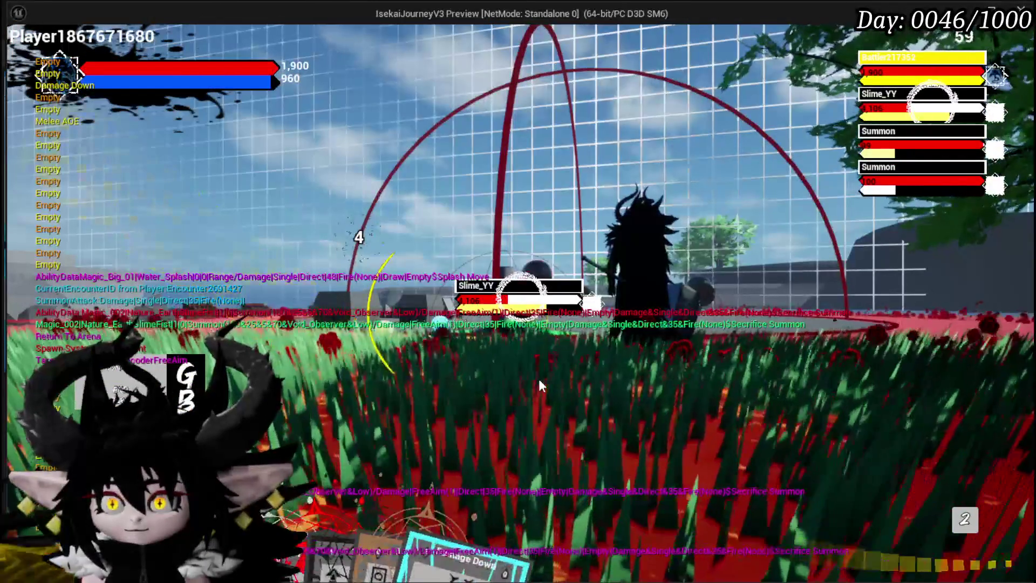
mouse_move(308, 516)
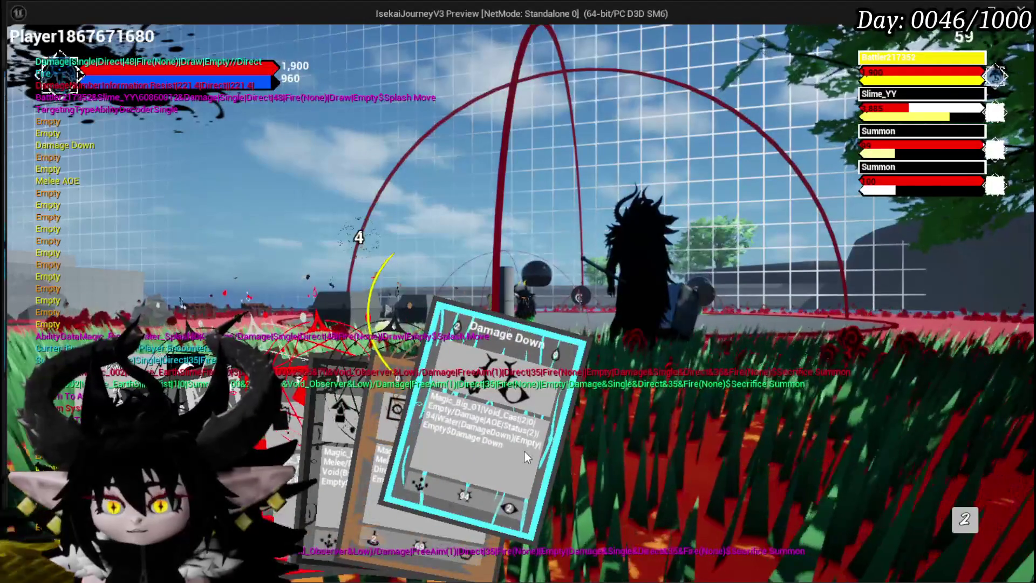
mouse_move(315, 448)
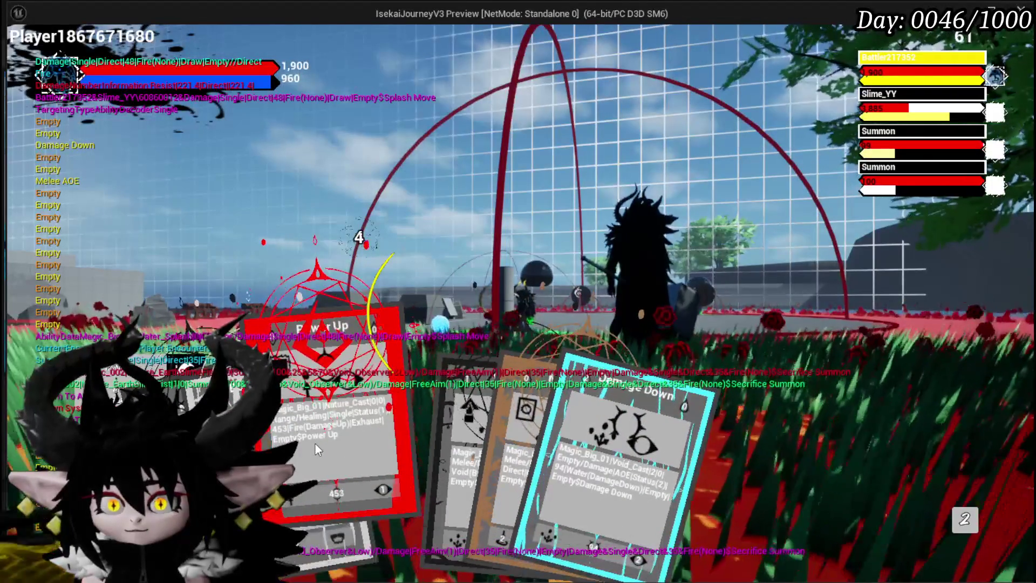
mouse_move(459, 442)
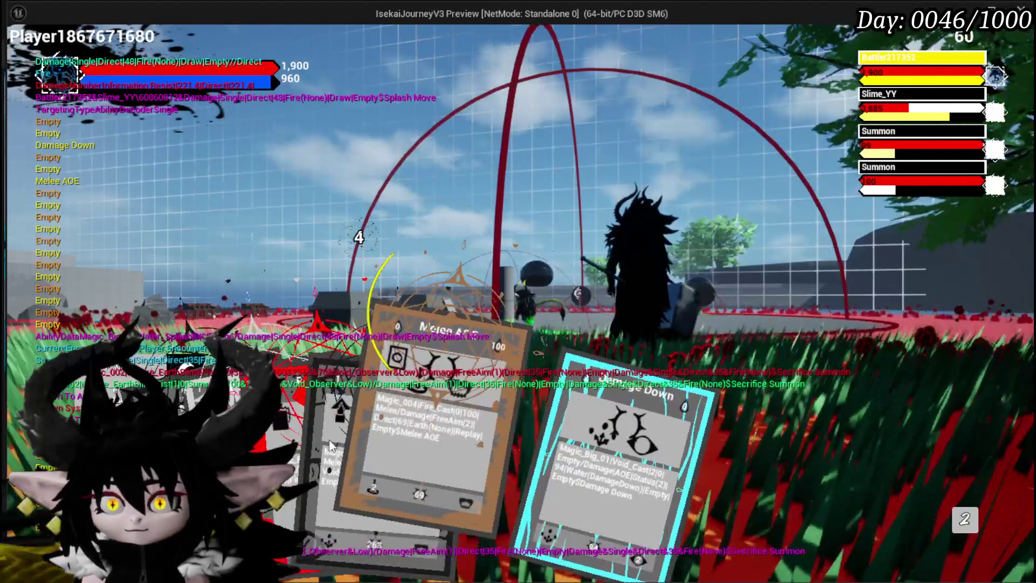
click(312, 438)
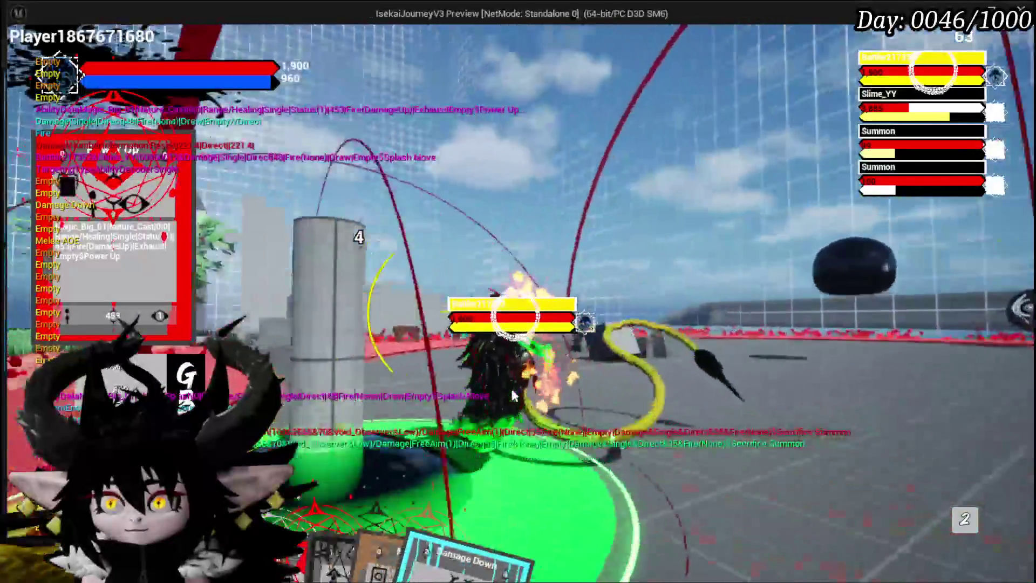
key(e)
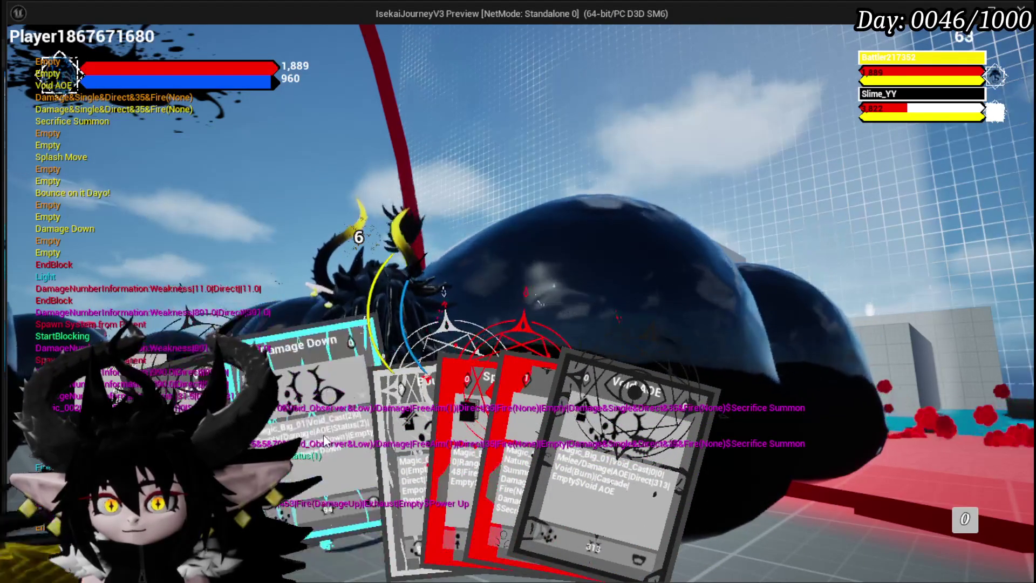
Hit Slime_YY with Damage Down, Splash Move, then Damage Down again.
click(324, 439)
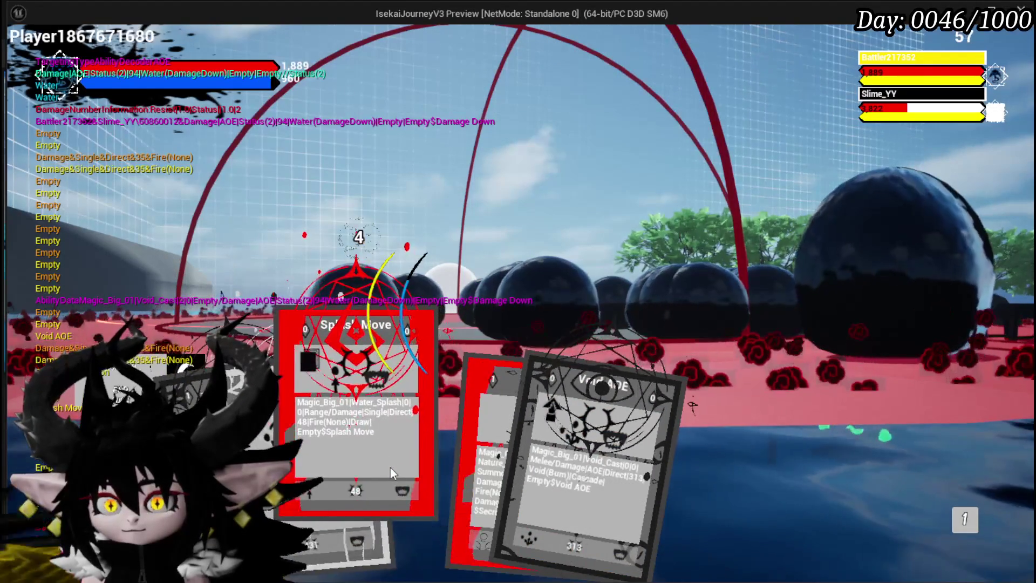
click(390, 467)
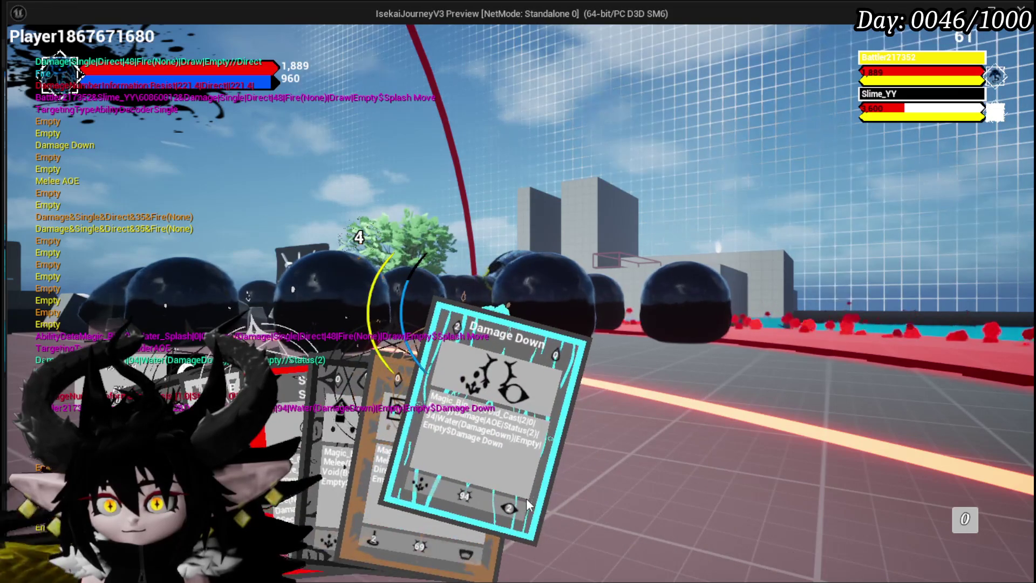
click(438, 489)
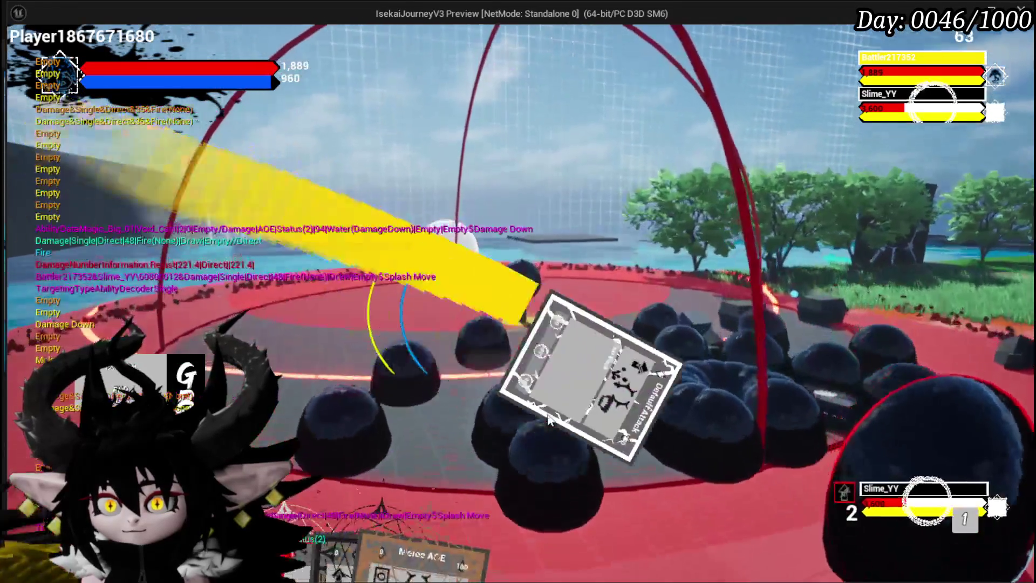
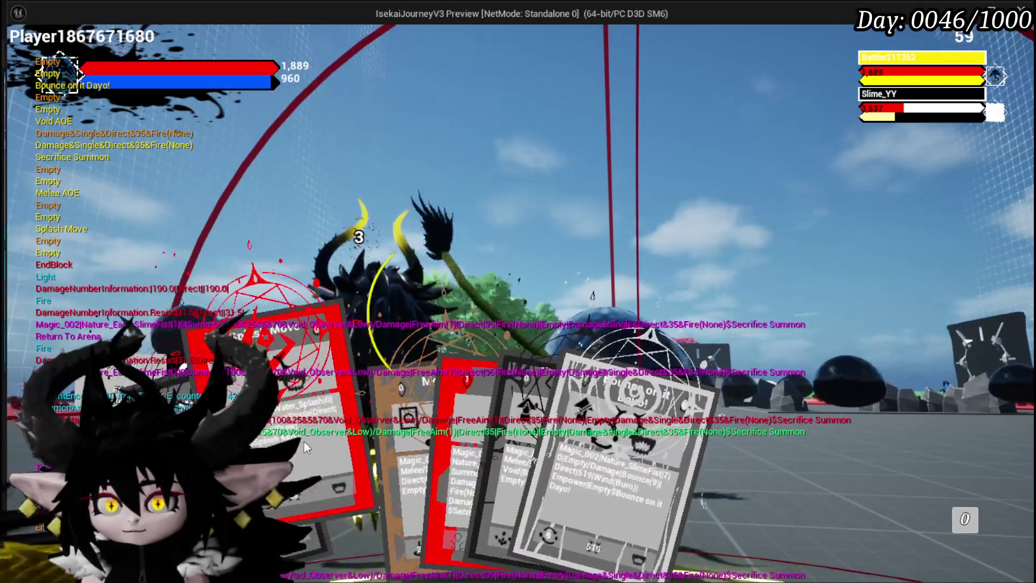
Advance to the next battle turn and cast Void AOE and Splash Move at Slime_YY.
click(303, 441)
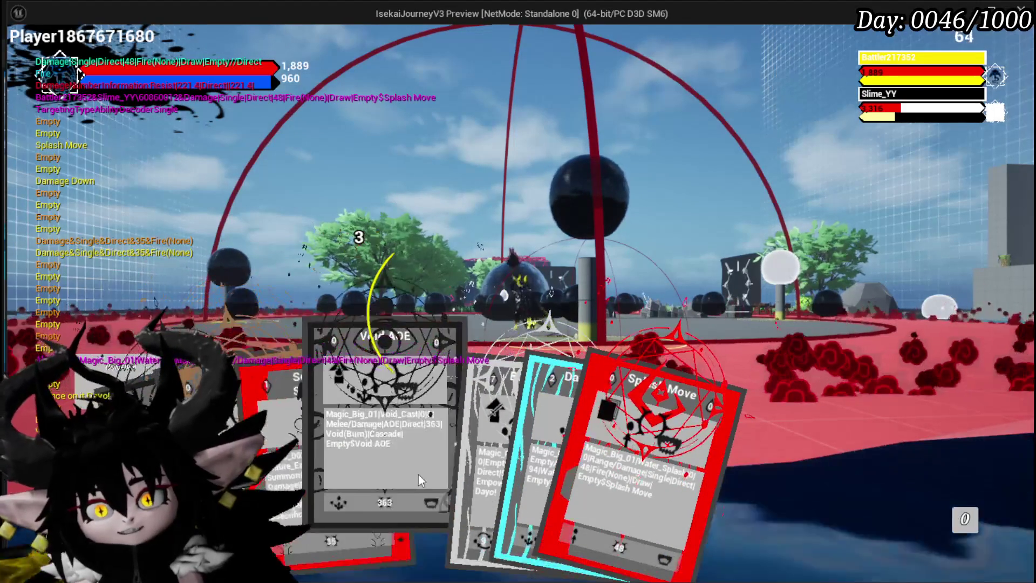
click(410, 470)
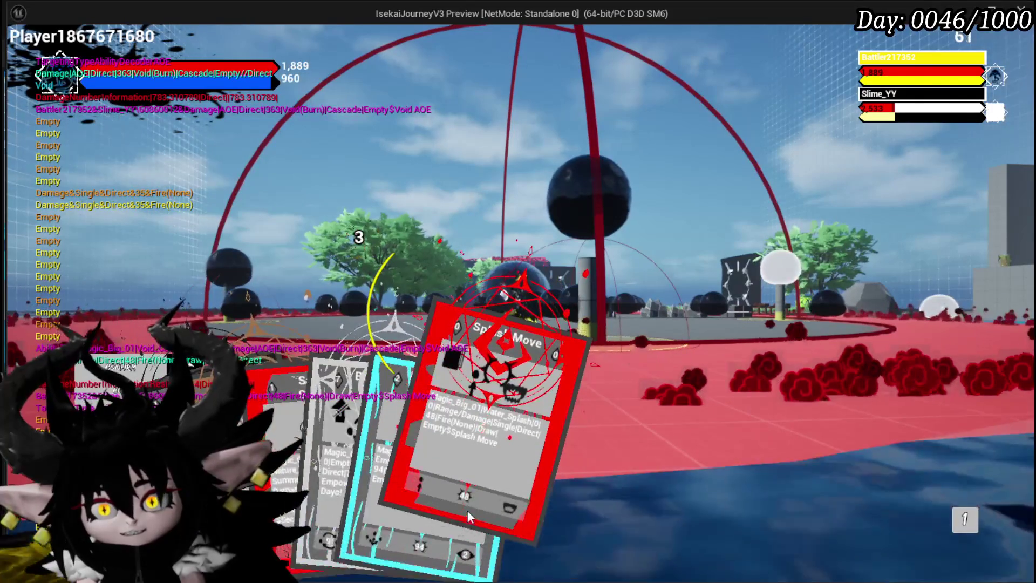
click(467, 512)
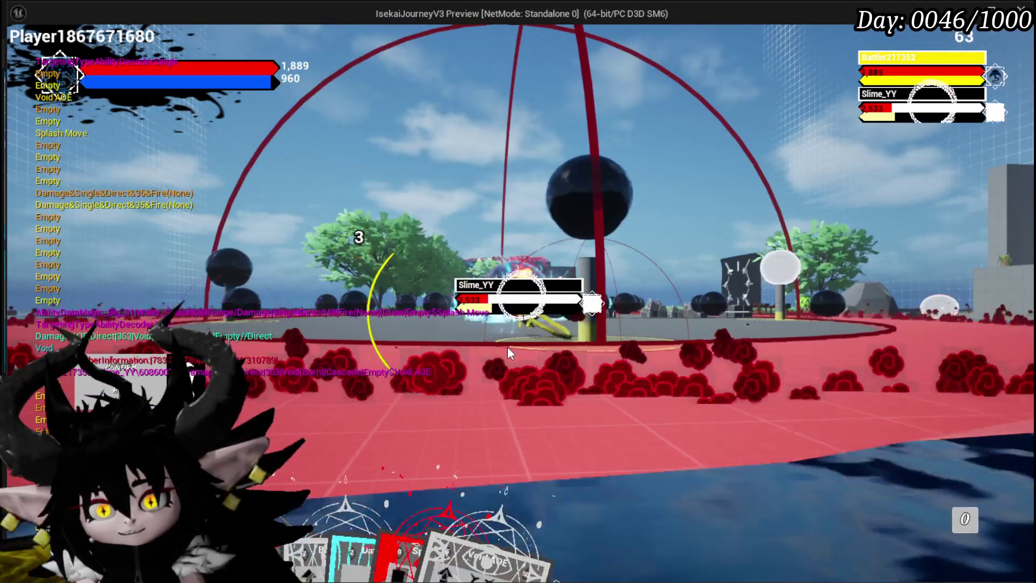
Play the red card, then cast Splash Move at Slime_YY again for 221 damage.
mouse_move(455, 516)
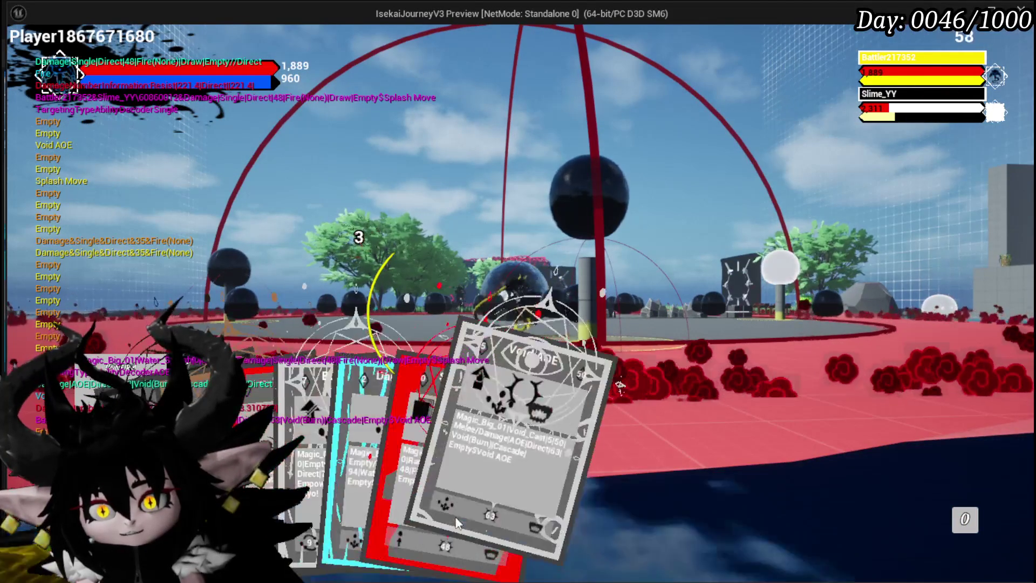
click(393, 442)
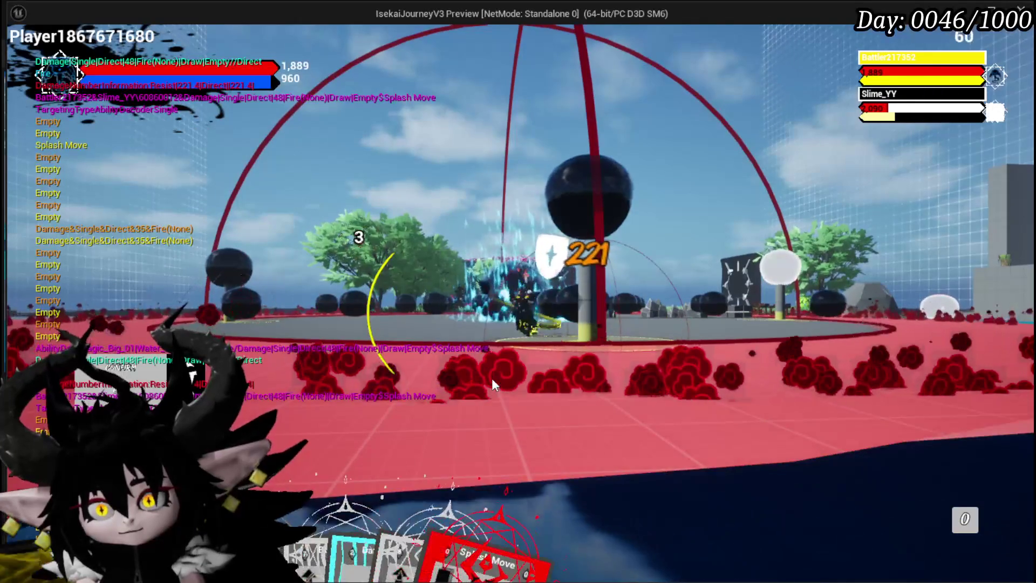
click(495, 499)
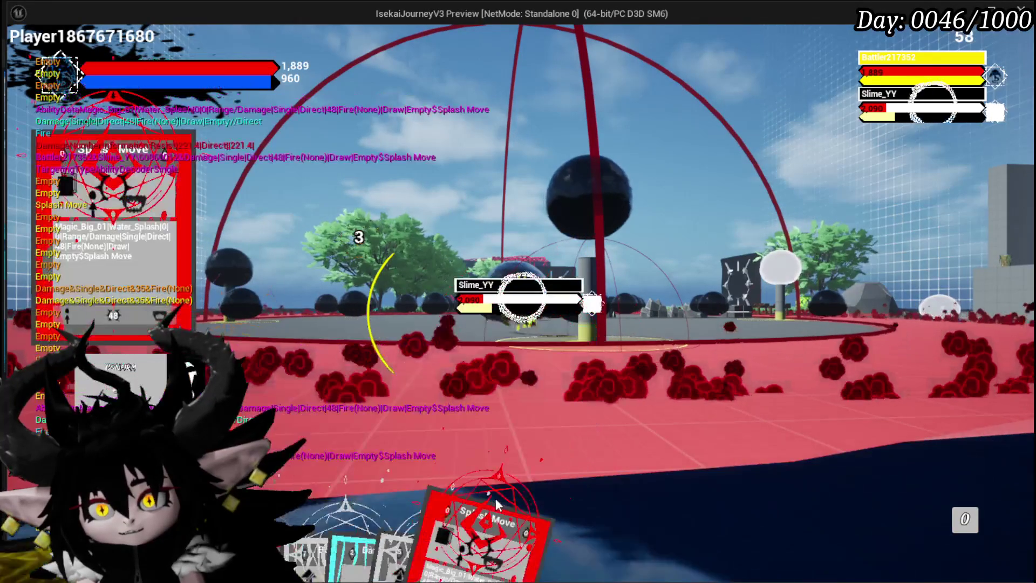
mouse_move(507, 453)
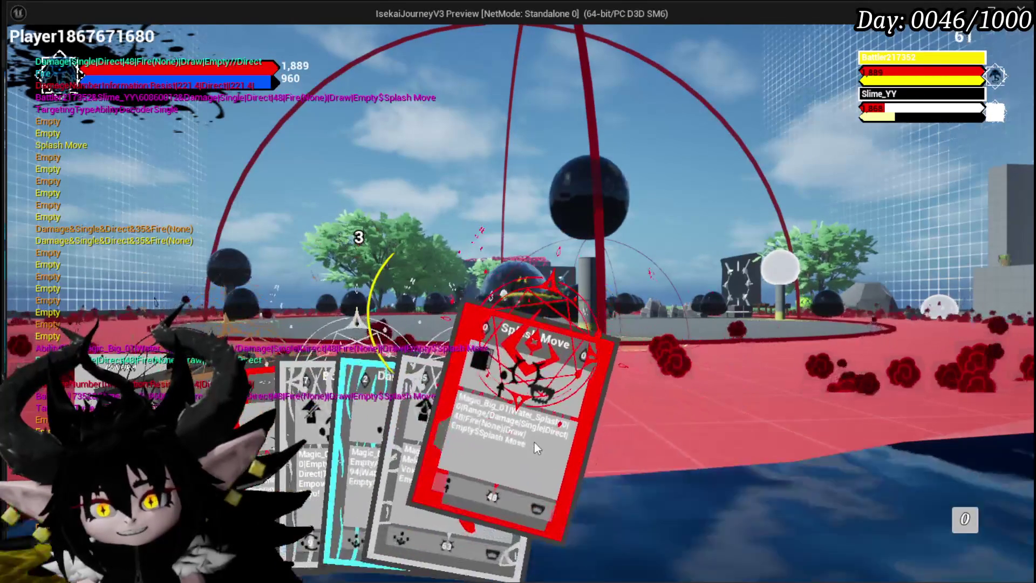
click(488, 432)
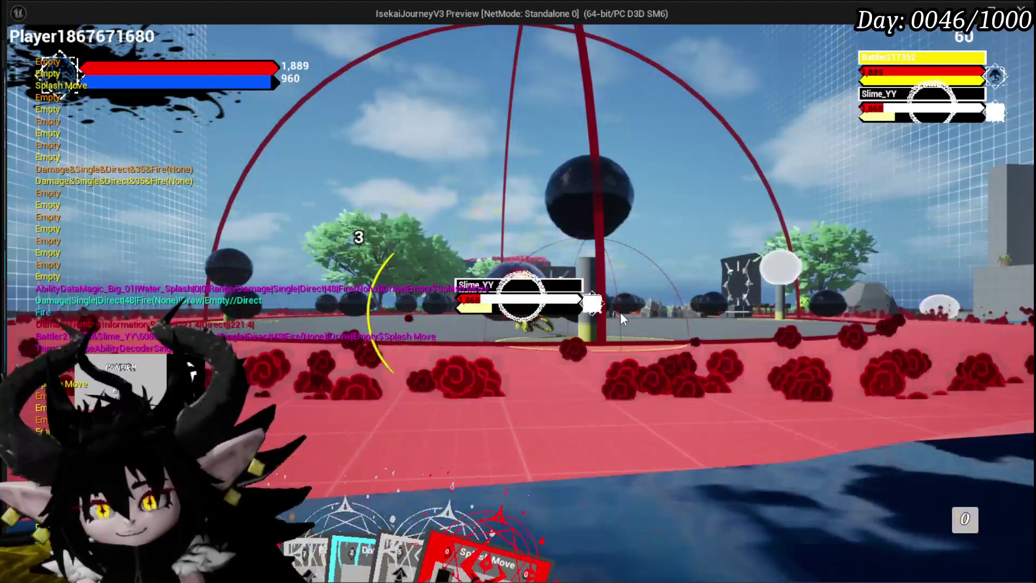
Play more cards against Slime_YY, ending with the Secrifice Summon card.
click(488, 477)
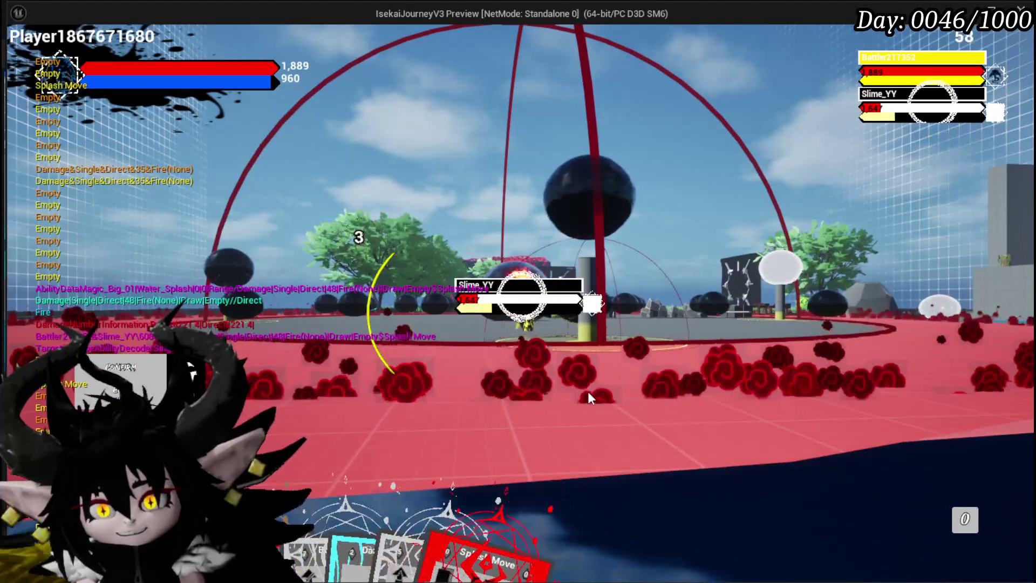
mouse_move(496, 528)
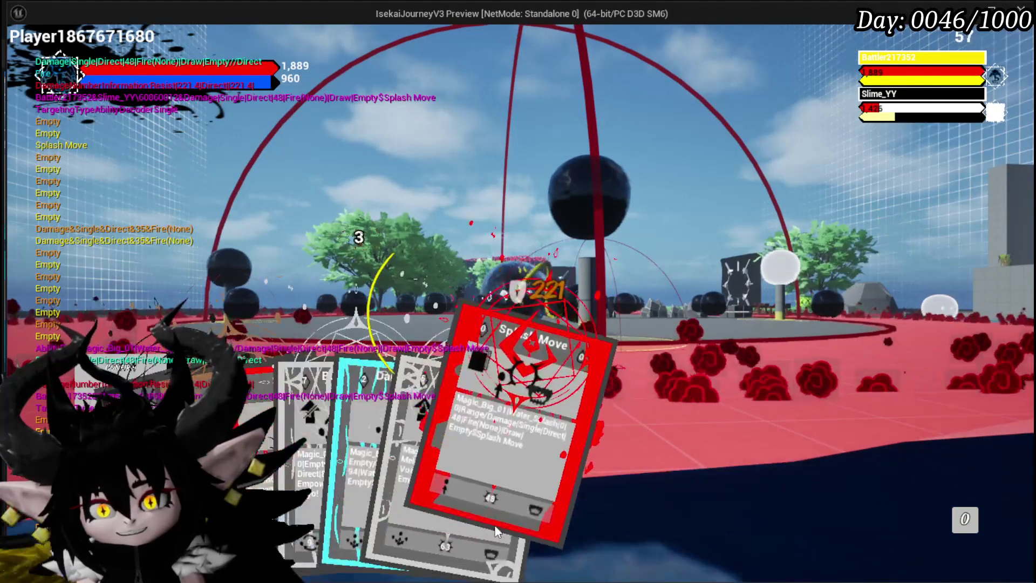
click(528, 475)
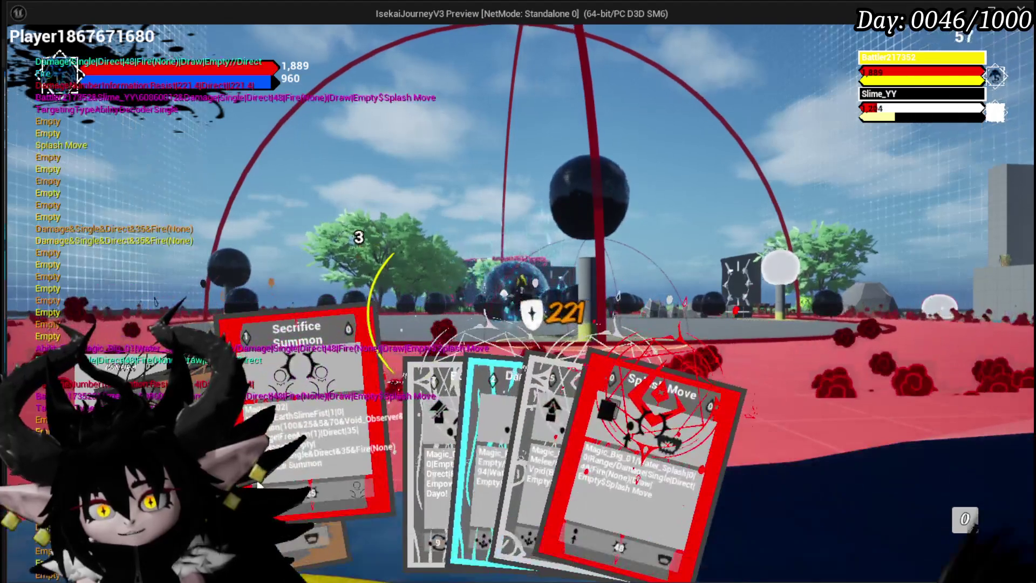
click(525, 366)
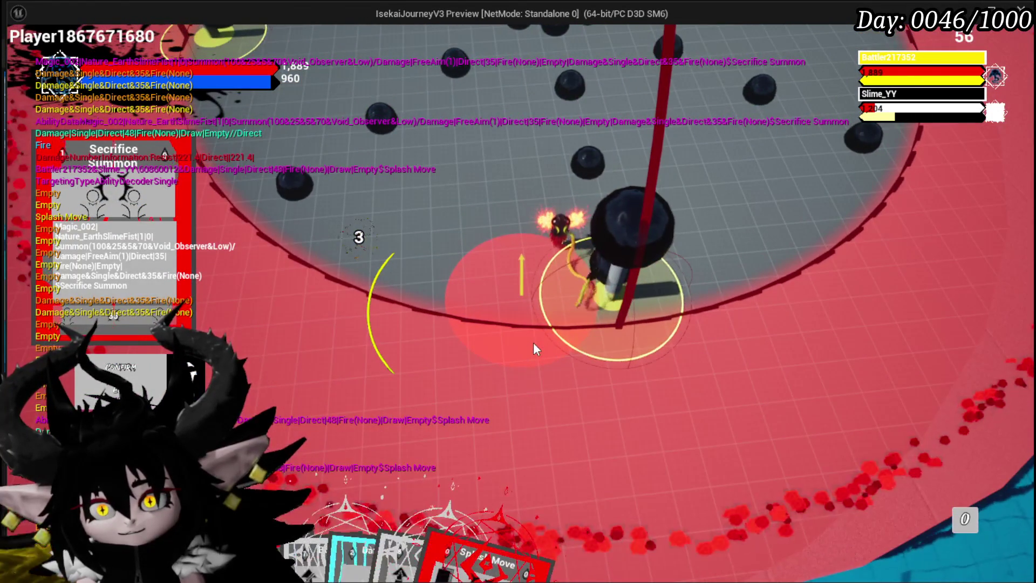
Place the summoned battler in the arena, then cast Damage Down, Bounce, and Damage Down again.
mouse_move(477, 506)
click(484, 219)
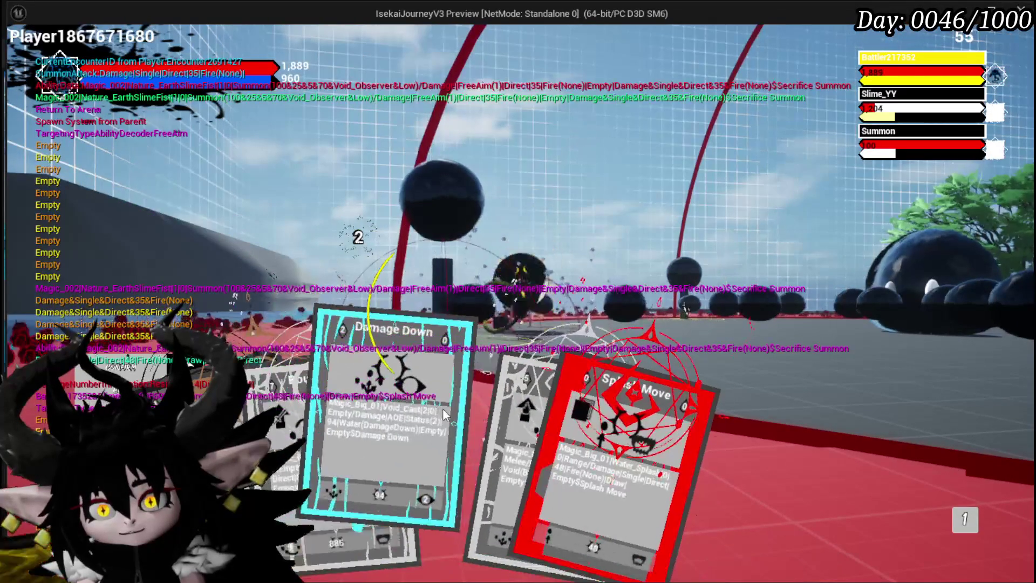
click(441, 406)
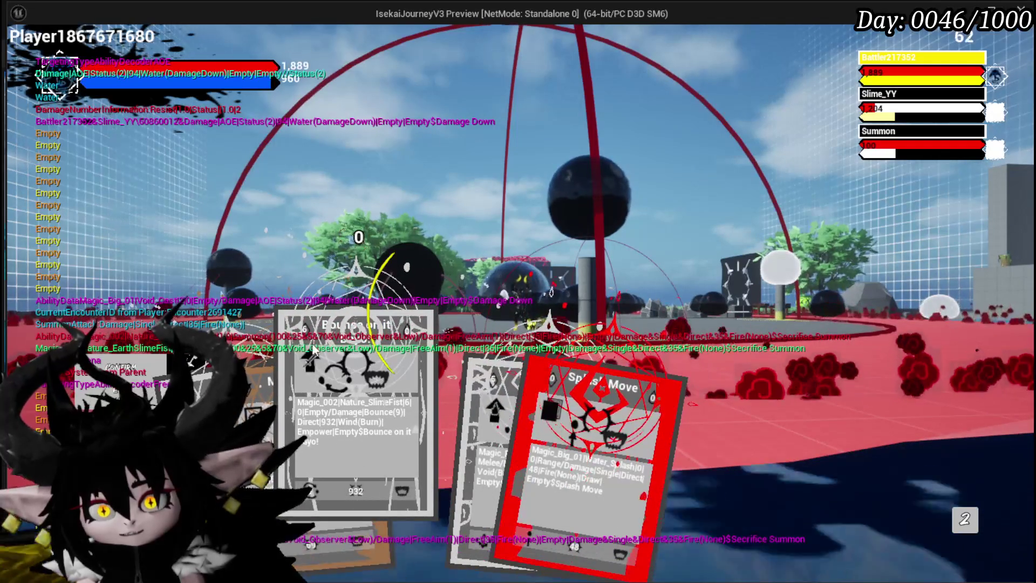
click(320, 360)
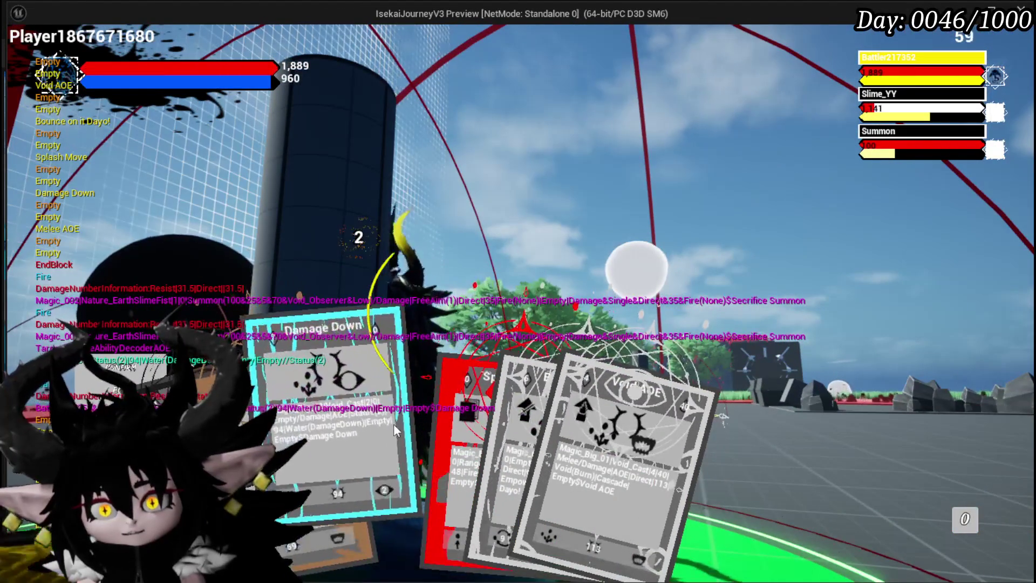
click(393, 423)
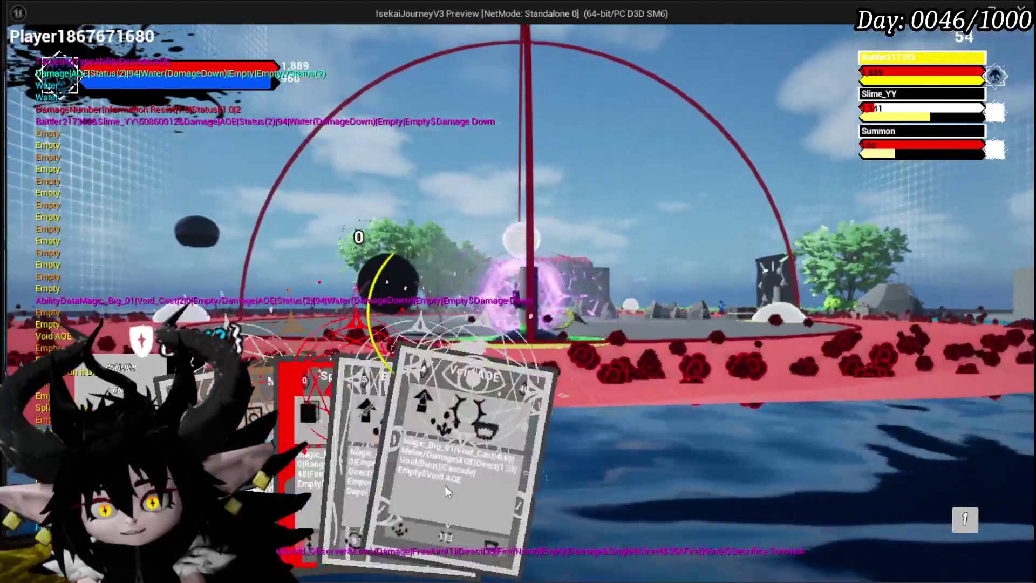
Cast Bounce and play a final card, defeating Slime_YY with 1,089 and 1,307 hits.
click(346, 459)
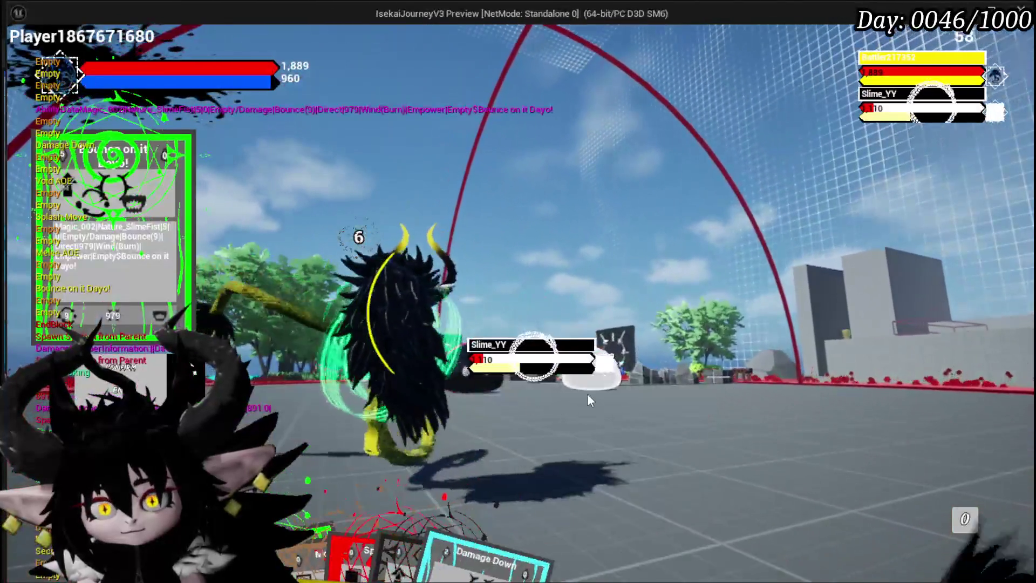
click(587, 393)
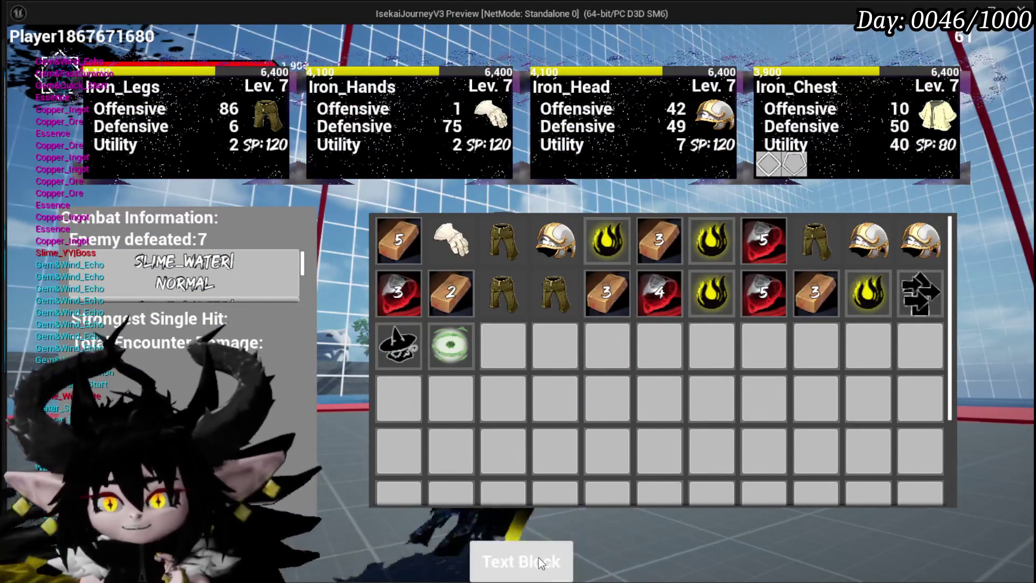
Claim the battle loot, close the inventory, run forward, and bring up the settings menu.
click(539, 561)
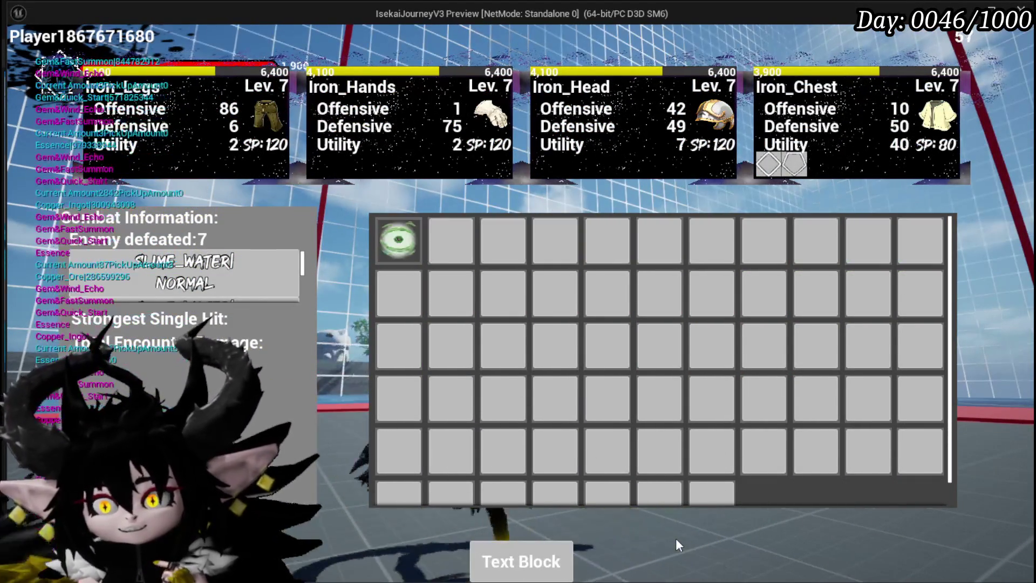
key(Tab)
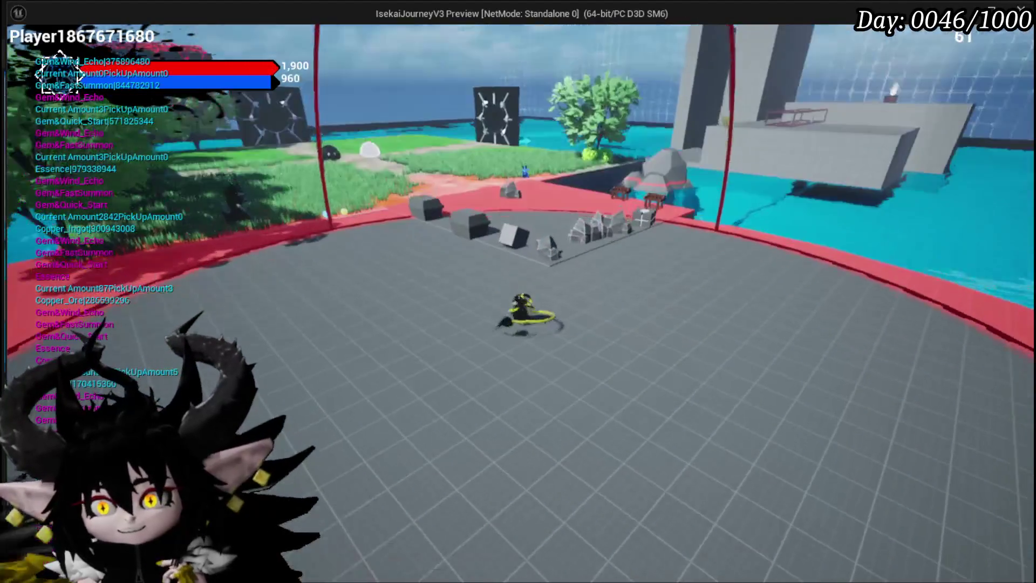
key(w)
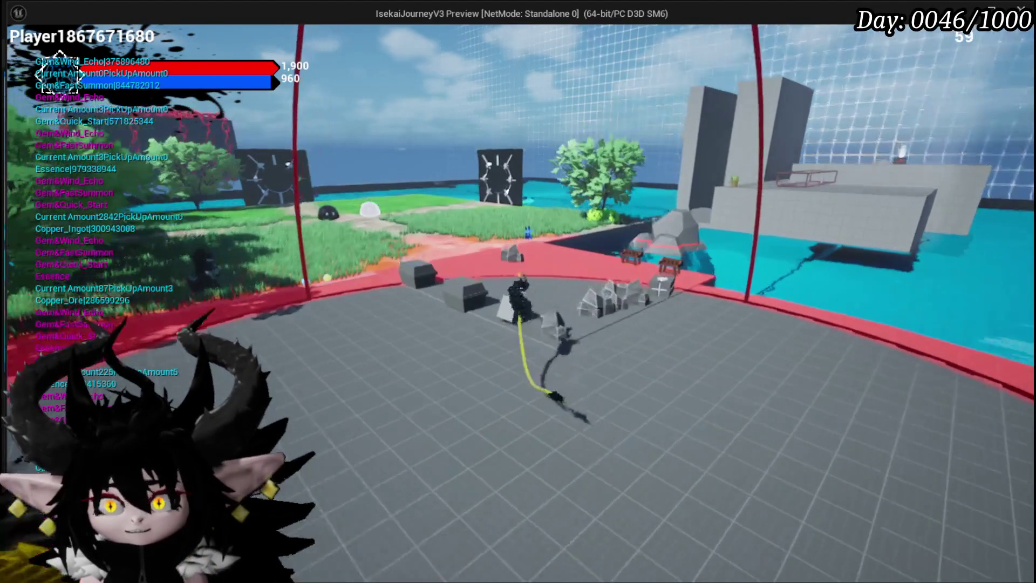
key(Escape)
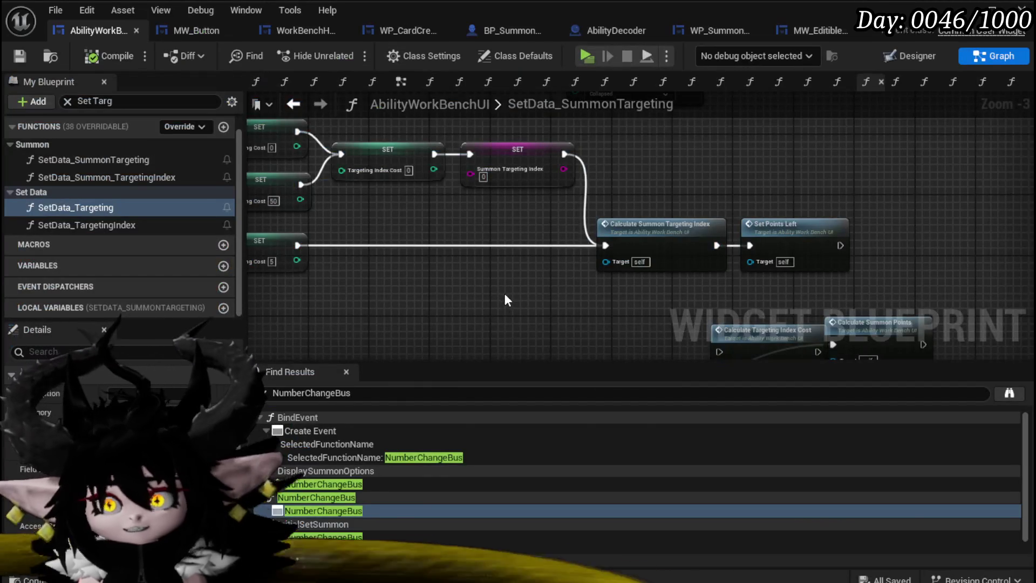
Save all packages and launch a fresh Play In Editor session of IsekaiJourneyV3.
mouse_move(507, 299)
mouse_down()
mouse_move(456, 288)
mouse_move(648, 337)
mouse_move(599, 298)
mouse_up()
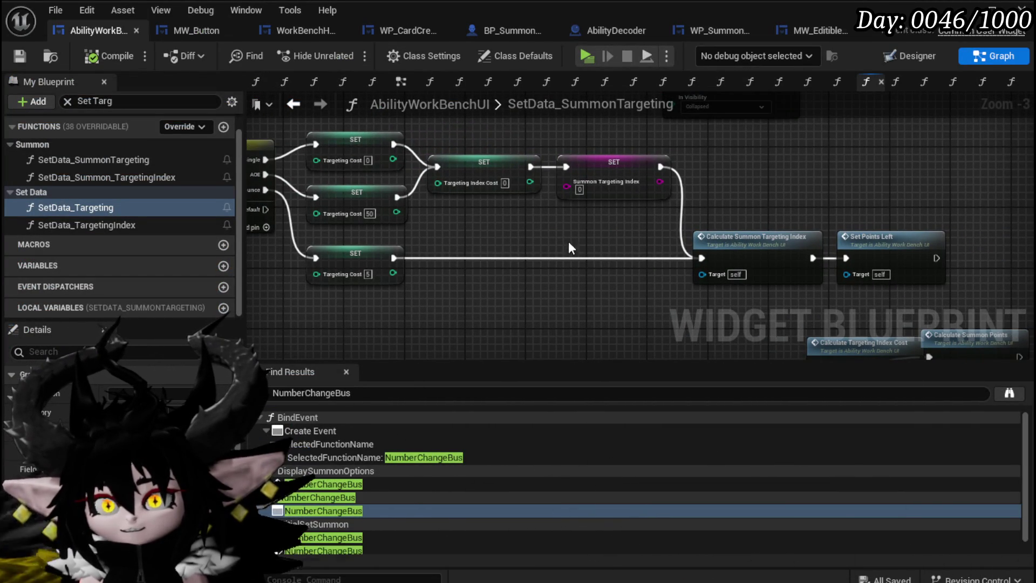
click(19, 55)
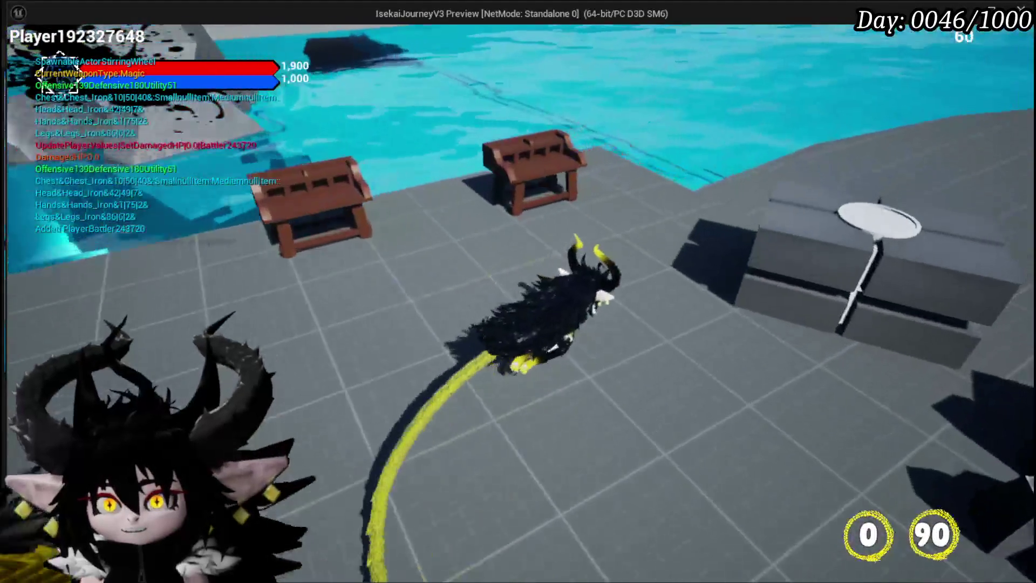
In the in-game ability menu, open the Support Summon magic card and change its type setting.
key(Tab)
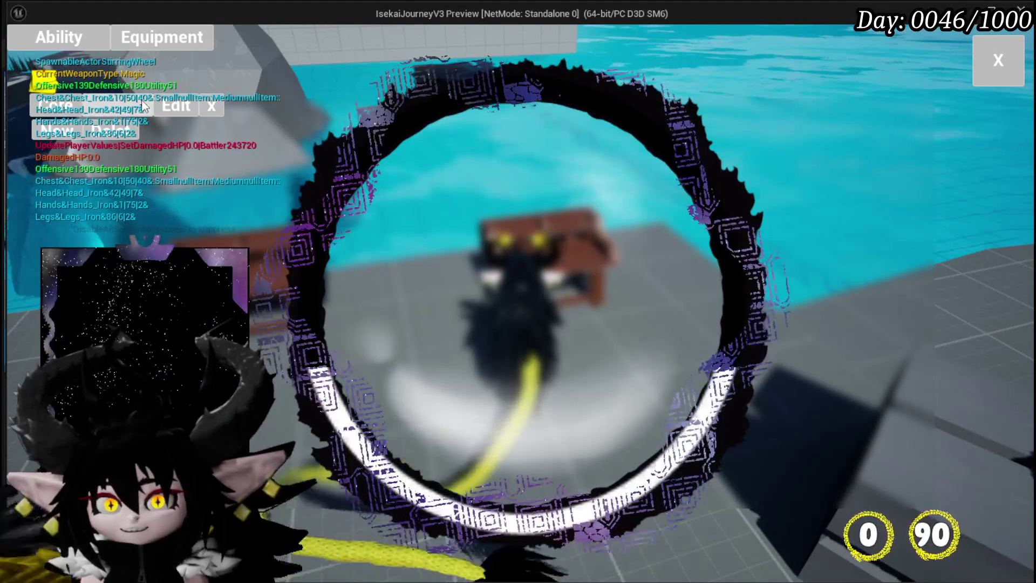
click(144, 105)
click(142, 132)
mouse_move(155, 372)
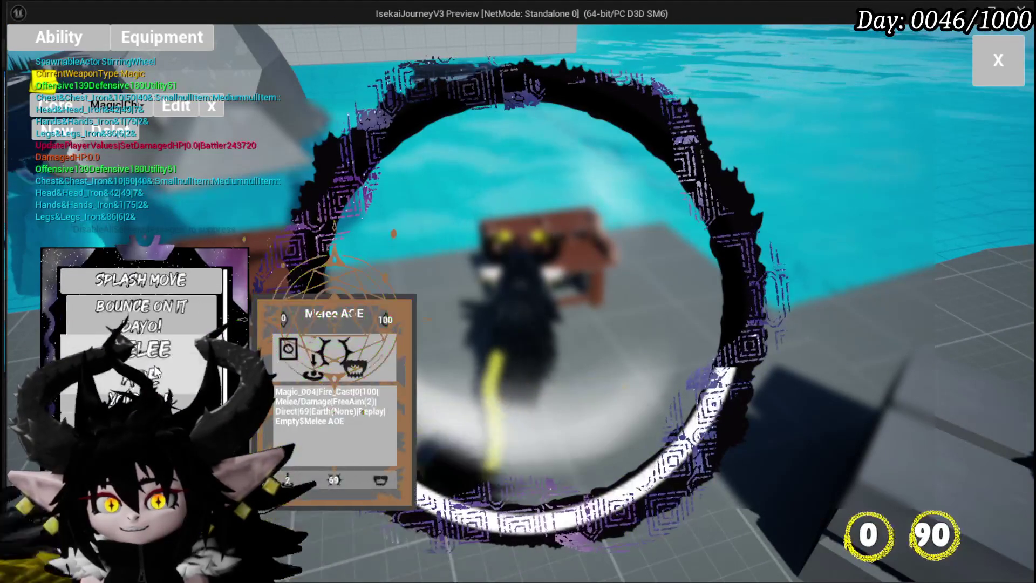
scroll(156, 372, down, 5)
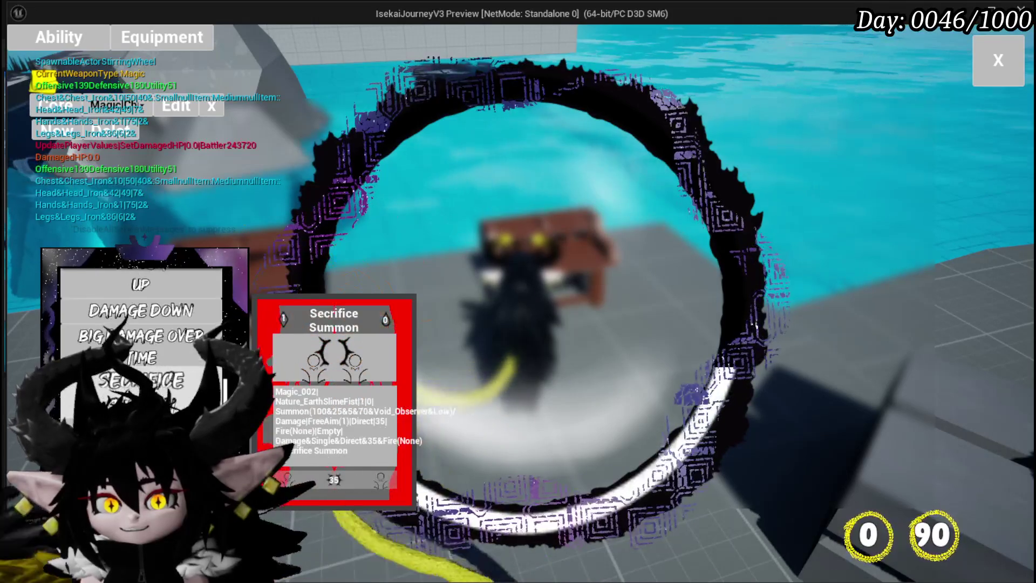
click(515, 452)
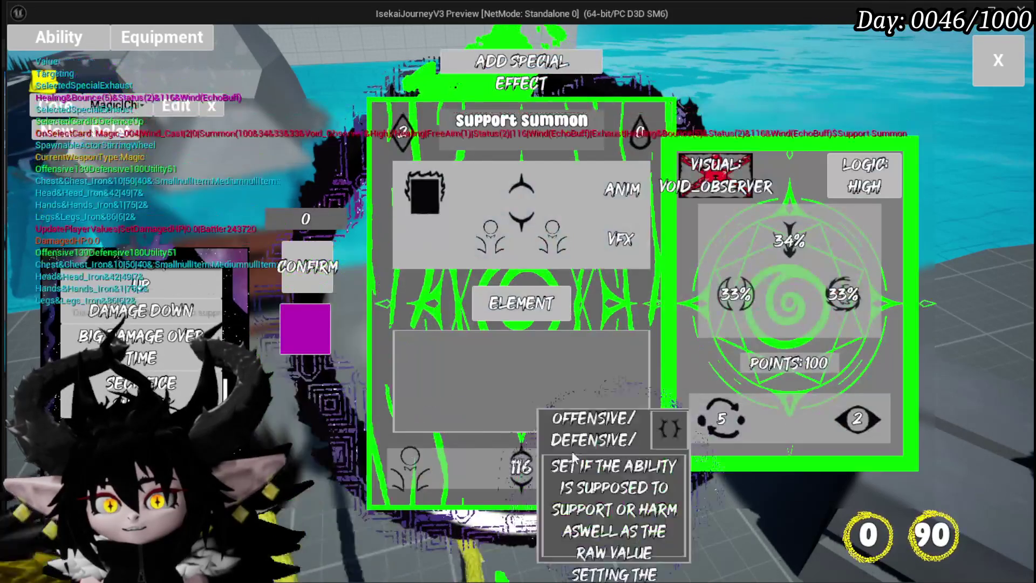
mouse_move(714, 422)
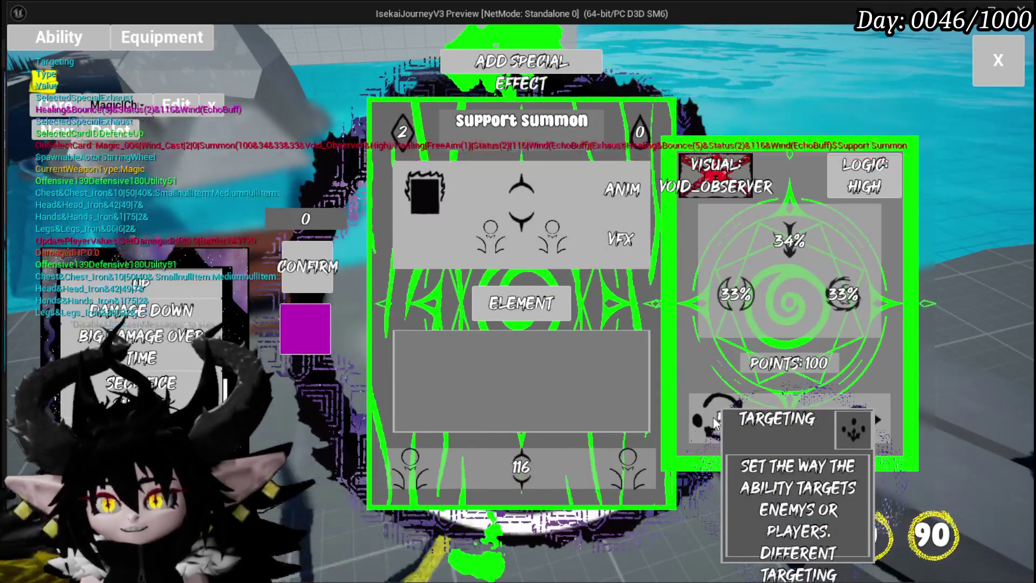
mouse_move(482, 465)
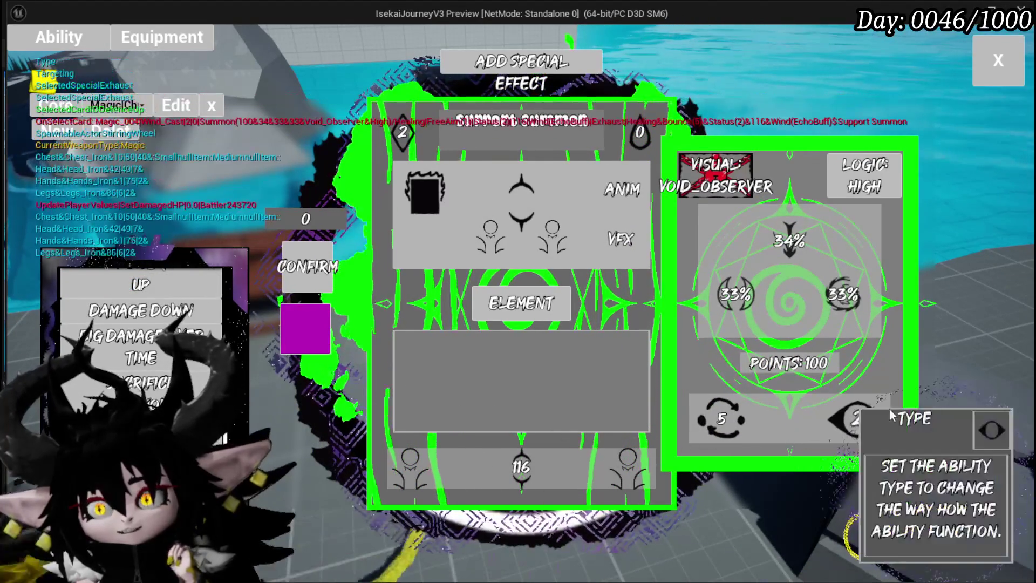
click(861, 417)
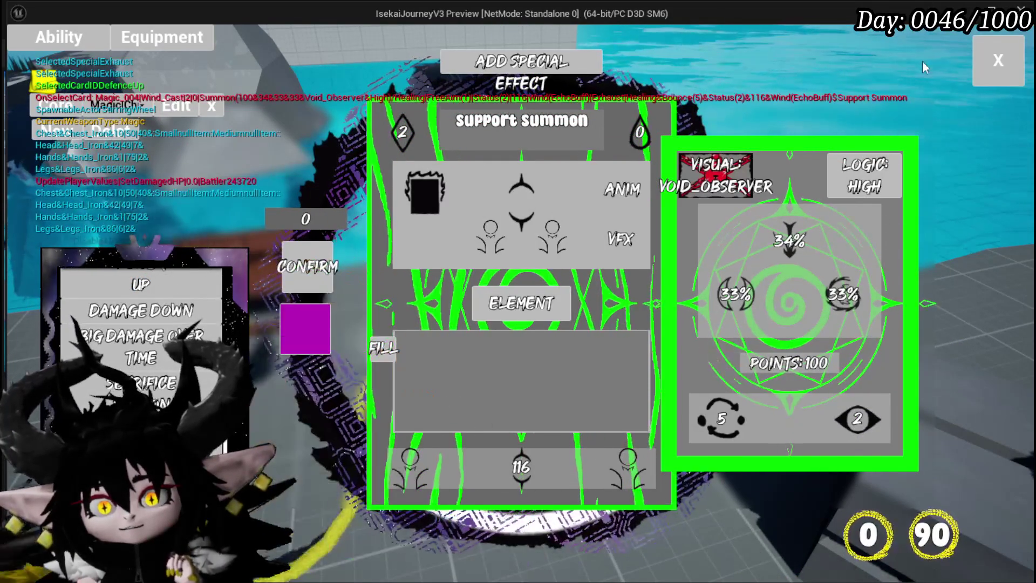
Close the card editor, stop the playtest, save the level, and return to the widget blueprint.
click(1003, 62)
key(Escape)
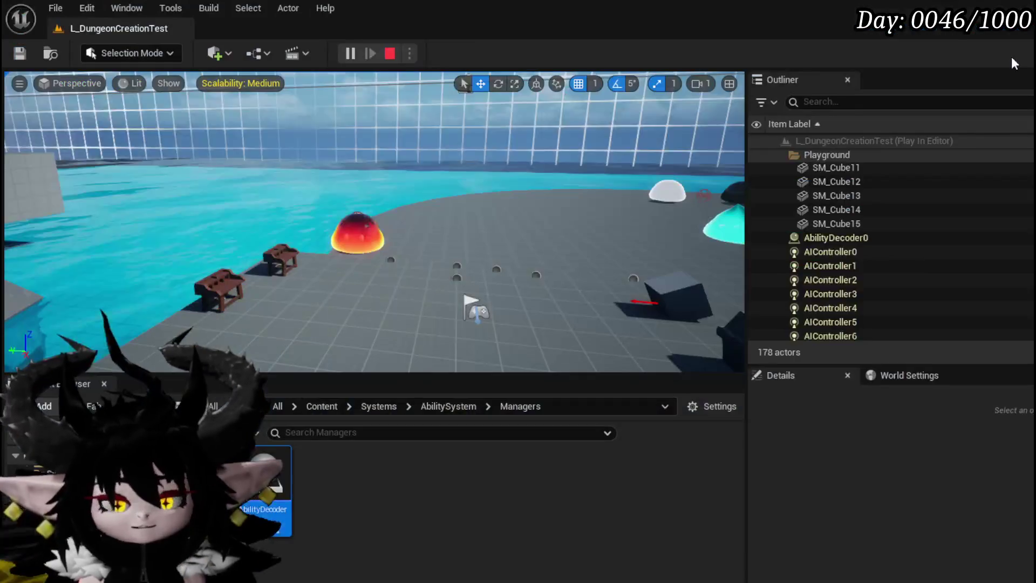
click(21, 52)
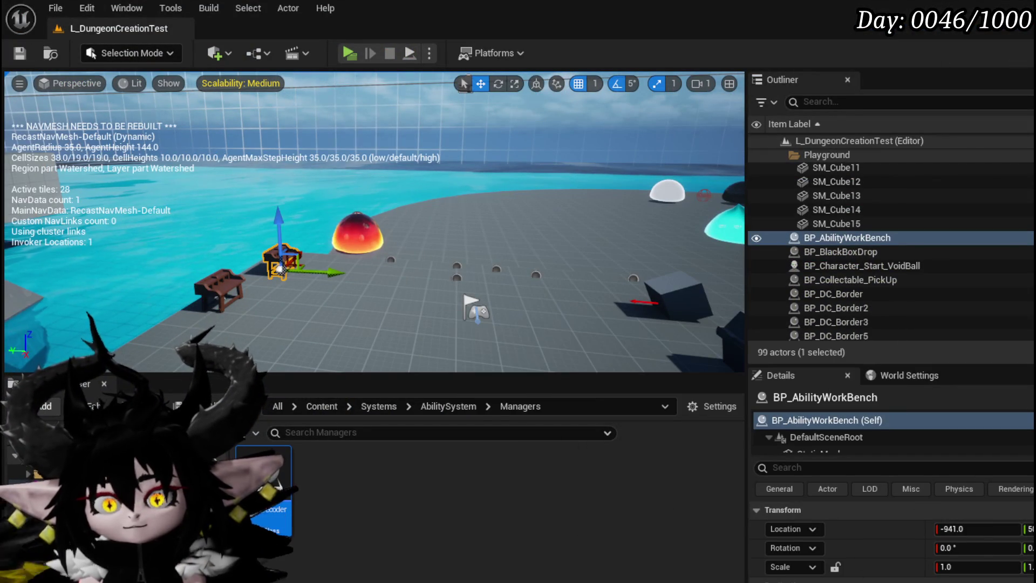
key(alt+Tab)
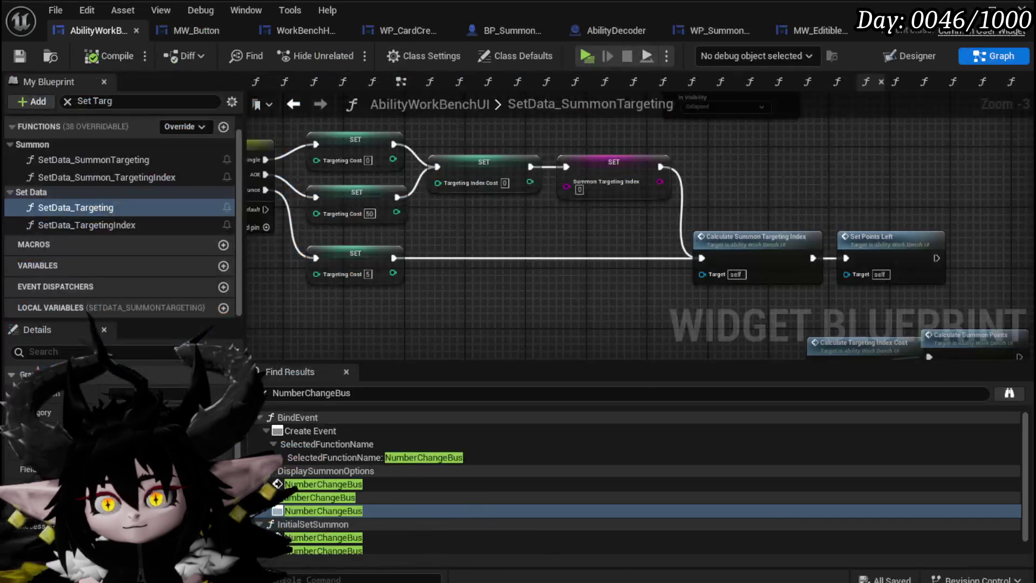
Switch to BP_Summon_Base and open its EventGraph at the Server_CombatSequence and Ability Execution nodes.
drag(776, 212, 542, 231)
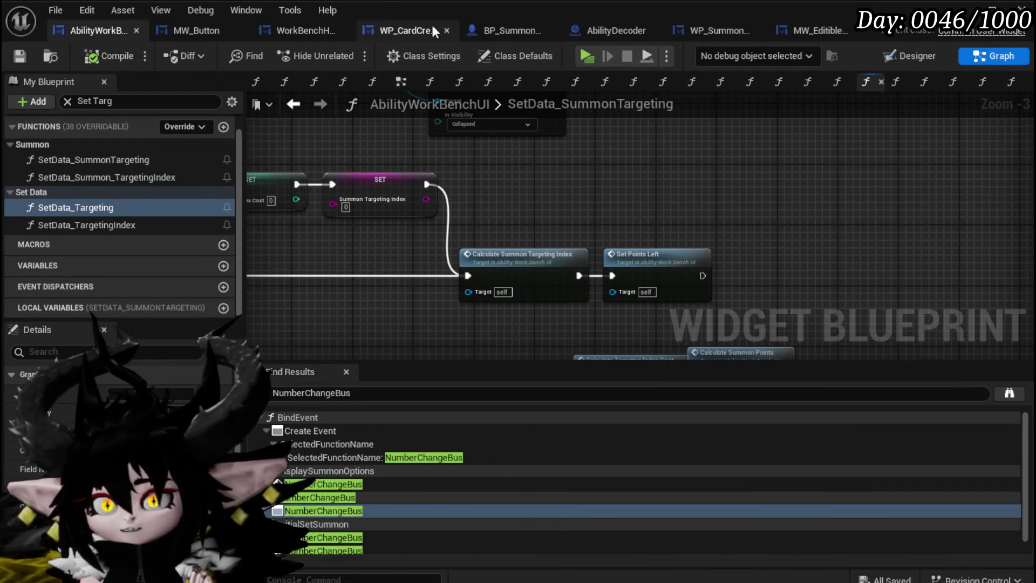
click(507, 27)
scroll(522, 274, down, 2)
drag(523, 274, 426, 207)
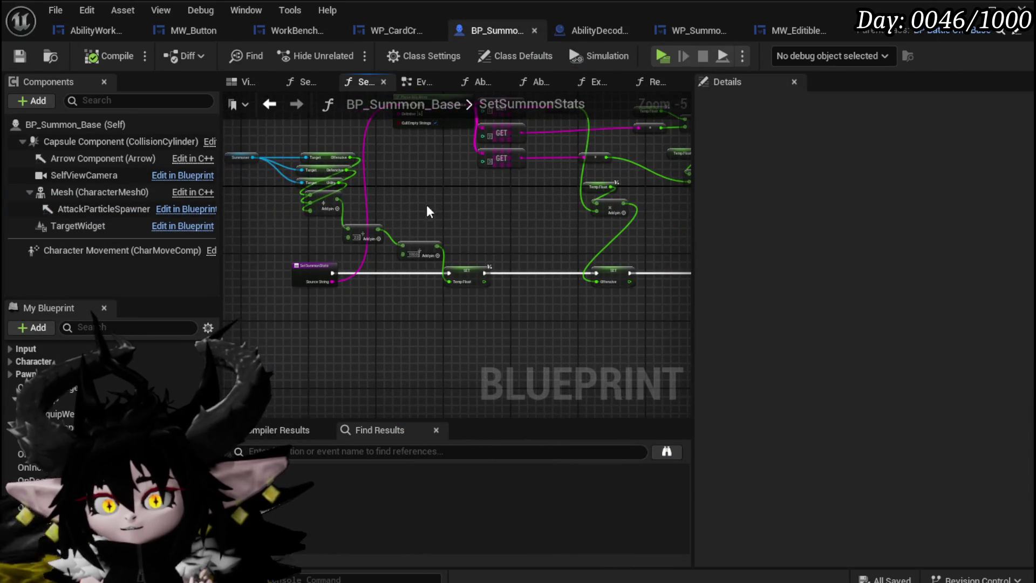
scroll(165, 373, down, 5)
drag(493, 290, 661, 305)
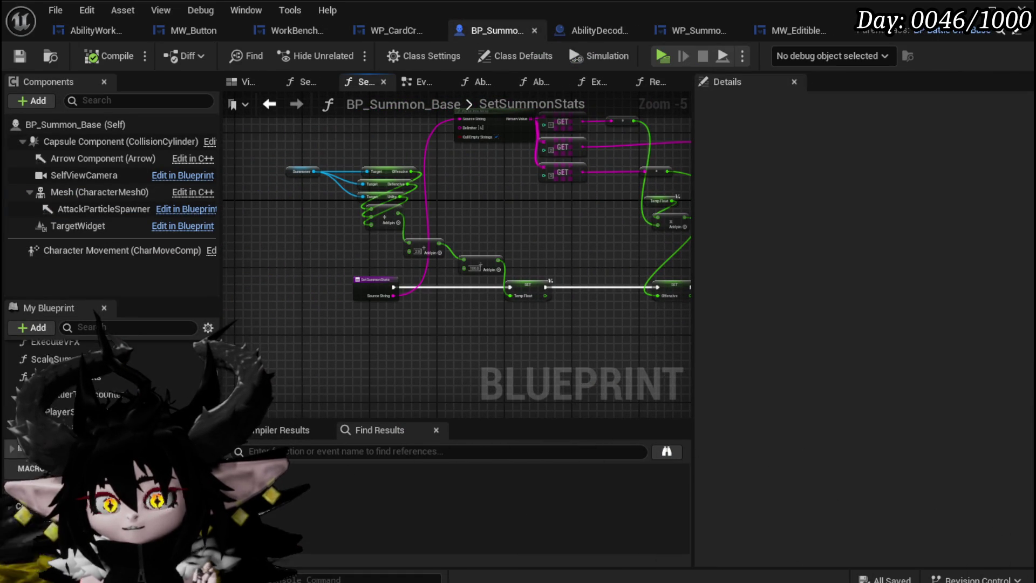
scroll(107, 420, up, 1)
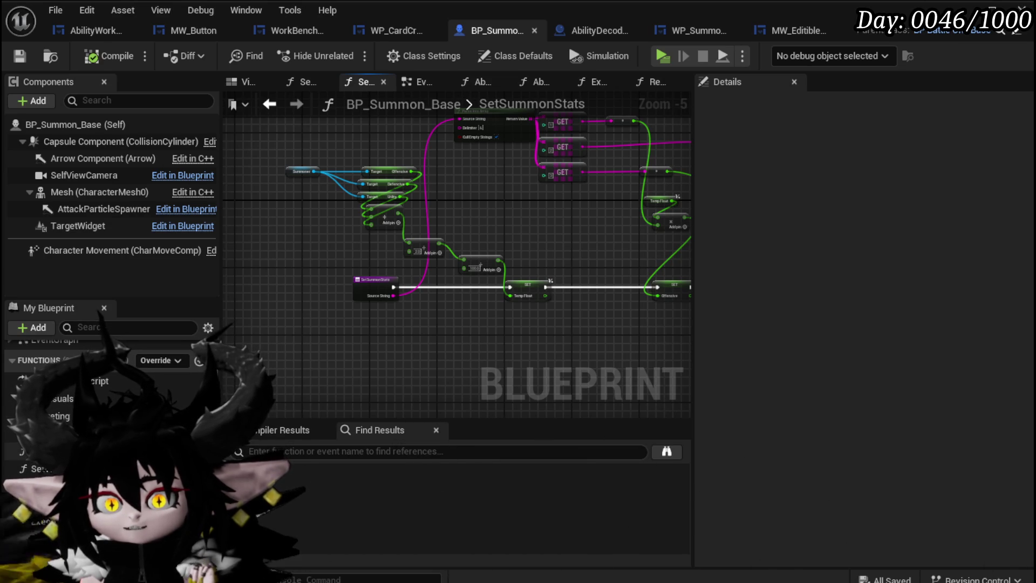
scroll(108, 421, up, 1)
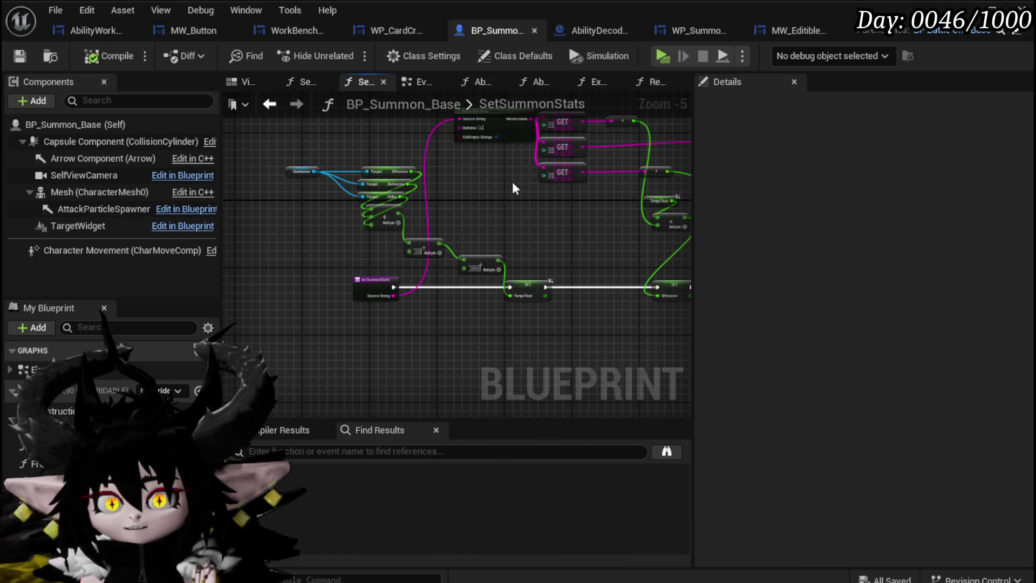
click(422, 91)
scroll(439, 266, down, 3)
mouse_move(439, 267)
mouse_down()
mouse_move(474, 237)
mouse_move(357, 234)
mouse_up()
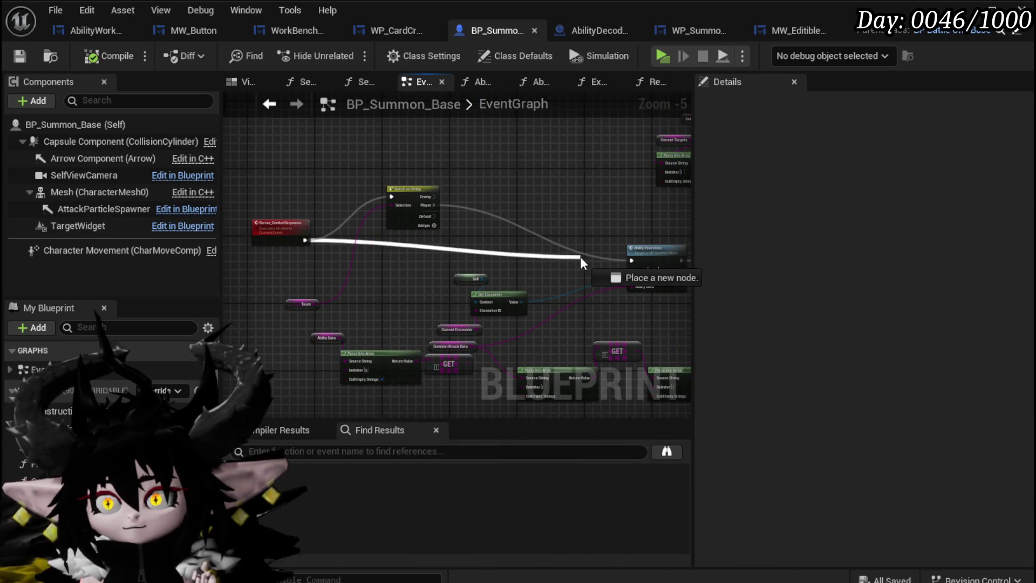
Wire Server_CombatSequence straight to Ability Execution and delete the Switch on String node.
drag(629, 260, 632, 263)
scroll(407, 256, up, 2)
mouse_move(324, 235)
mouse_down()
mouse_move(354, 286)
mouse_move(348, 274)
mouse_up()
click(545, 156)
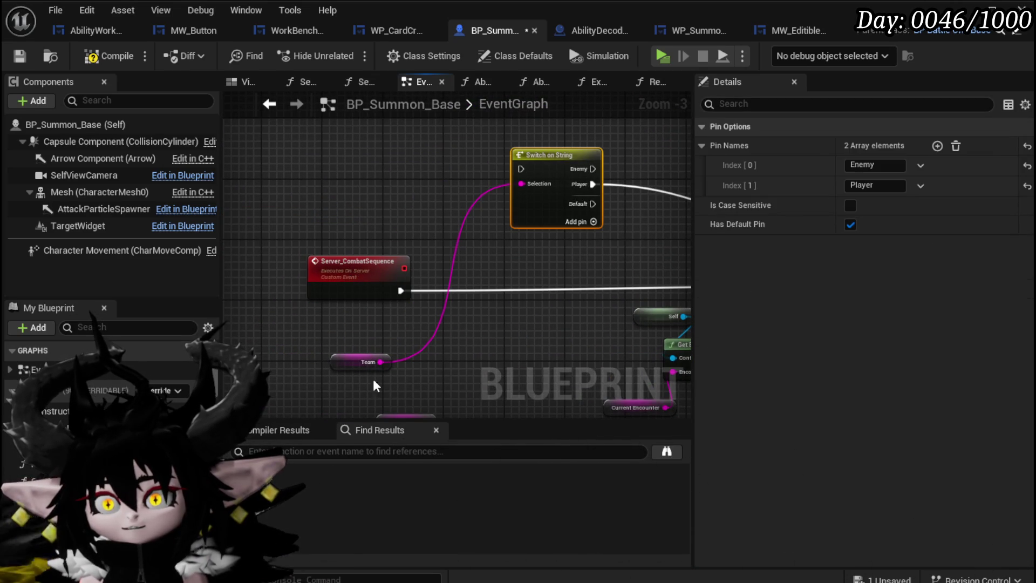
drag(335, 341, 294, 305)
drag(508, 174, 476, 141)
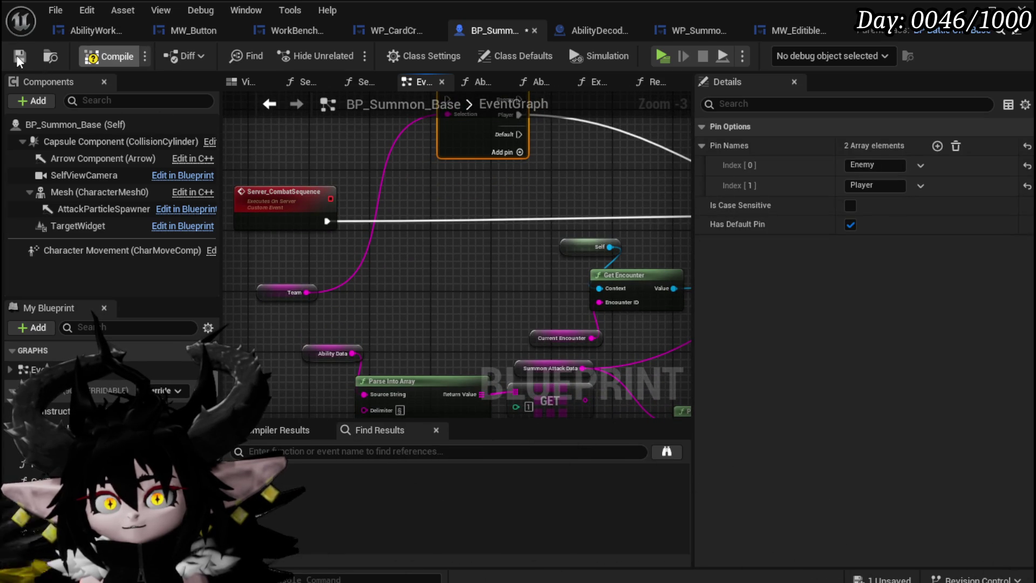
click(476, 143)
key(Delete)
Review the timer, impact and Get Encounter nodes, moving the Enemy Battlers getter up and right.
mouse_move(370, 294)
mouse_down()
mouse_move(500, 253)
mouse_move(455, 208)
mouse_move(345, 200)
mouse_up()
drag(555, 258, 192, 150)
mouse_move(456, 259)
mouse_down()
mouse_move(410, 226)
mouse_move(377, 178)
mouse_move(345, 162)
mouse_move(302, 162)
mouse_move(419, 248)
mouse_move(548, 291)
mouse_move(315, 267)
mouse_move(637, 312)
mouse_move(674, 351)
mouse_move(647, 253)
mouse_up()
mouse_move(547, 208)
mouse_down()
mouse_move(602, 160)
mouse_move(620, 226)
mouse_move(550, 303)
mouse_move(480, 345)
mouse_move(408, 385)
mouse_move(337, 332)
mouse_move(329, 311)
mouse_move(461, 322)
mouse_move(519, 247)
mouse_up()
mouse_move(360, 262)
mouse_down()
mouse_move(367, 277)
mouse_move(566, 310)
mouse_up()
drag(356, 312, 500, 345)
drag(494, 293, 354, 233)
scroll(422, 260, down, 2)
scroll(442, 250, up, 3)
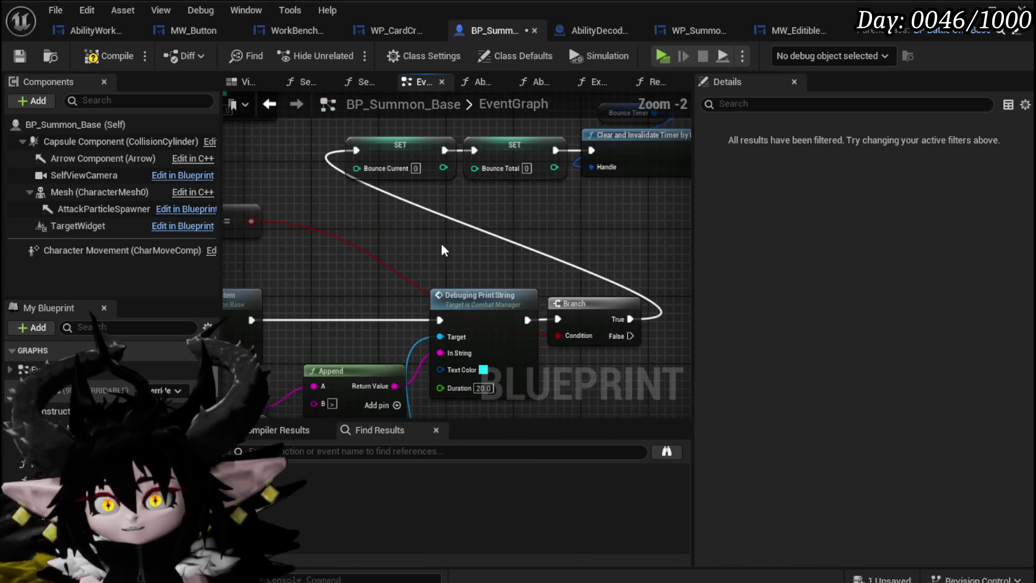
Reposition the bounce reset and timer node group, then open the AbilityExecution function graph.
drag(441, 250, 360, 309)
drag(242, 278, 547, 185)
drag(372, 232, 394, 242)
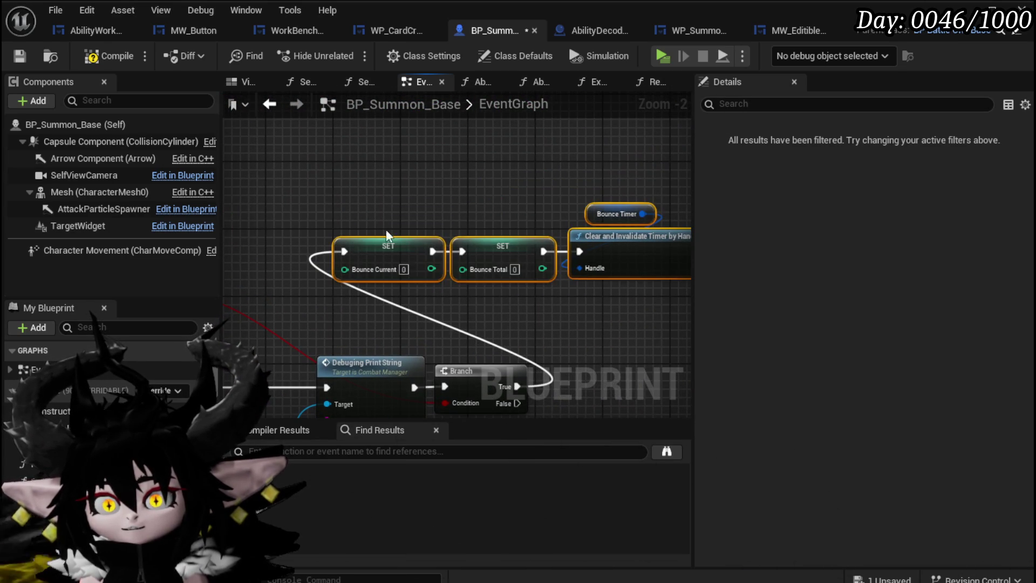
scroll(367, 179, down, 3)
drag(475, 271, 507, 287)
scroll(425, 259, up, 4)
double_click(375, 232)
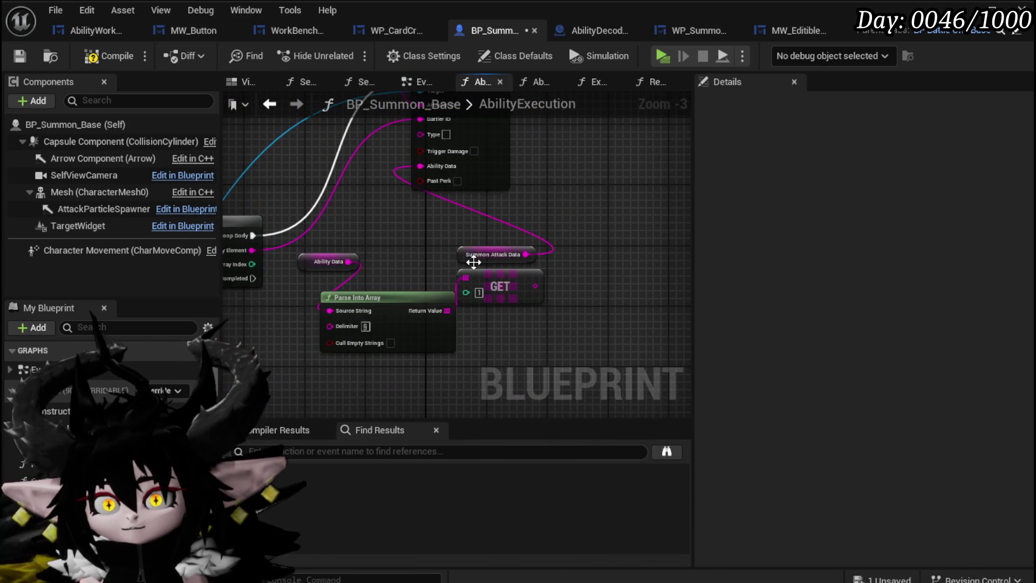
Save BP_Summon_Base and locate the Targeting call after the AbilityExecution entry.
click(20, 56)
drag(351, 233, 441, 329)
mouse_move(510, 297)
mouse_down()
mouse_move(590, 171)
mouse_move(511, 185)
mouse_up()
mouse_move(477, 270)
mouse_down()
mouse_move(546, 177)
mouse_move(649, 180)
mouse_up()
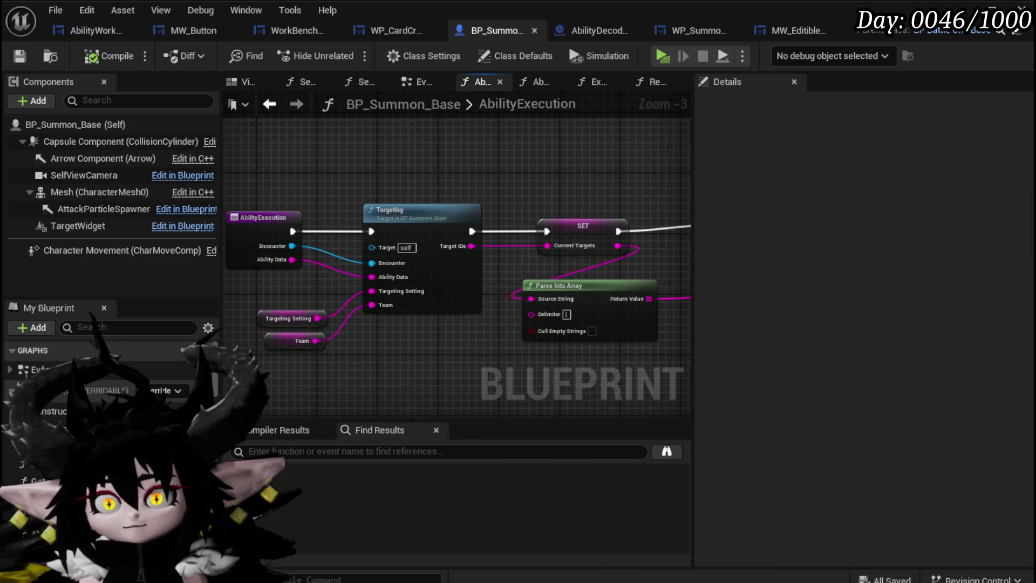
Open the Targeting function and review its Switch on String, KEYS, VALUES and LENGTH logic.
double_click(399, 211)
scroll(370, 232, down, 10)
scroll(390, 253, up, 4)
scroll(393, 253, up, 4)
scroll(527, 337, down, 3)
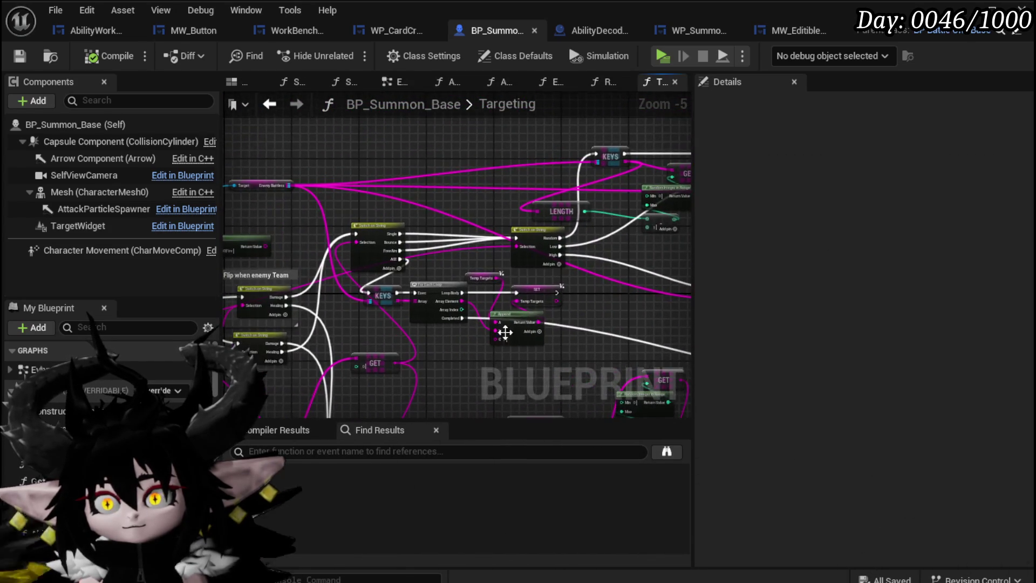
scroll(527, 338, up, 3)
mouse_move(334, 305)
mouse_down()
mouse_move(474, 278)
mouse_move(365, 374)
mouse_up()
mouse_move(561, 251)
mouse_down()
mouse_move(648, 283)
mouse_move(510, 293)
mouse_move(403, 372)
mouse_move(162, 318)
mouse_move(286, 308)
mouse_move(650, 326)
mouse_move(798, 311)
mouse_move(755, 310)
mouse_move(647, 178)
mouse_move(539, 140)
mouse_up()
scroll(509, 293, down, 1)
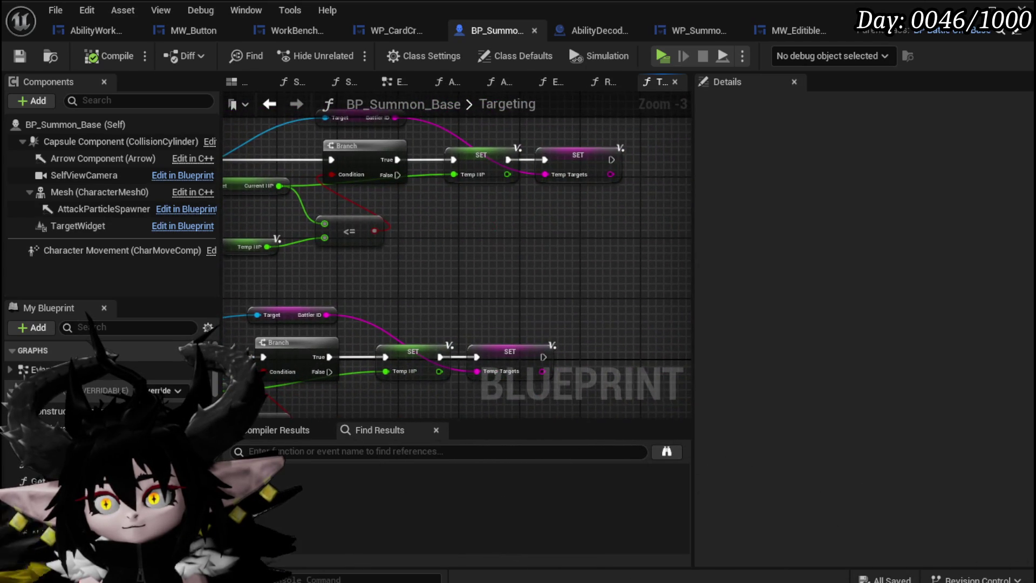
scroll(522, 260, down, 3)
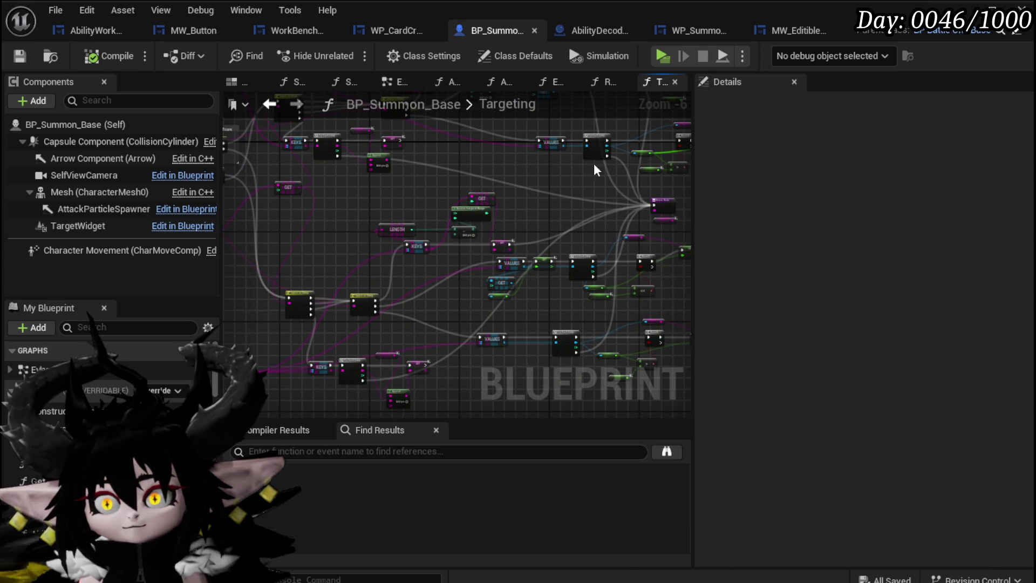
Navigate back through the AbilityExecution graph to the EventGraph.
click(268, 104)
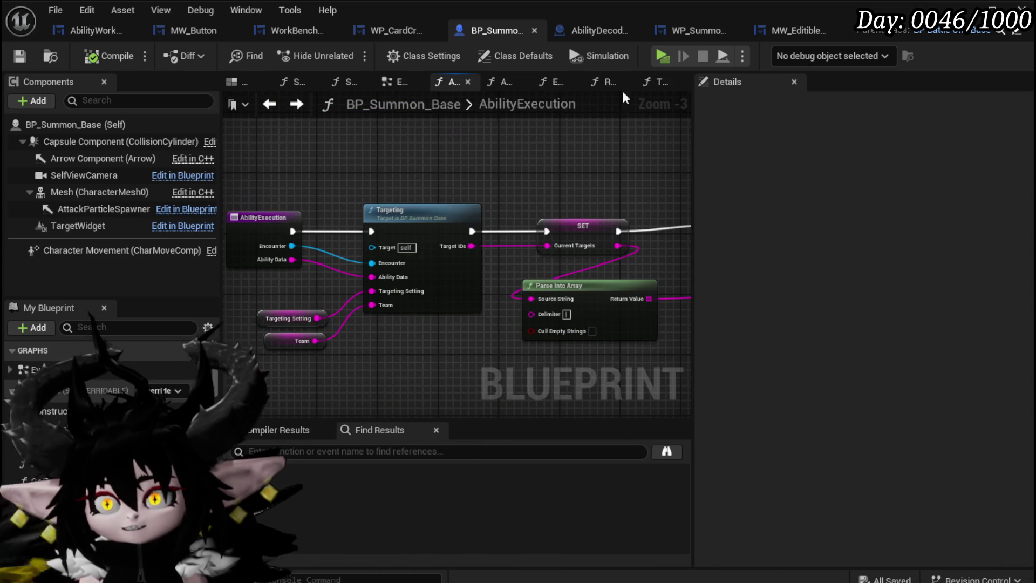
click(268, 104)
scroll(496, 219, down, 2)
Move the SET and Clear Timer nodes beside Branch and wire Self into Get Encounter's Context.
mouse_move(479, 254)
mouse_down()
mouse_move(504, 284)
mouse_move(475, 298)
mouse_move(580, 128)
mouse_move(439, 176)
mouse_move(403, 225)
mouse_move(423, 204)
mouse_move(230, 171)
mouse_up()
mouse_move(685, 172)
mouse_down()
mouse_move(496, 189)
mouse_move(396, 302)
mouse_move(474, 291)
mouse_move(296, 242)
mouse_move(539, 157)
mouse_up()
mouse_move(510, 194)
mouse_down()
mouse_move(664, 292)
mouse_move(622, 312)
mouse_move(485, 227)
mouse_move(432, 281)
mouse_move(379, 260)
mouse_up()
drag(455, 236, 414, 261)
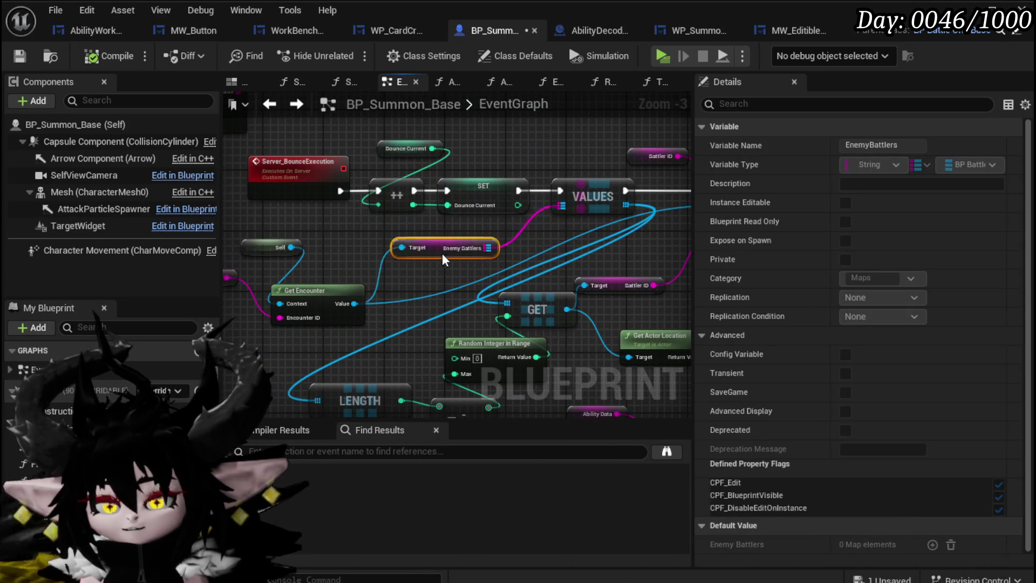
mouse_move(313, 243)
mouse_down()
mouse_move(434, 281)
mouse_move(370, 297)
mouse_up()
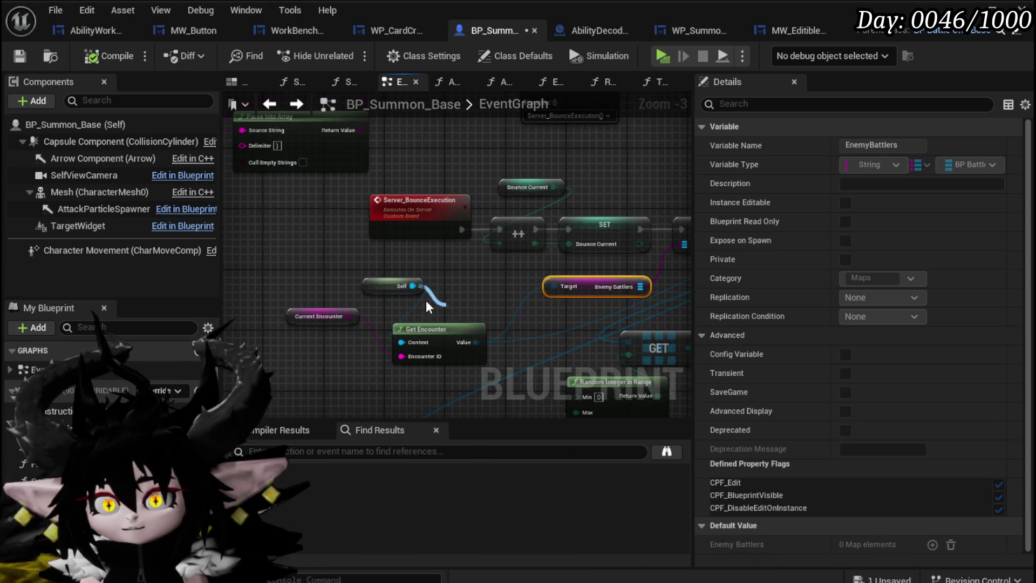
drag(445, 304, 400, 342)
drag(388, 286, 329, 283)
drag(290, 320, 321, 312)
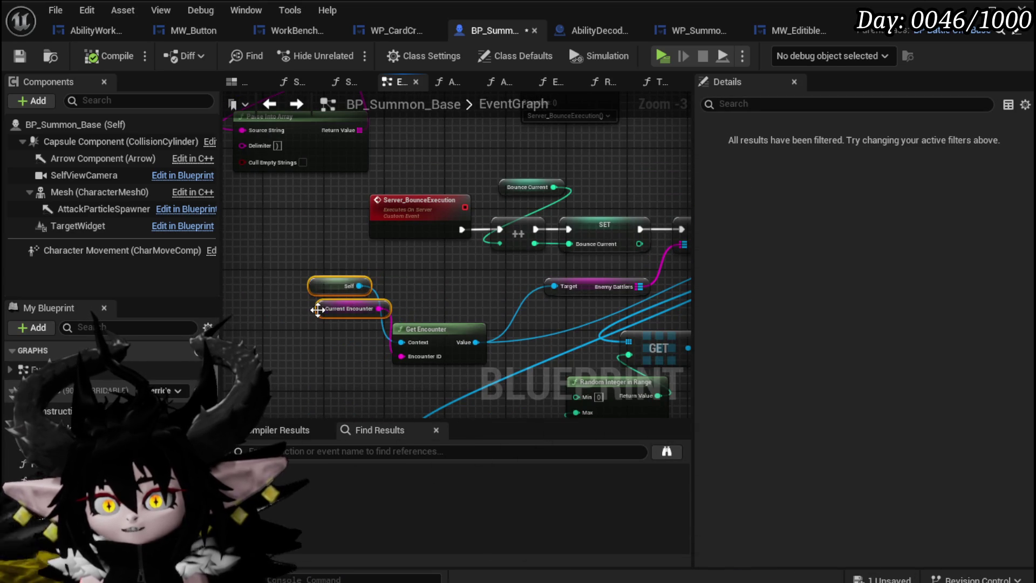
Rearrange the Get Encounter, Current Encounter and Self nodes further to the left.
drag(396, 266, 294, 282)
drag(529, 223, 302, 253)
mouse_move(486, 276)
mouse_down()
mouse_move(328, 137)
mouse_move(273, 156)
mouse_up()
mouse_move(471, 322)
mouse_down()
mouse_move(348, 336)
mouse_move(479, 352)
mouse_up()
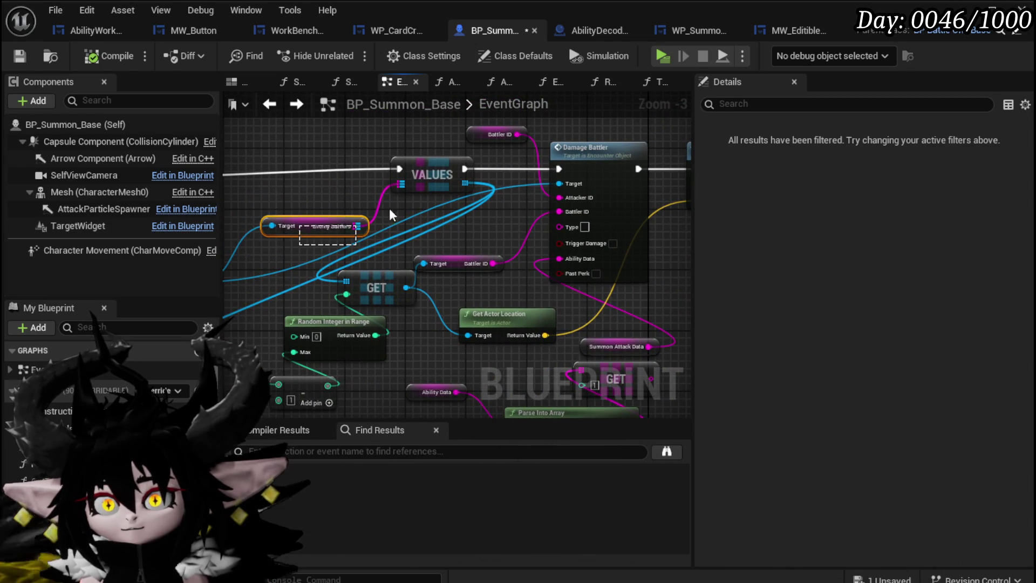
mouse_move(436, 160)
mouse_down()
mouse_move(346, 151)
mouse_move(273, 167)
mouse_up()
mouse_move(368, 189)
mouse_down()
mouse_move(577, 185)
mouse_move(630, 222)
mouse_up()
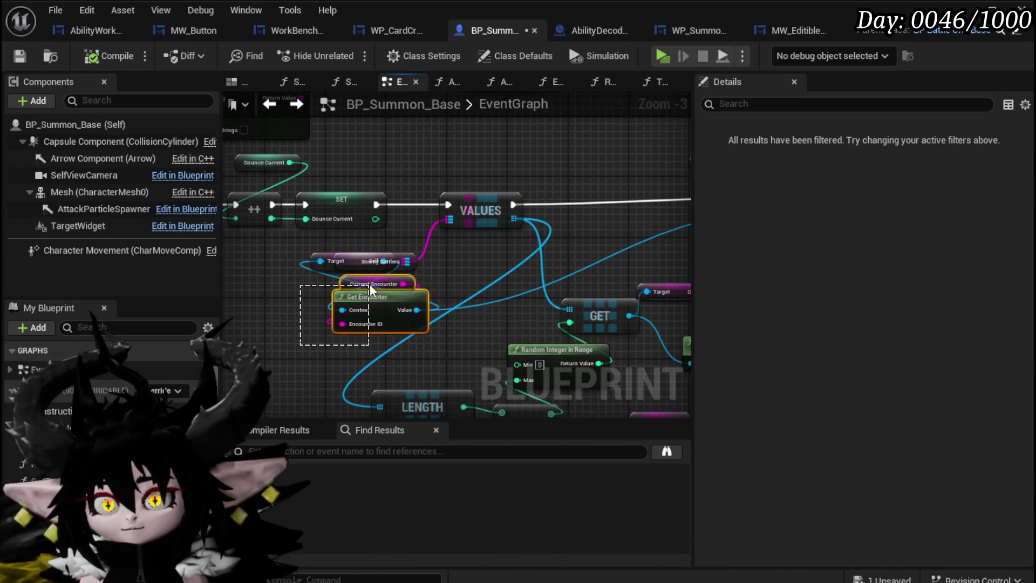
drag(370, 283, 605, 268)
drag(495, 283, 330, 271)
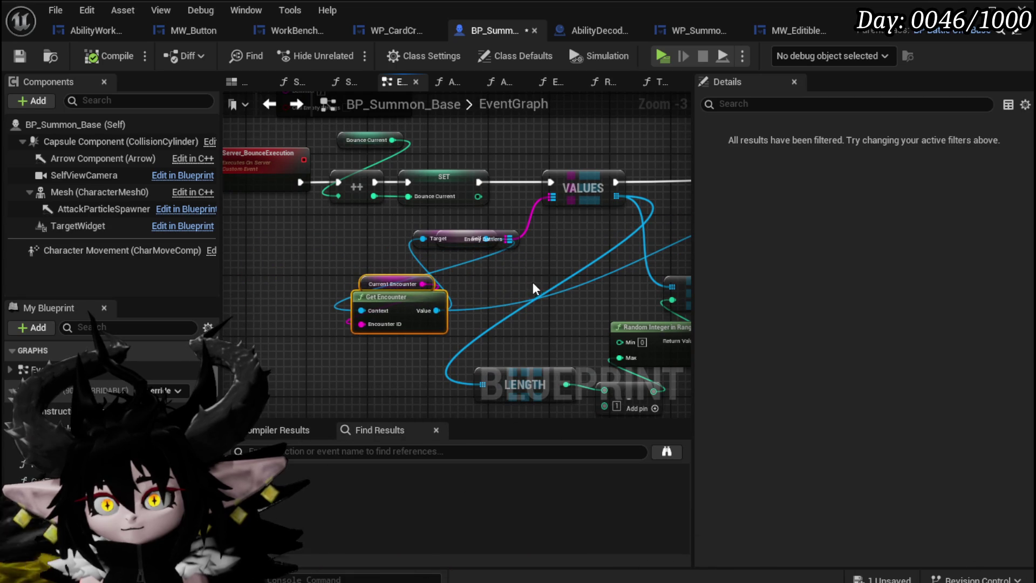
drag(450, 233, 300, 252)
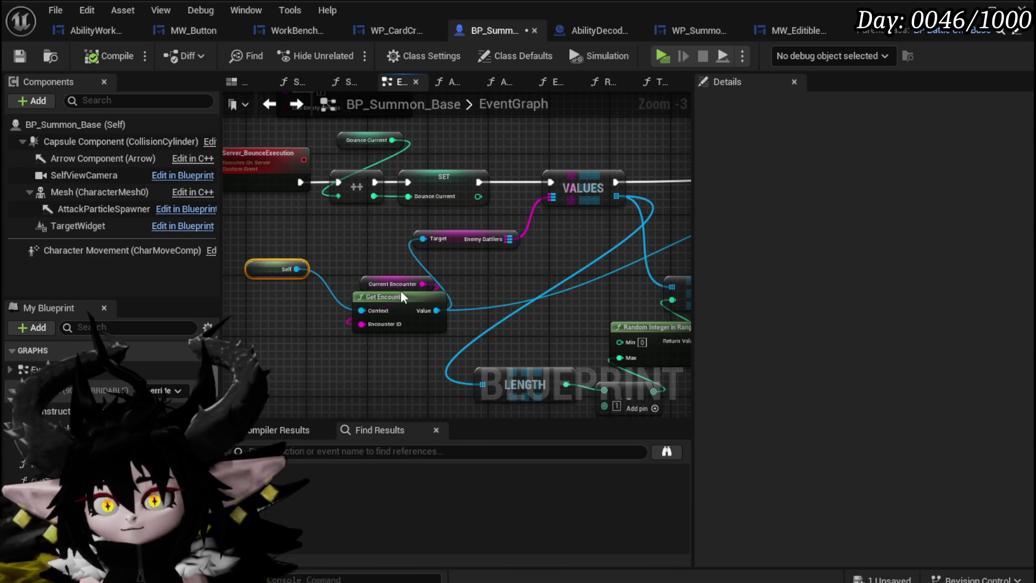
drag(395, 298, 364, 273)
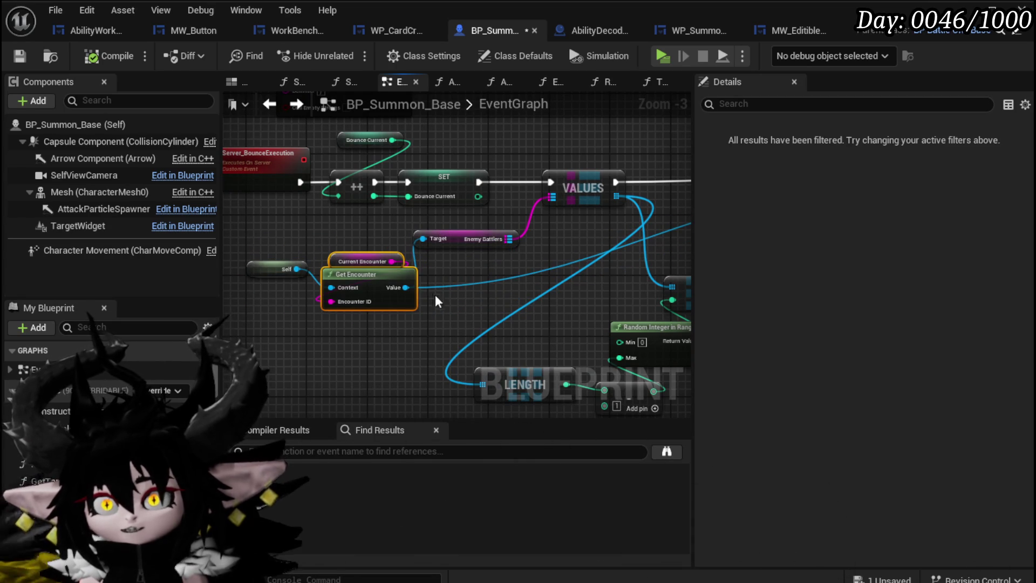
Add a Get Player Battlers node from Get Encounter's Value and align it under Enemy Battlers.
drag(452, 289, 464, 277)
text(get player)
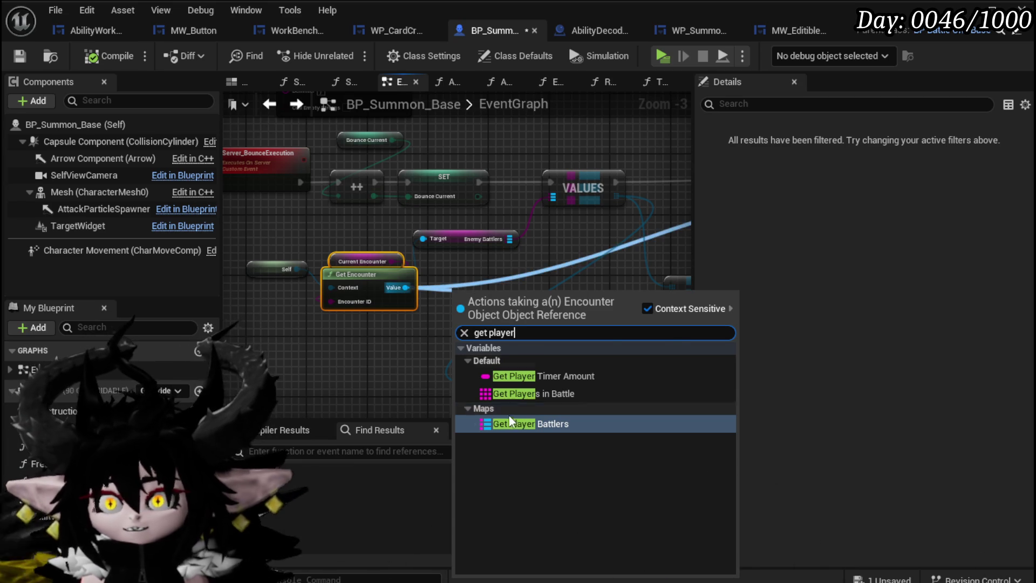
click(504, 423)
drag(502, 298, 472, 272)
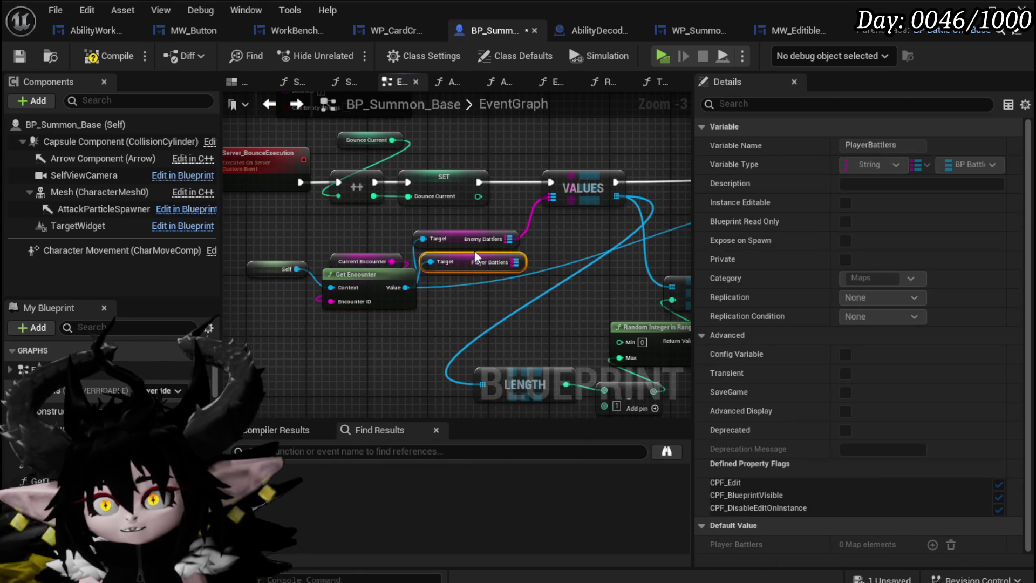
mouse_move(565, 267)
mouse_down()
mouse_move(379, 269)
mouse_move(419, 181)
mouse_move(507, 194)
mouse_move(601, 243)
mouse_move(346, 283)
mouse_up()
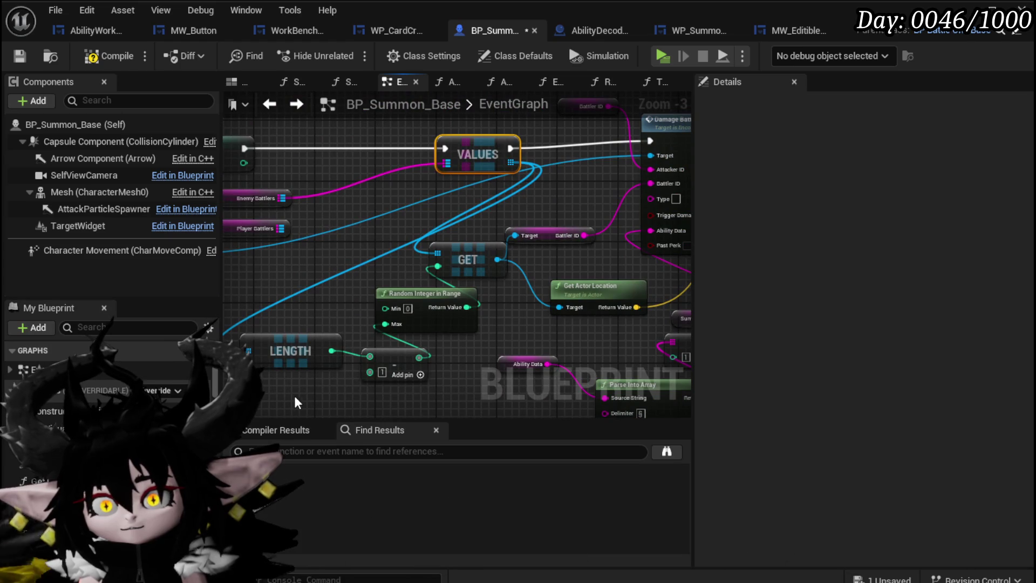
mouse_move(421, 308)
mouse_down()
mouse_move(484, 334)
mouse_move(459, 302)
mouse_move(380, 321)
mouse_up()
click(380, 321)
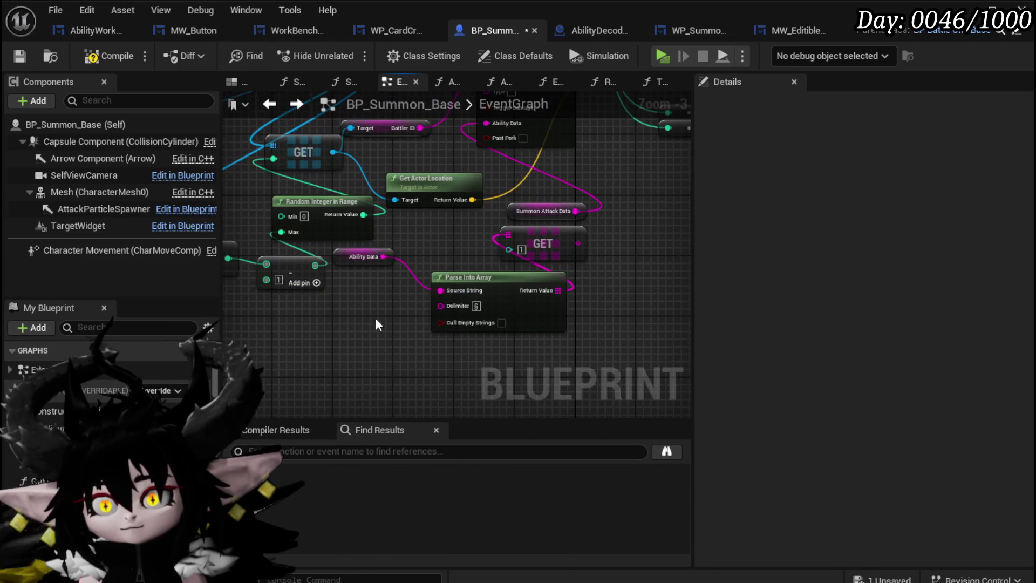
Duplicate the Ability Data getter and feed it into a new Parse Into Array node.
mouse_move(348, 257)
mouse_down()
mouse_move(381, 286)
mouse_move(362, 265)
mouse_up()
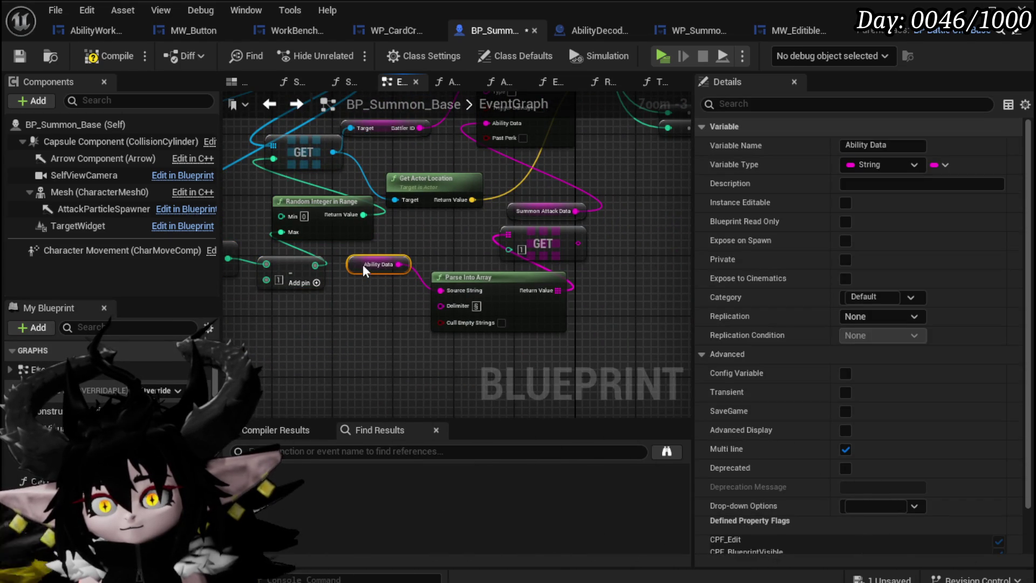
key(ctrl+c)
drag(346, 321, 683, 397)
click(289, 298)
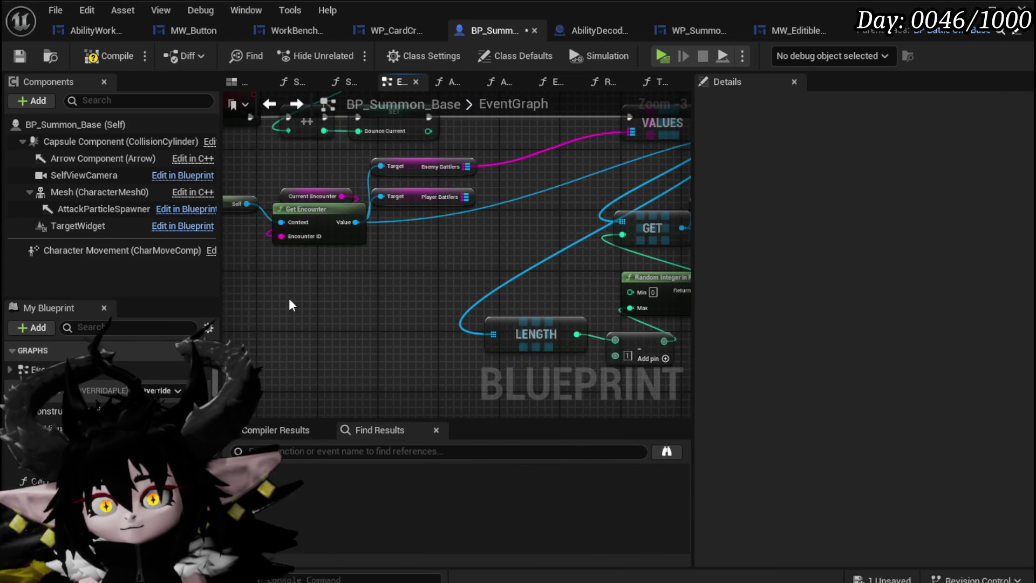
key(ctrl+v)
drag(337, 301, 395, 292)
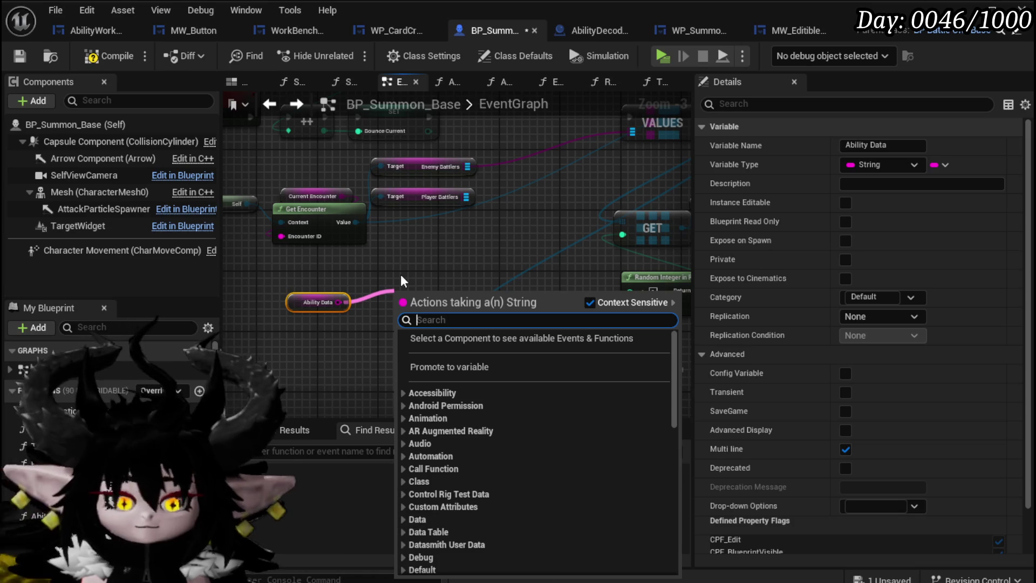
text(Parse)
key(Return)
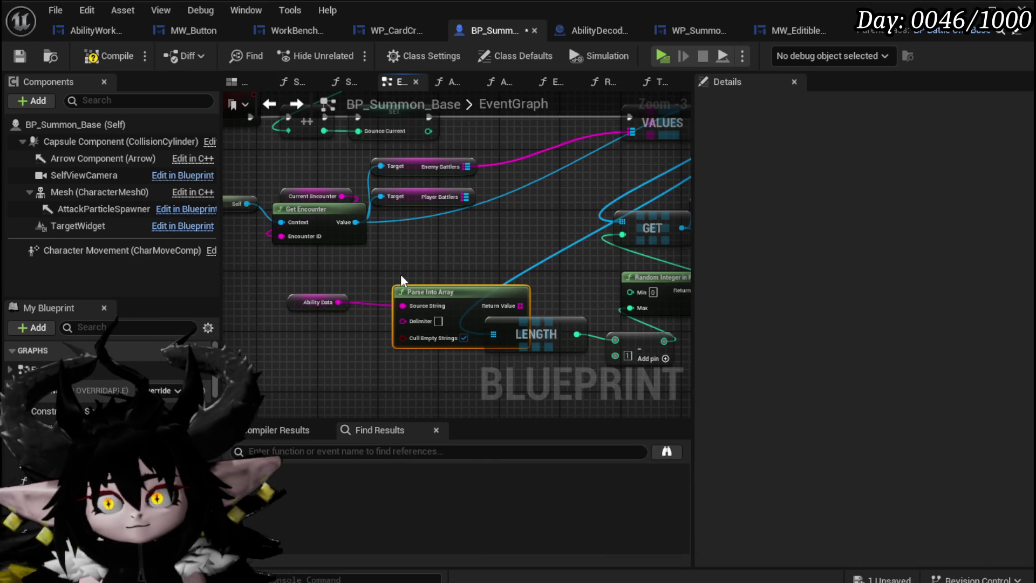